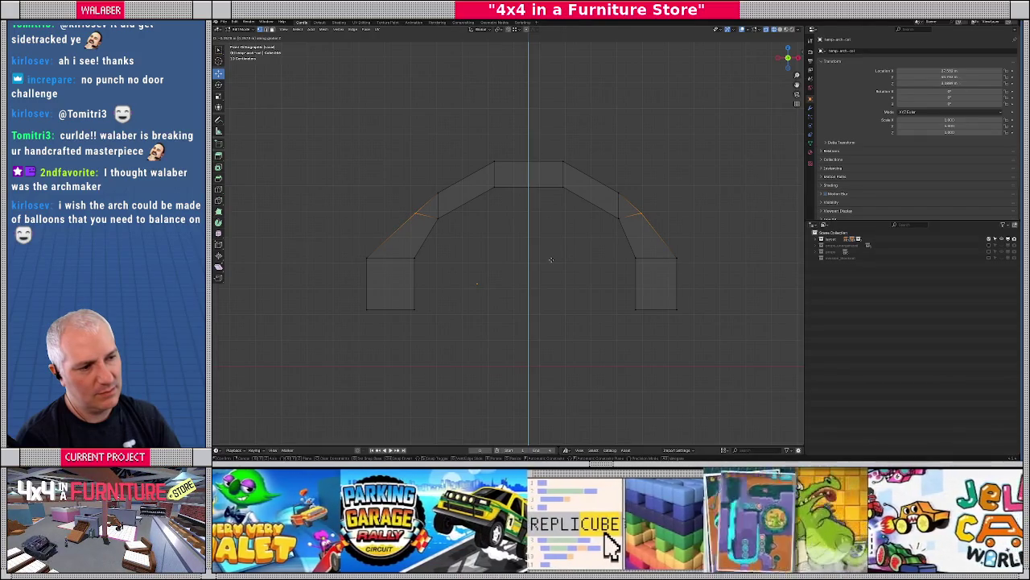
Dissolve the extra vertices along both sides of the arch.
click(550, 259)
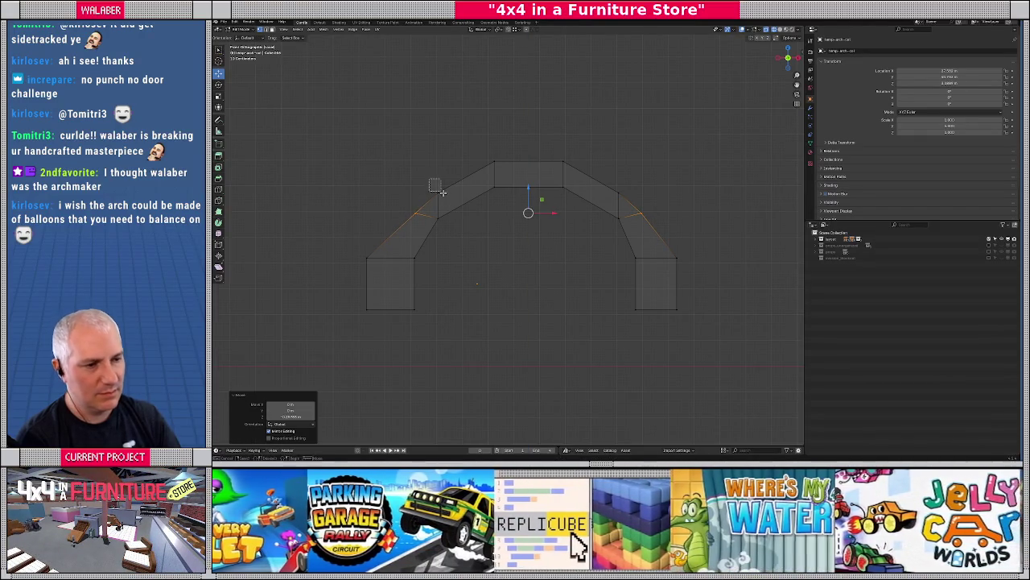
click(440, 193)
drag(628, 195, 628, 194)
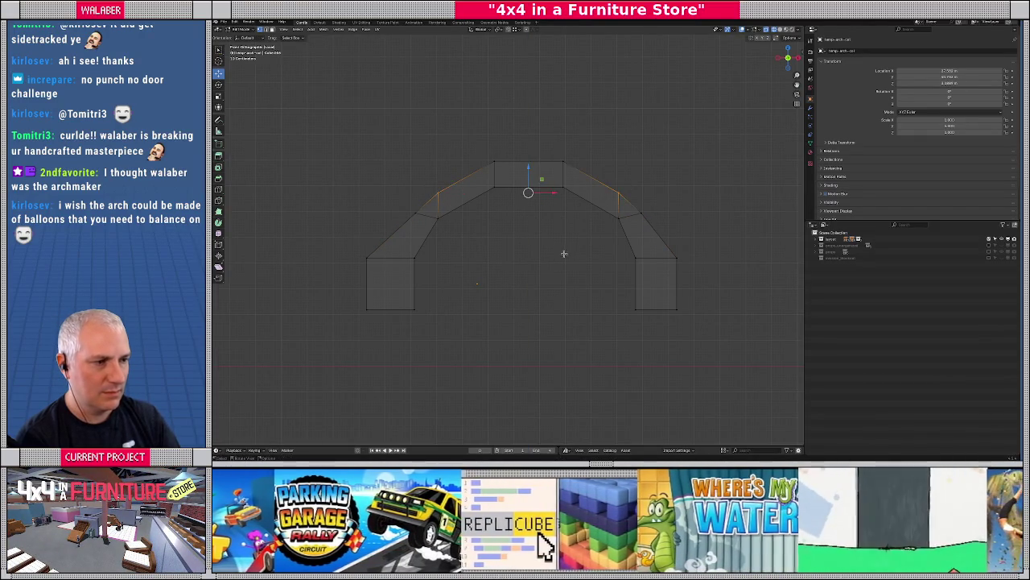
key(alt+a)
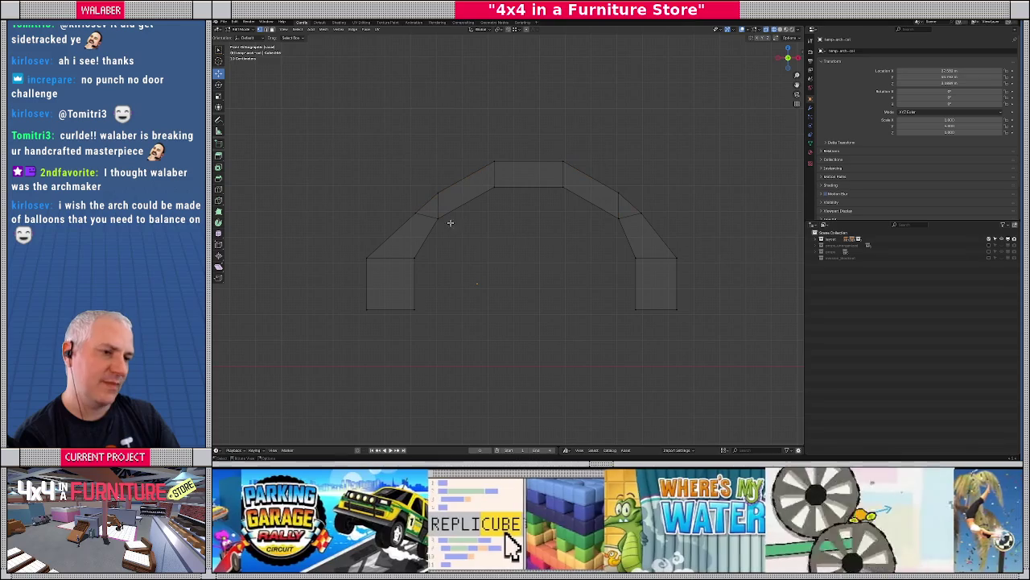
click(411, 215)
drag(412, 215, 430, 239)
key(x)
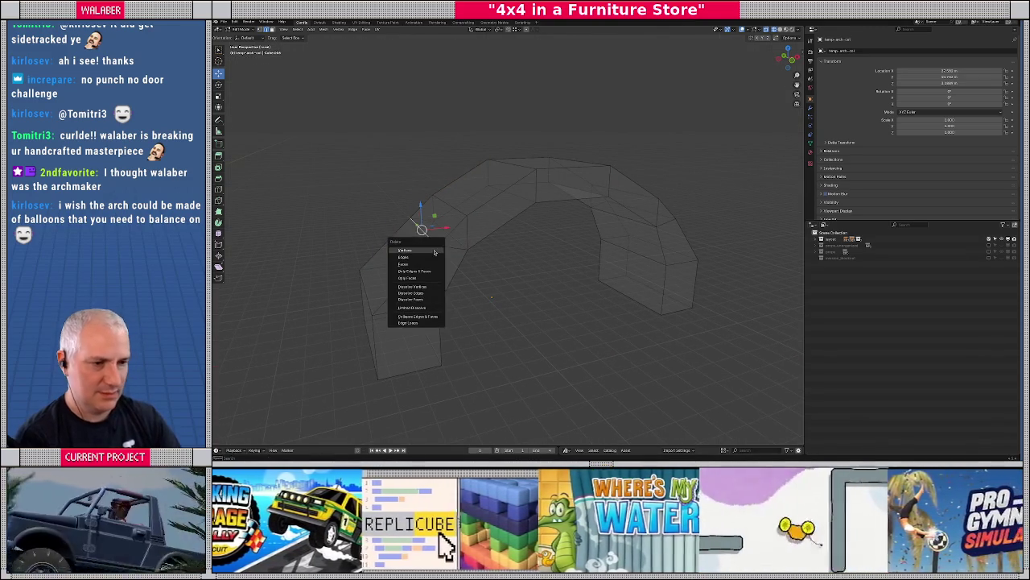
key(Escape)
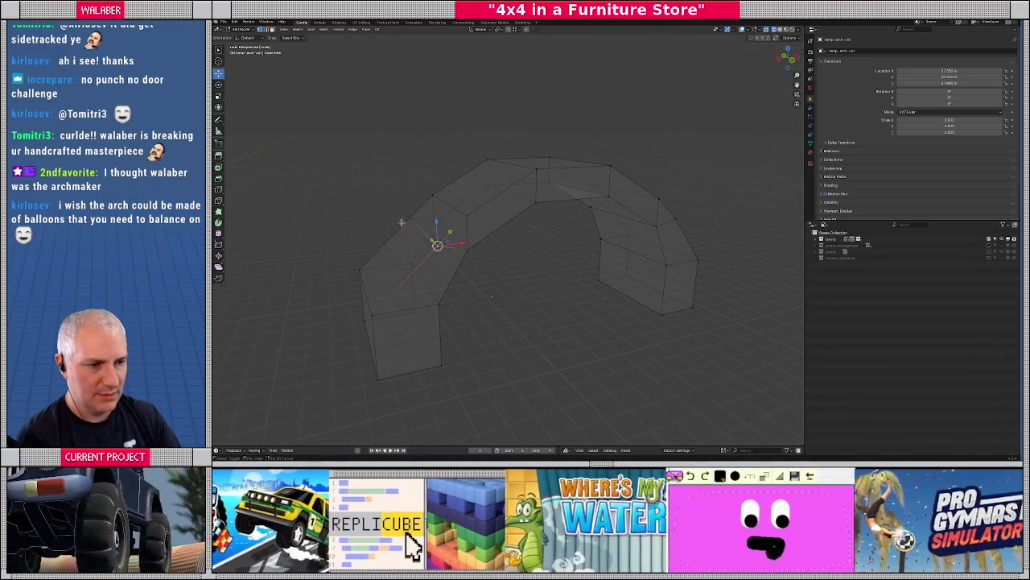
key(x)
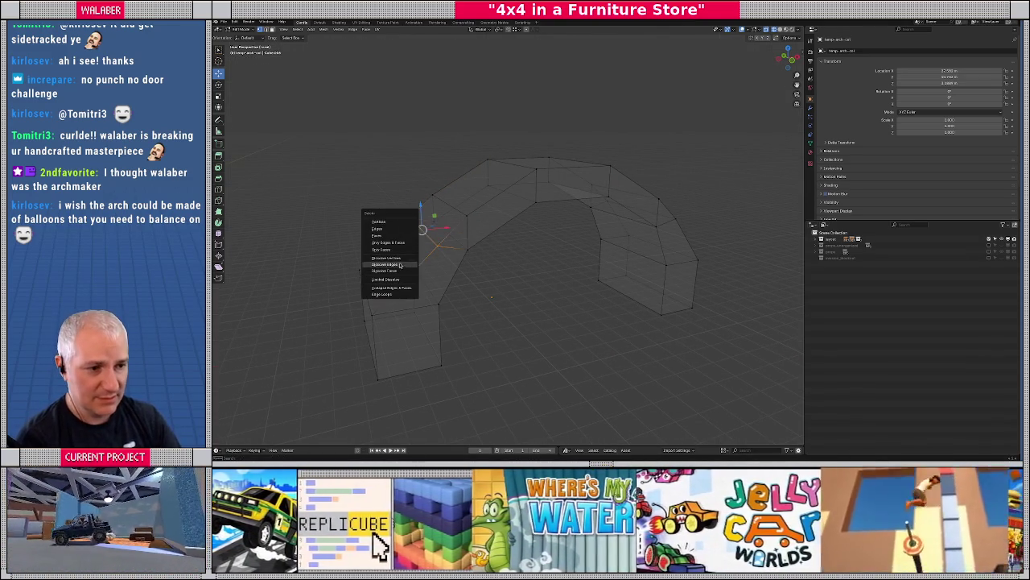
click(398, 258)
mouse_move(398, 258)
mouse_down()
mouse_move(446, 265)
mouse_move(417, 267)
mouse_move(437, 270)
mouse_up()
click(625, 259)
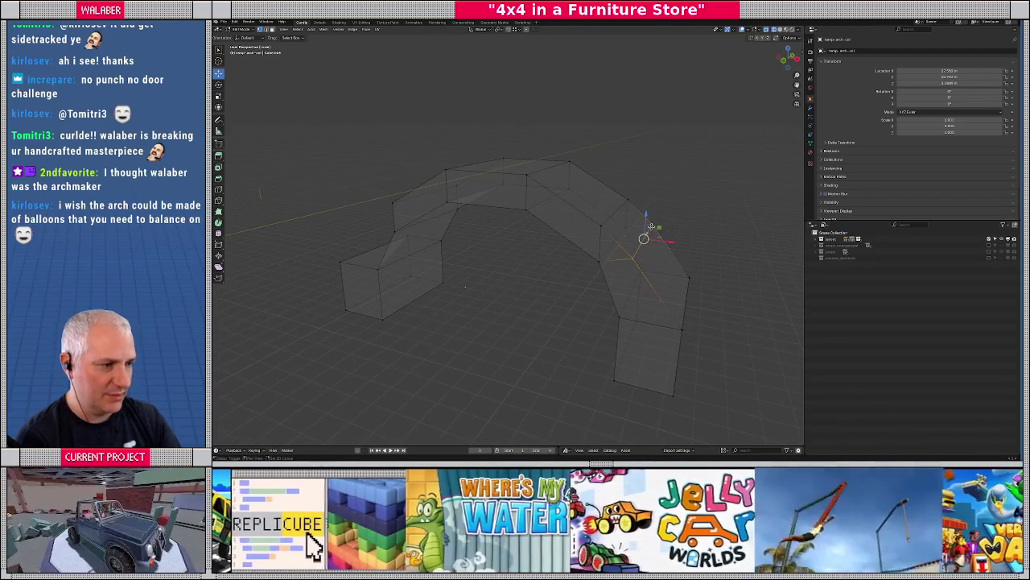
key(x)
click(651, 228)
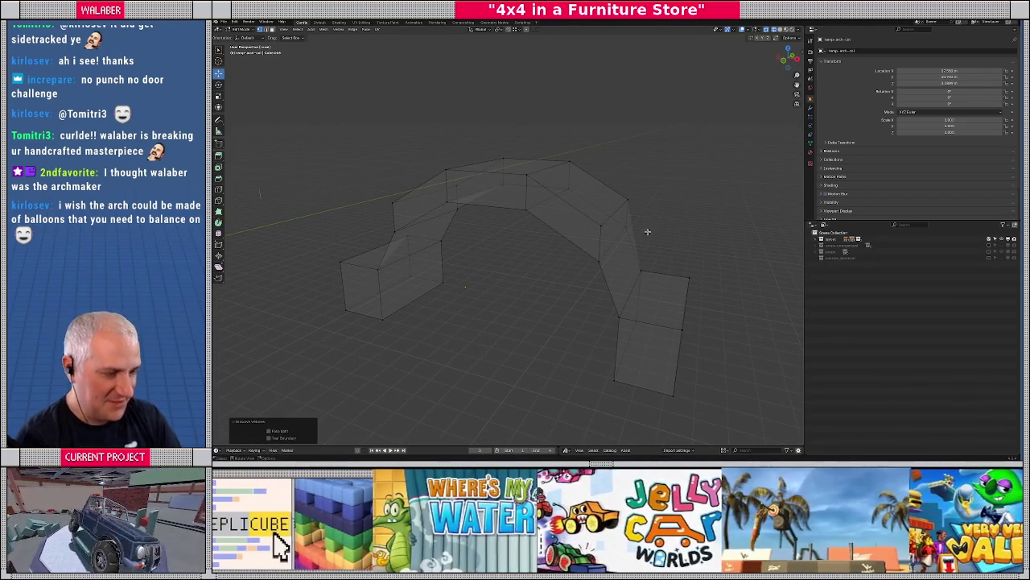
Pull one vertex on the arch's right leg lower to reshape it.
drag(602, 259, 598, 281)
click(597, 278)
shift+click(700, 380)
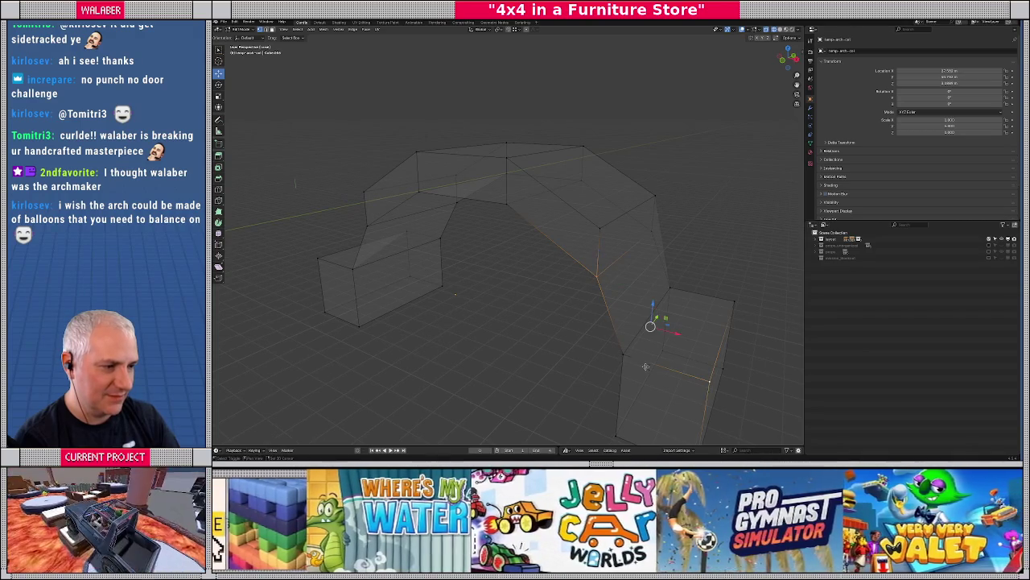
shift+click(626, 356)
shift+click(604, 232)
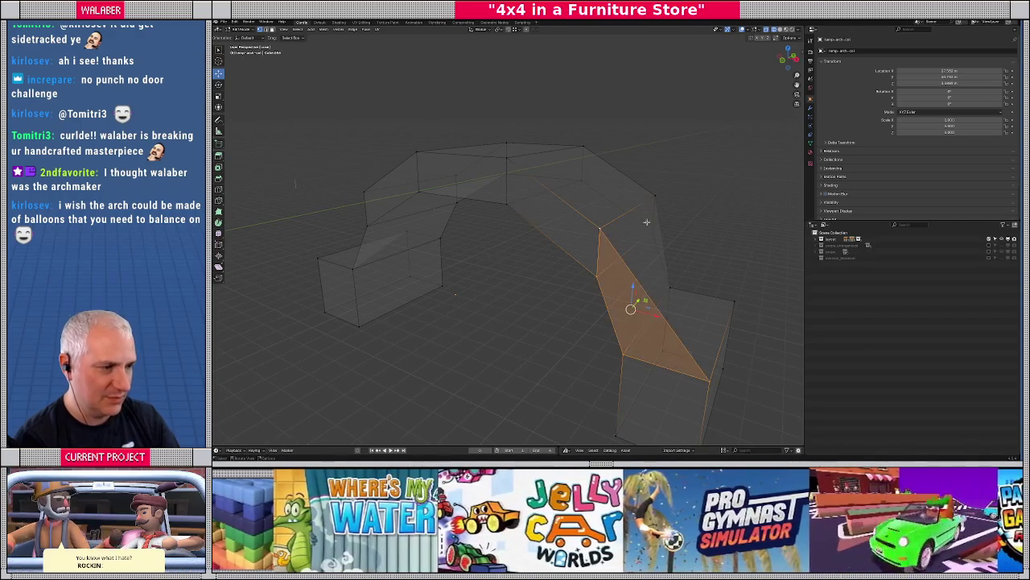
click(651, 231)
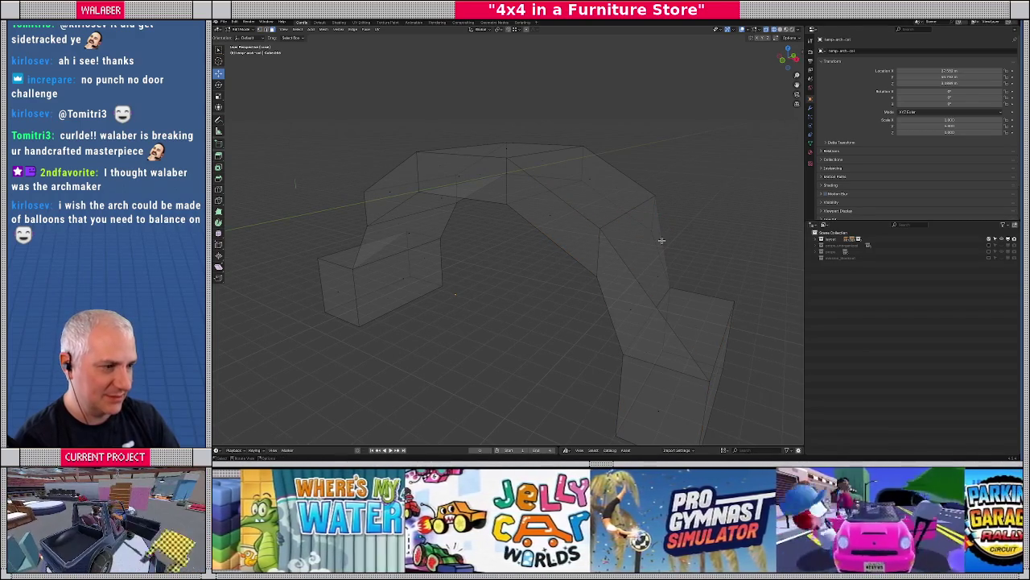
key(g)
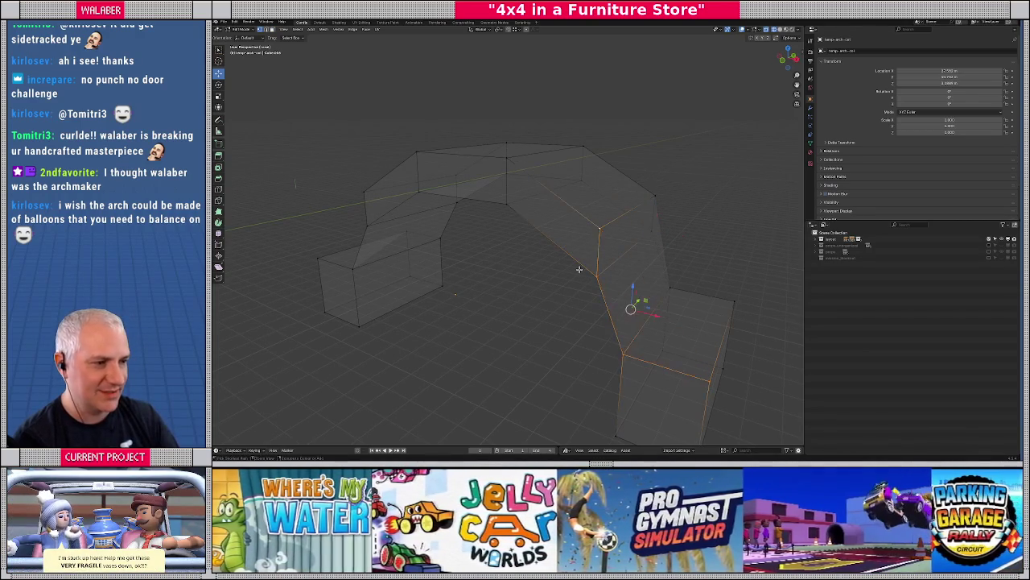
click(579, 269)
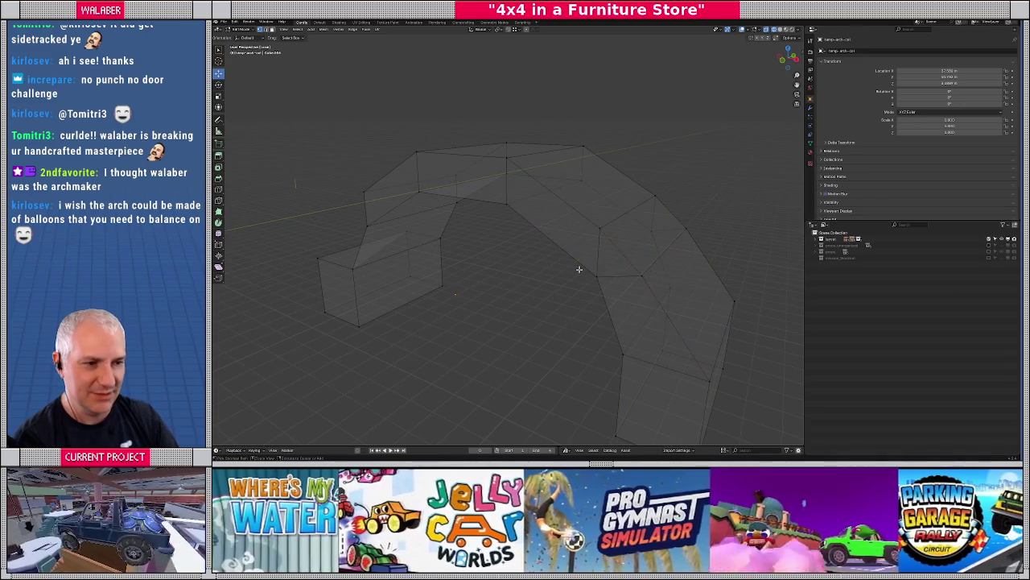
click(347, 214)
drag(508, 272, 535, 264)
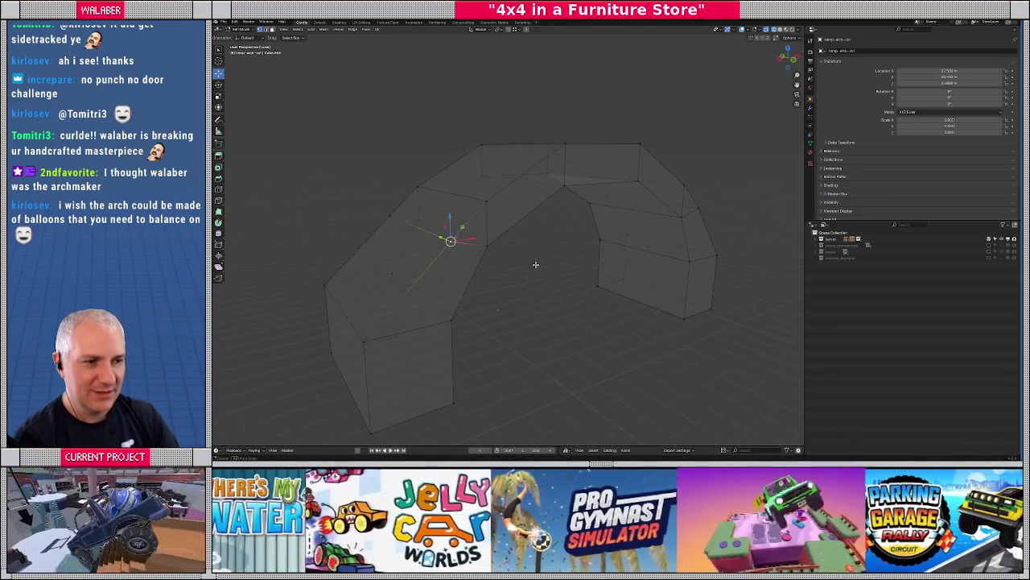
Merge the first two vertex pairs on the arch's left side at the last-selected vertex.
shift+click(483, 207)
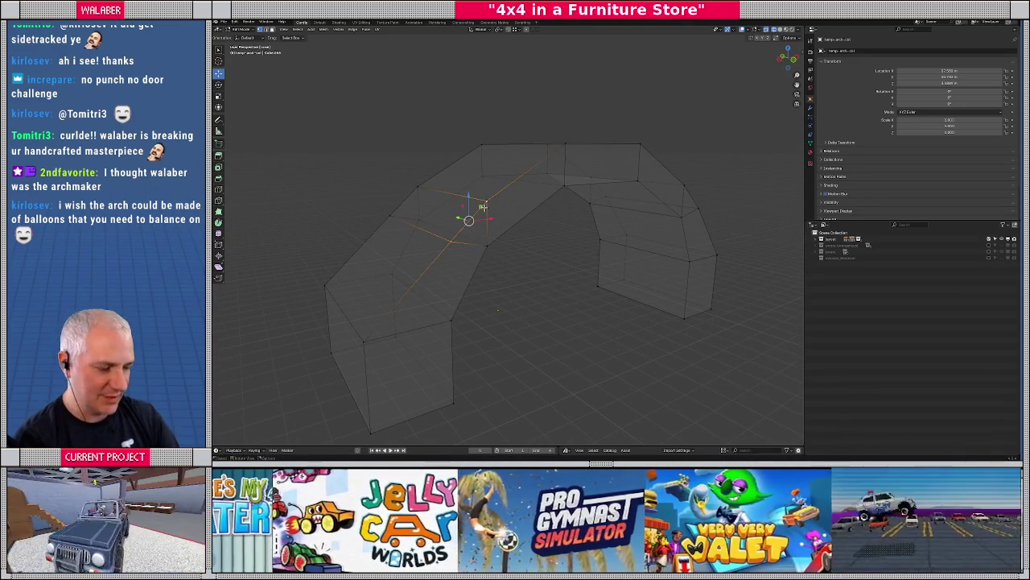
key(m)
click(475, 234)
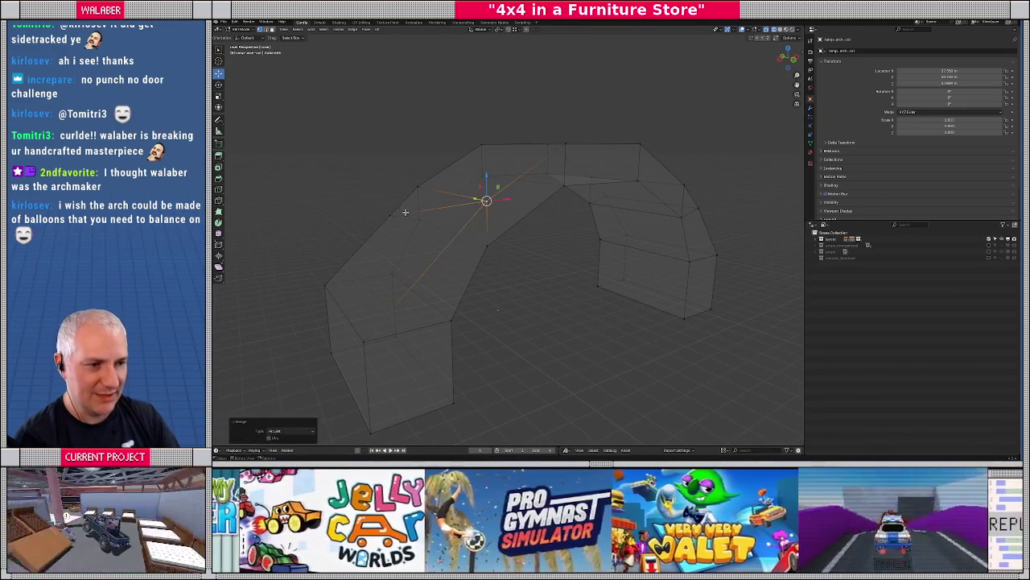
click(402, 212)
shift+click(415, 189)
key(m)
click(413, 196)
Merge two more vertex pairs on the arch's right side at the last vertex.
mouse_move(413, 196)
mouse_down()
mouse_move(434, 185)
mouse_move(484, 193)
mouse_up()
shift+click(610, 264)
key(m)
click(612, 262)
click(662, 209)
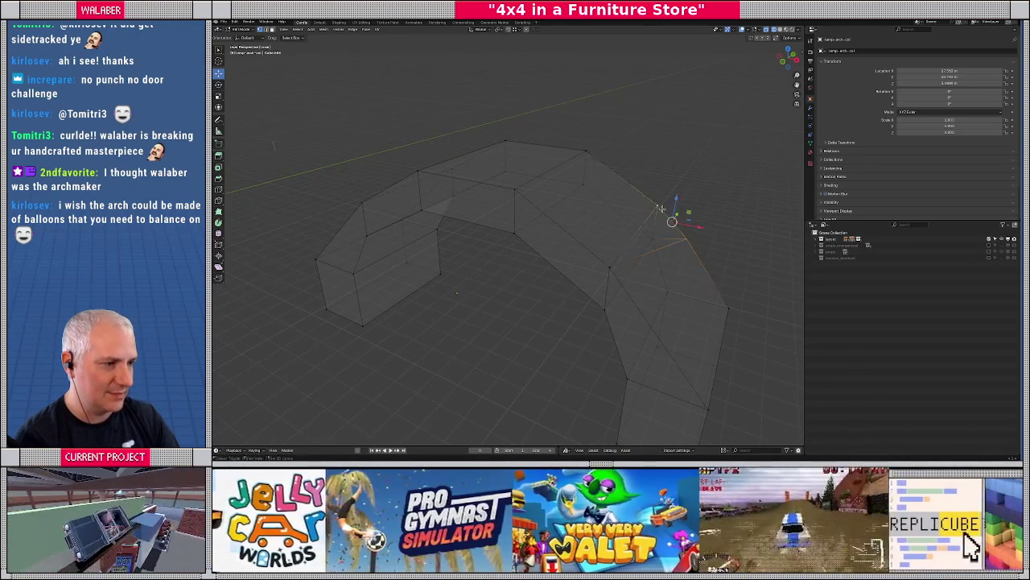
key(m)
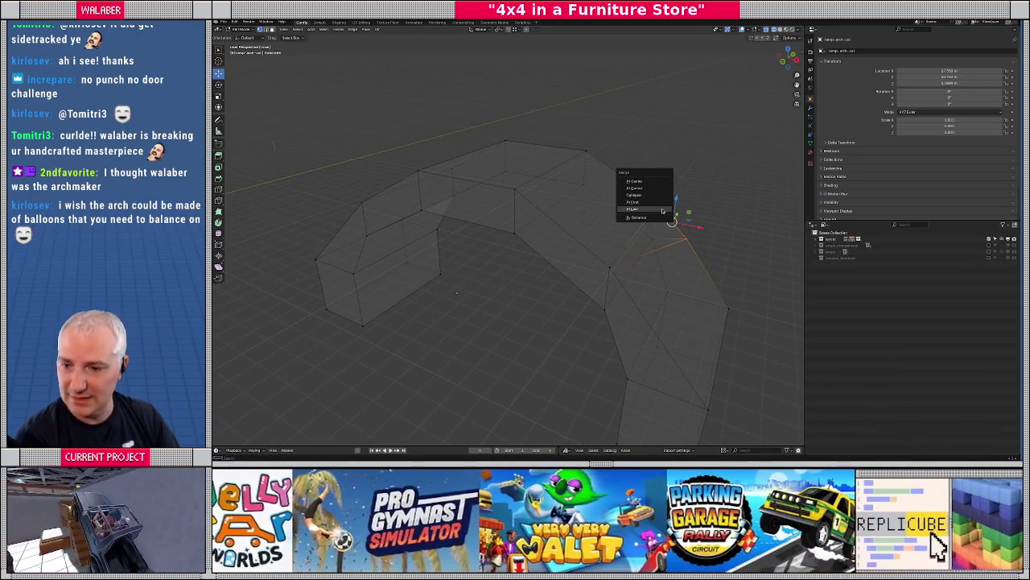
click(663, 210)
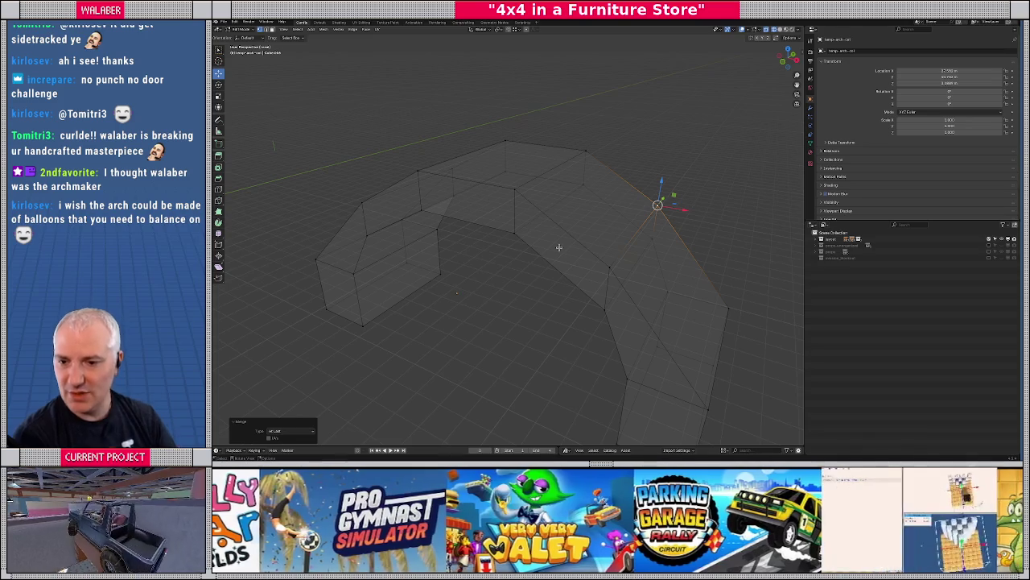
key(KP_3)
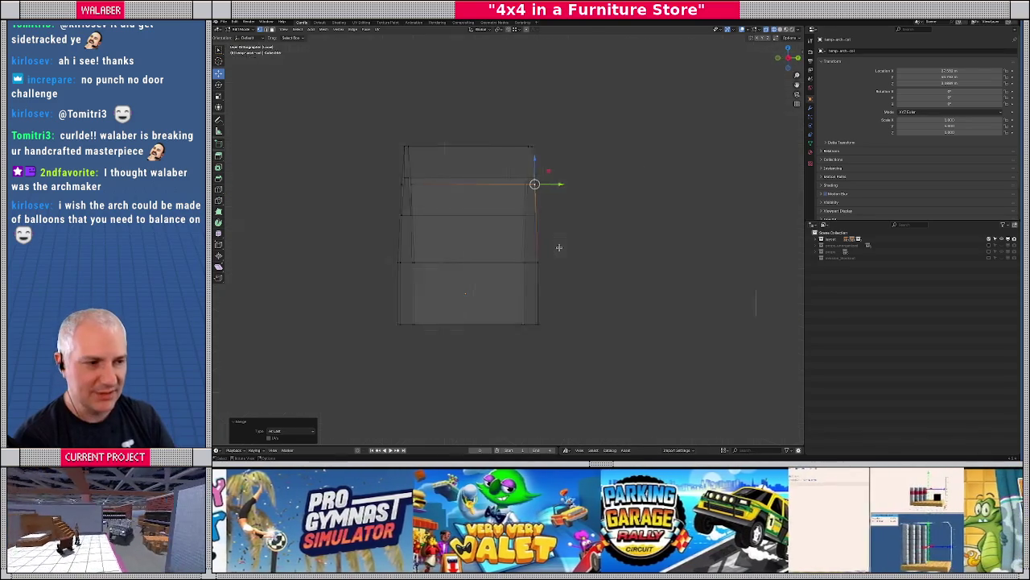
In front view, scale the arch's outer edges along X to widen it.
key(KP_1)
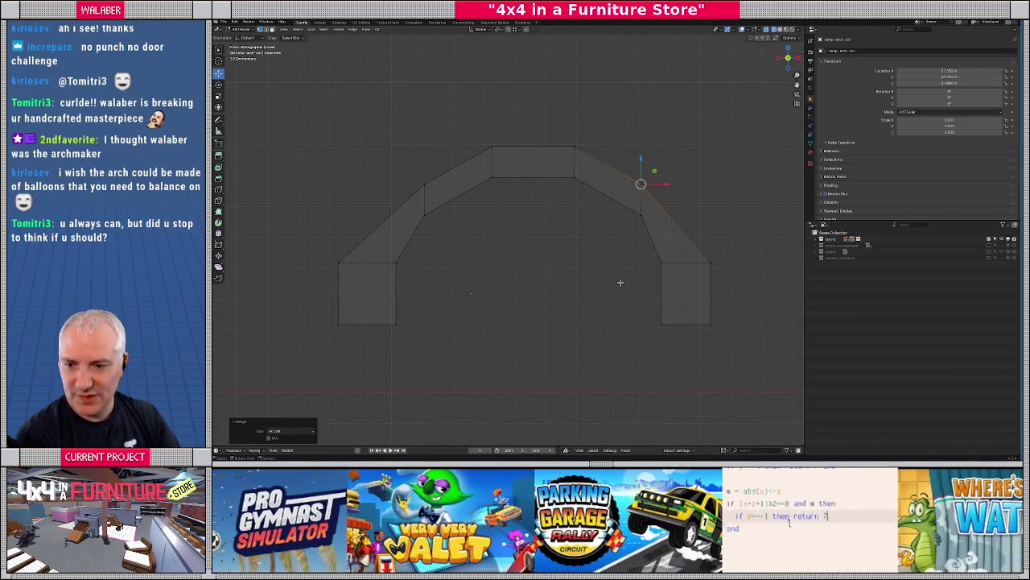
click(618, 195)
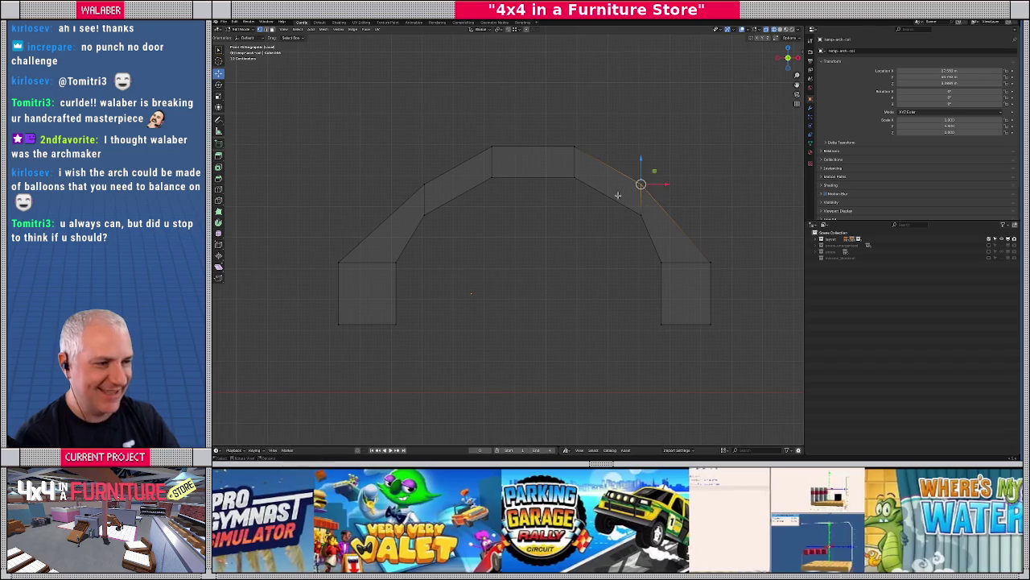
shift+click(416, 182)
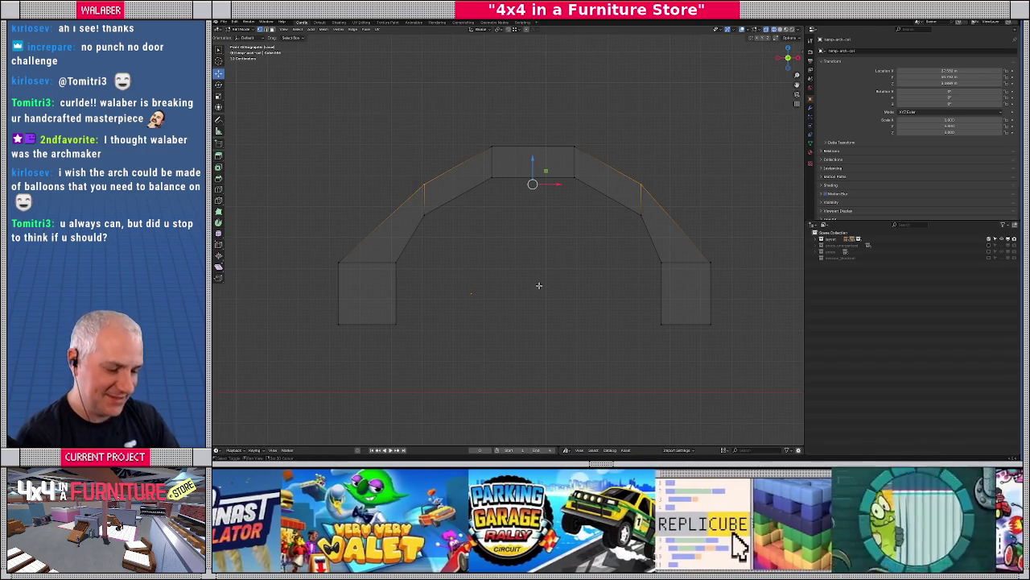
key(s)
key(x)
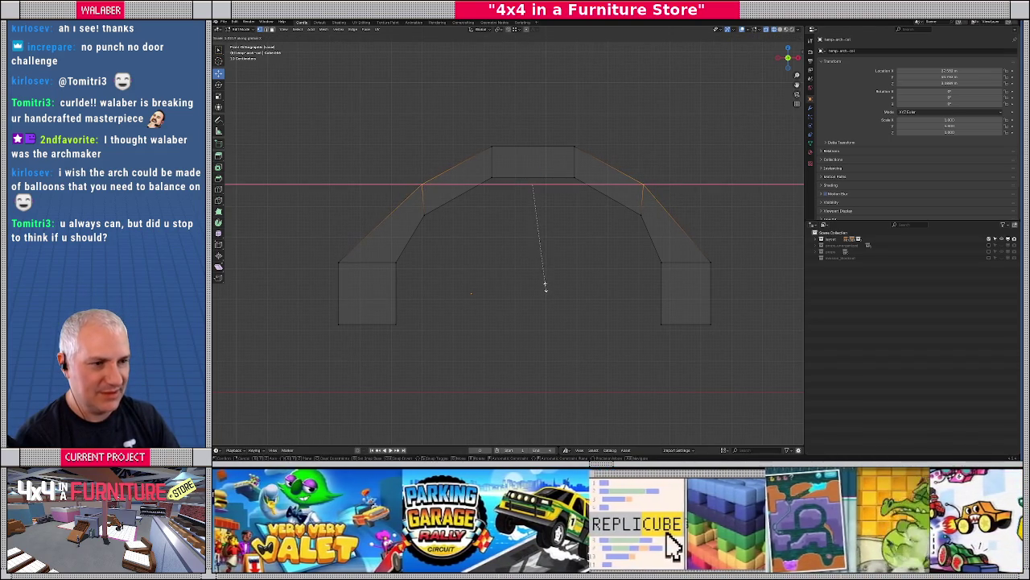
click(545, 286)
Lower the top edges and outer corner vertices along Z, then exit Edit Mode and local view.
drag(463, 124, 590, 159)
key(g)
key(z)
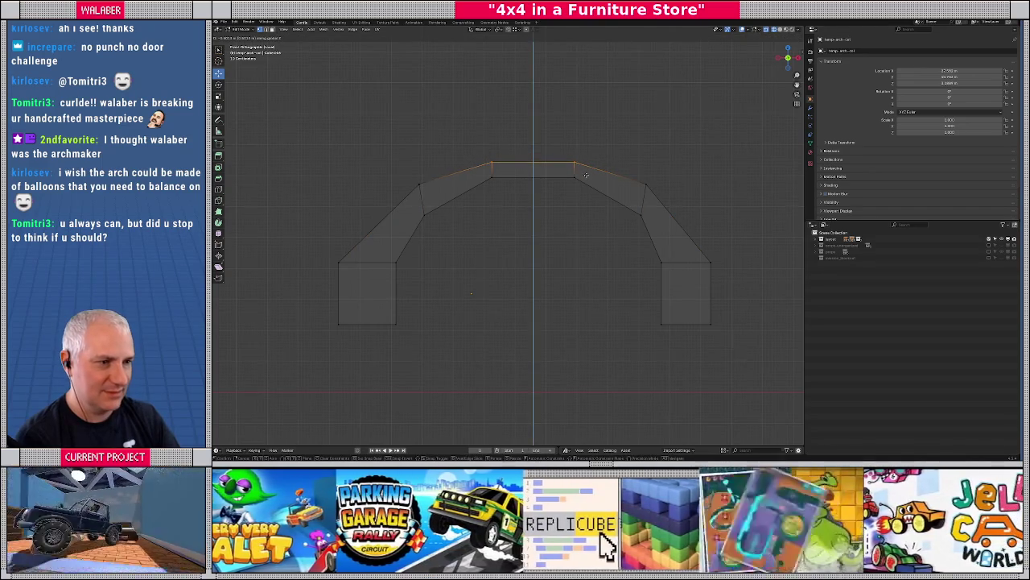
click(432, 175)
drag(431, 169, 394, 190)
shift+click(645, 185)
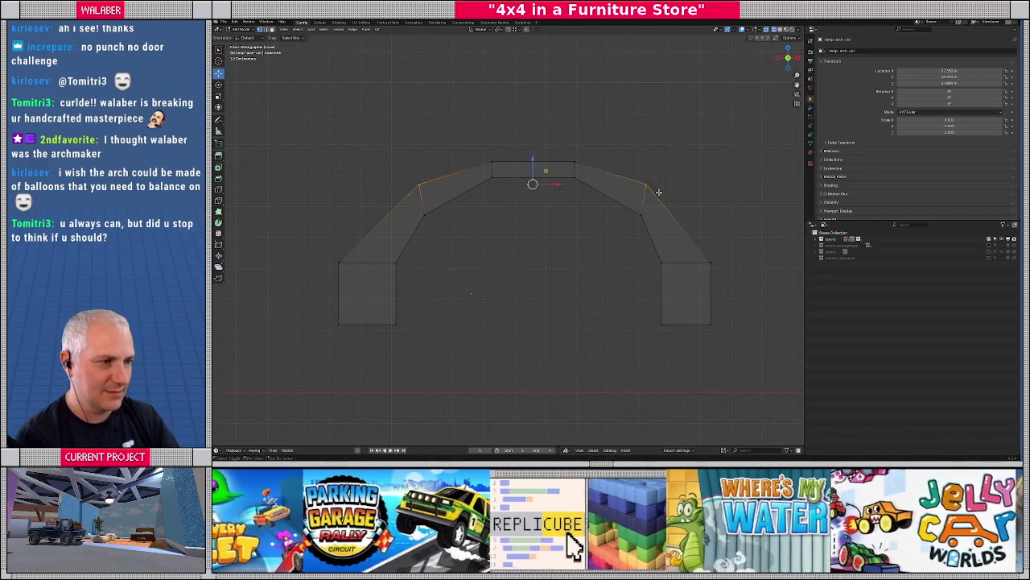
key(g)
key(z)
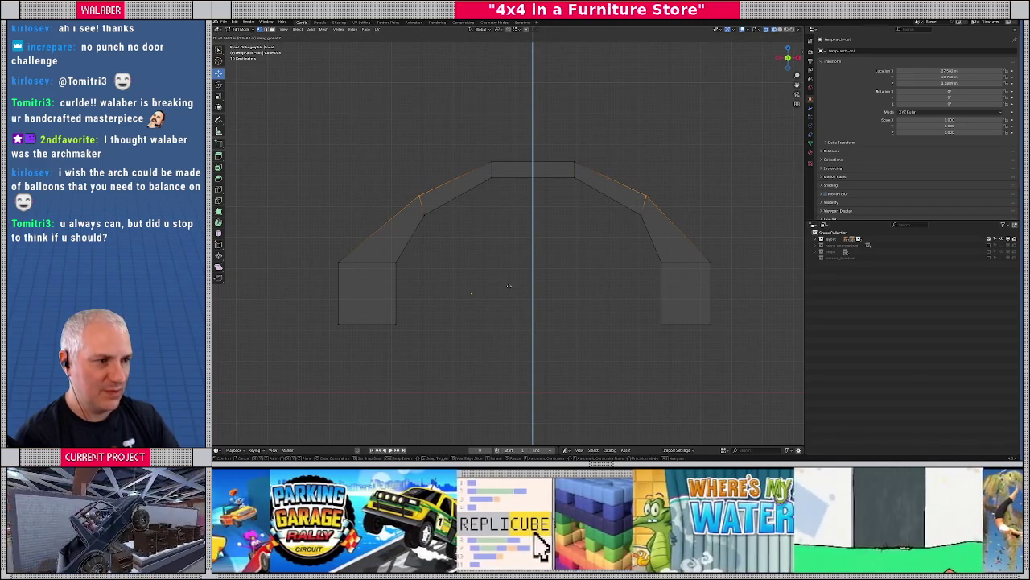
click(509, 285)
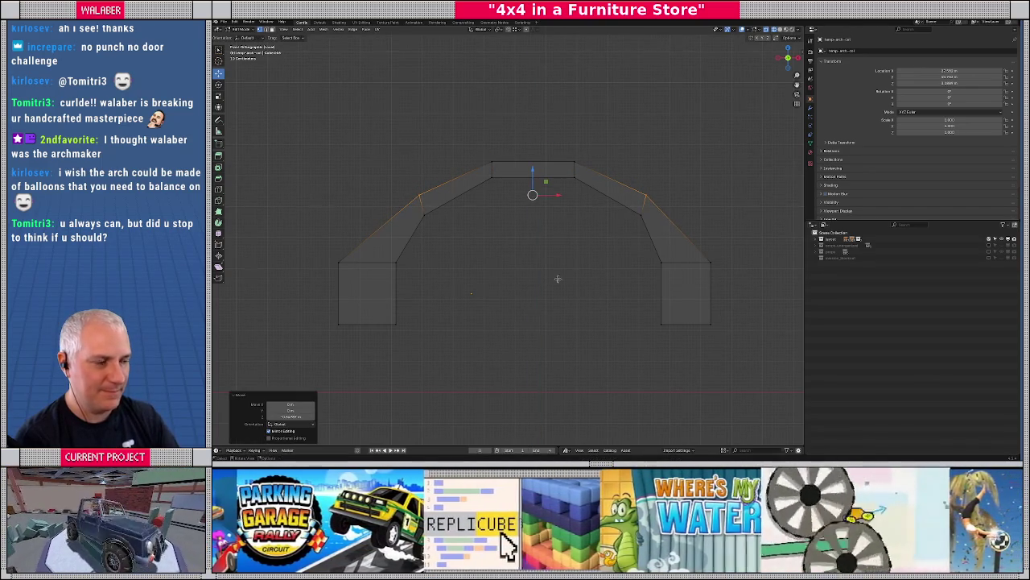
key(Tab)
key(KP_Divide)
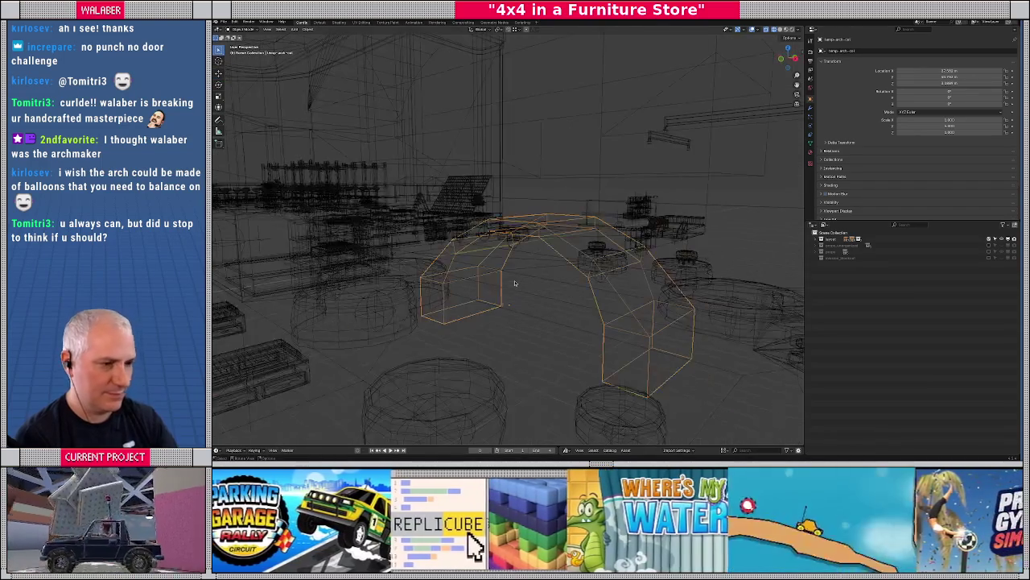
In solid shading and top view, rotate the arch diagonally across the store floor.
key(shift+z)
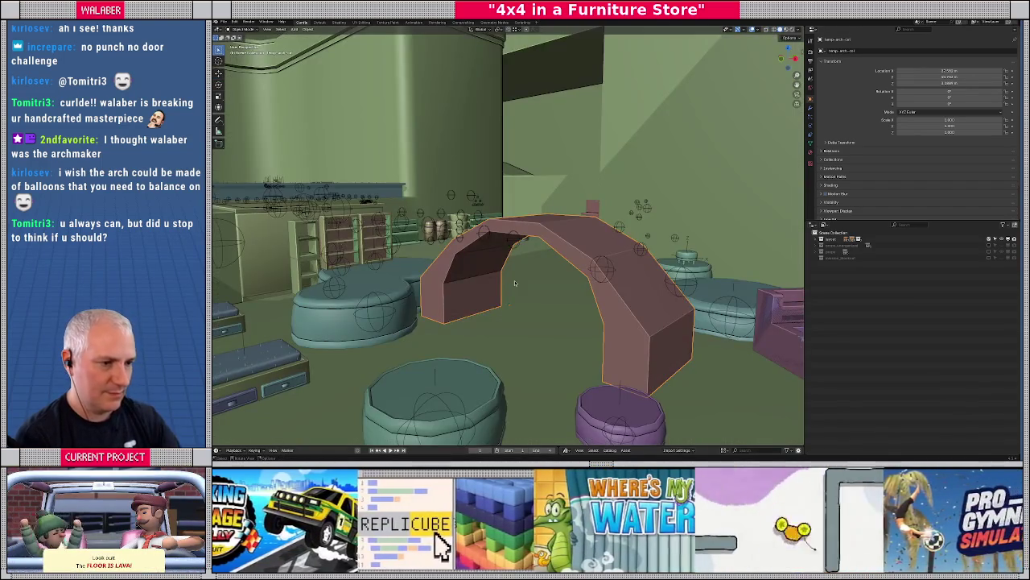
key(KP_7)
key(r)
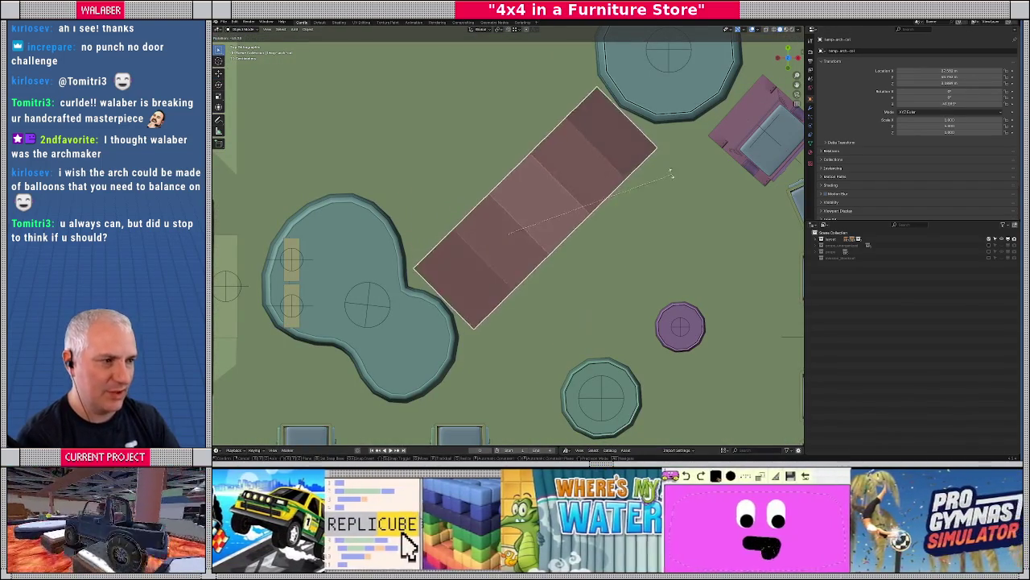
click(667, 167)
mouse_move(667, 166)
mouse_down()
mouse_move(570, 183)
mouse_move(559, 171)
mouse_move(590, 205)
mouse_move(554, 218)
mouse_move(500, 207)
mouse_up()
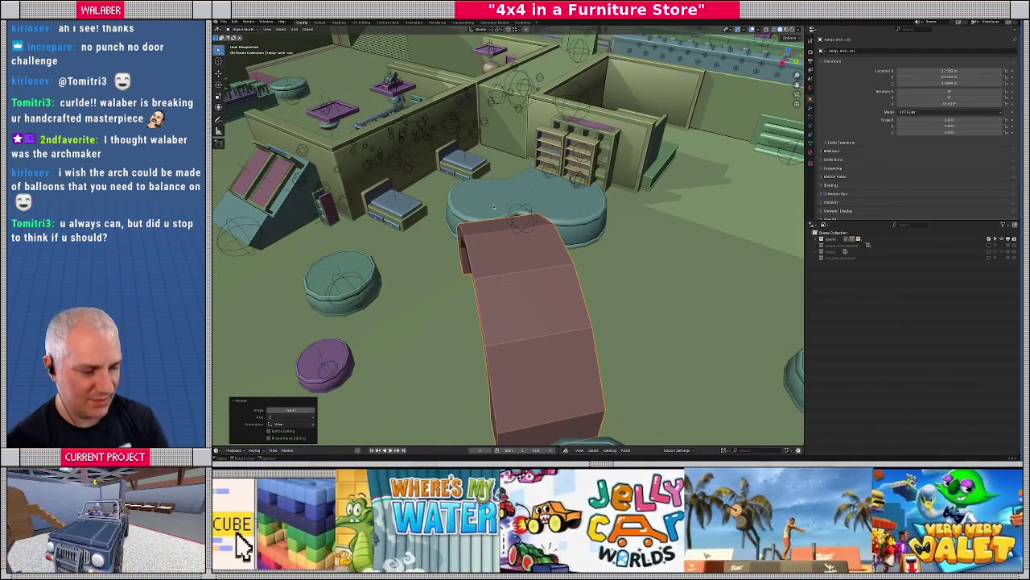
mouse_move(496, 220)
mouse_down()
mouse_move(606, 219)
mouse_move(586, 231)
mouse_up()
key(KP_Divide)
In Edit Mode, select the faces running along the arch's side.
key(Tab)
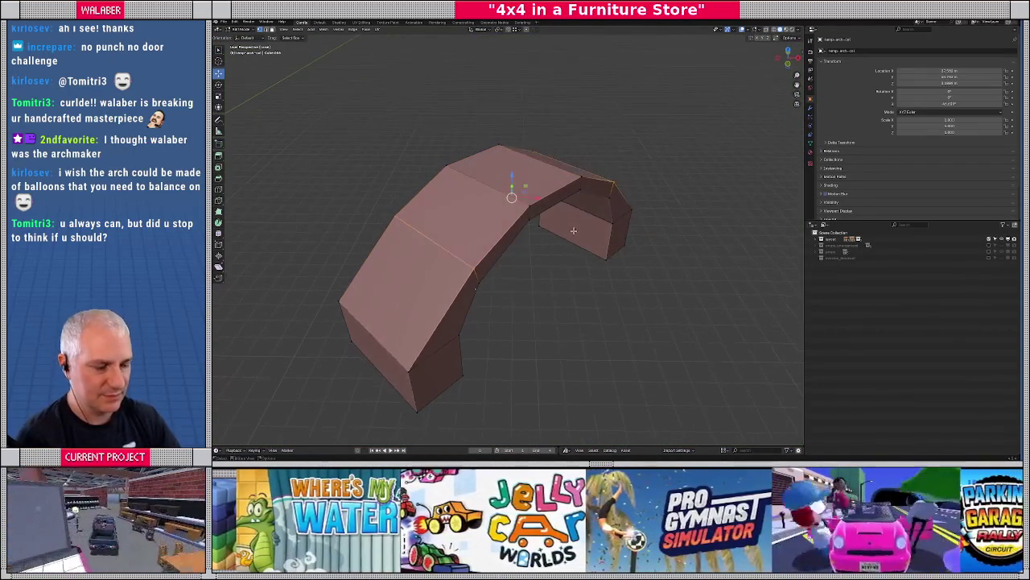
key(ctrl+r)
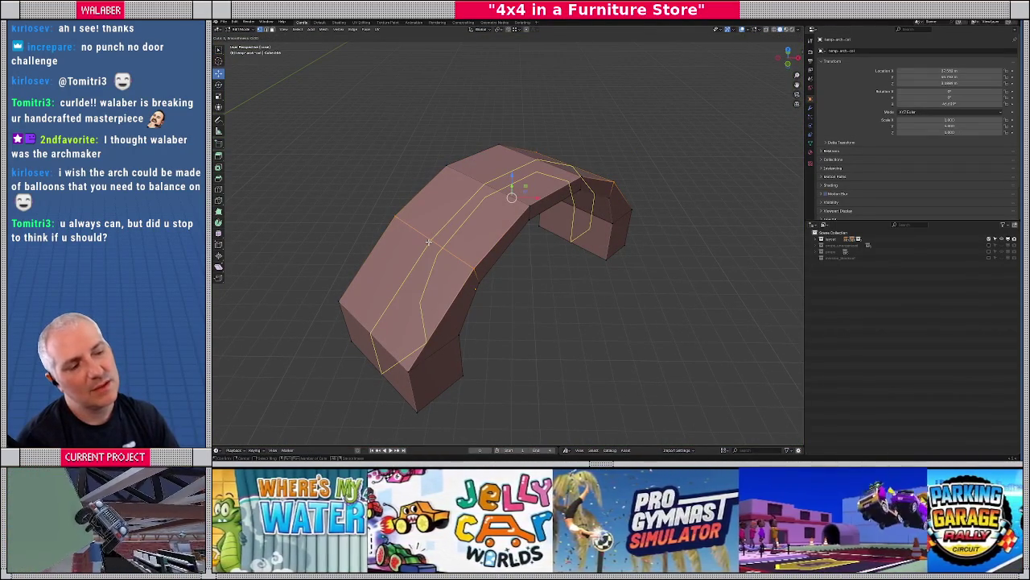
key(Escape)
key(Tab)
drag(433, 256, 508, 262)
key(Tab)
click(565, 352)
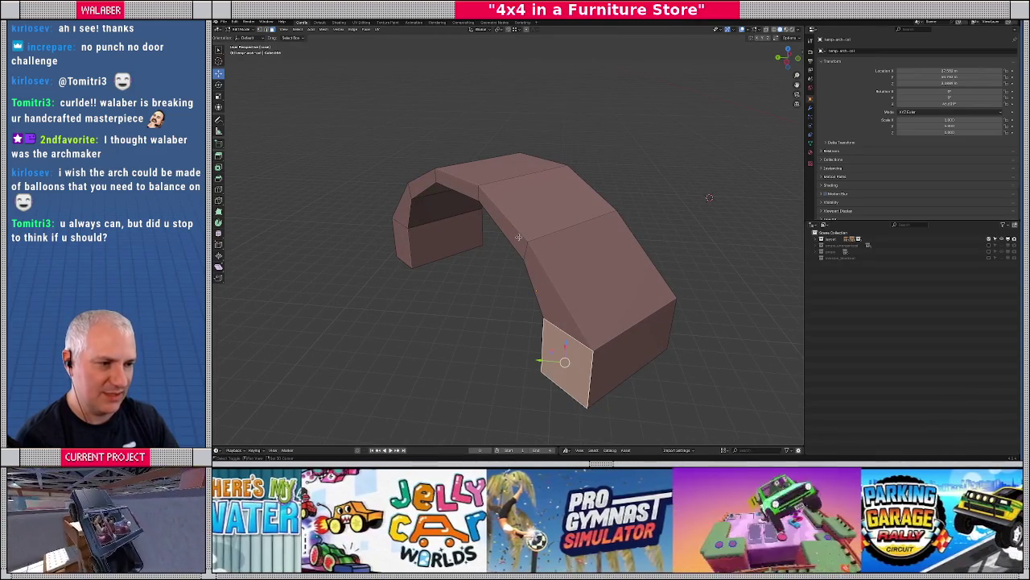
ctrl+click(519, 236)
ctrl+click(510, 223)
ctrl+click(455, 187)
ctrl+click(420, 187)
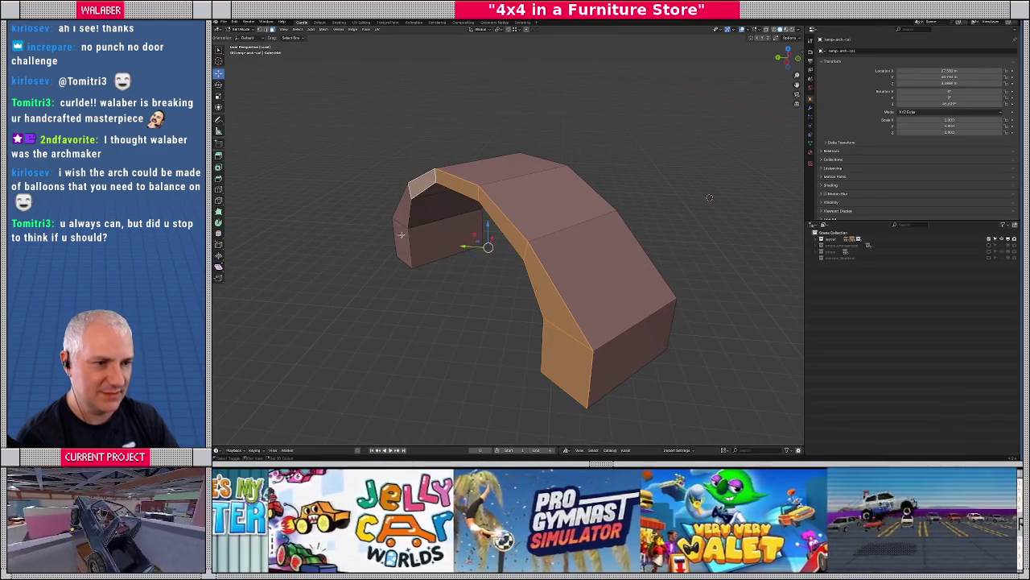
Scale the selected faces along Y to thin the arch into a narrow band.
drag(462, 270, 446, 274)
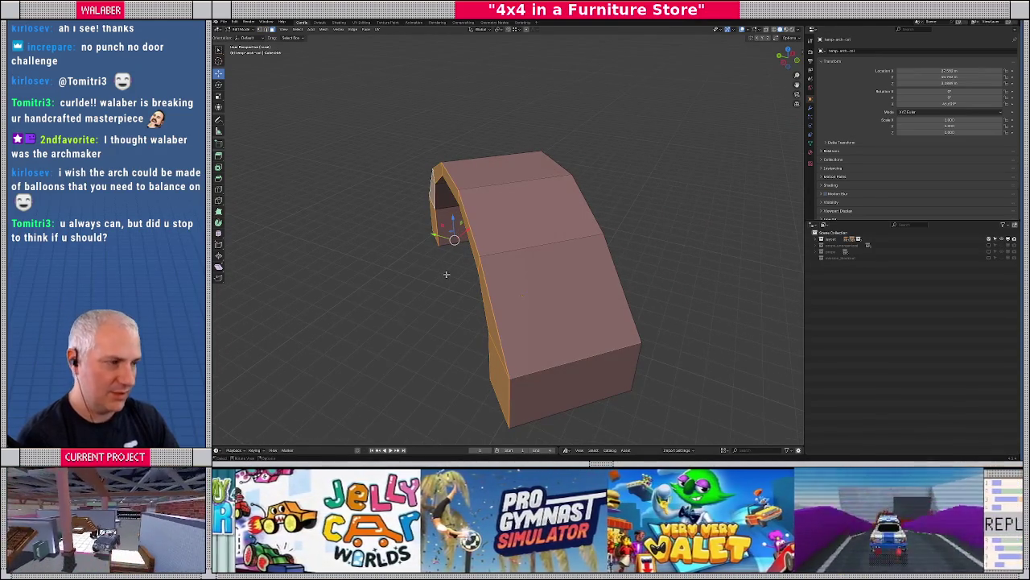
key(s)
key(y)
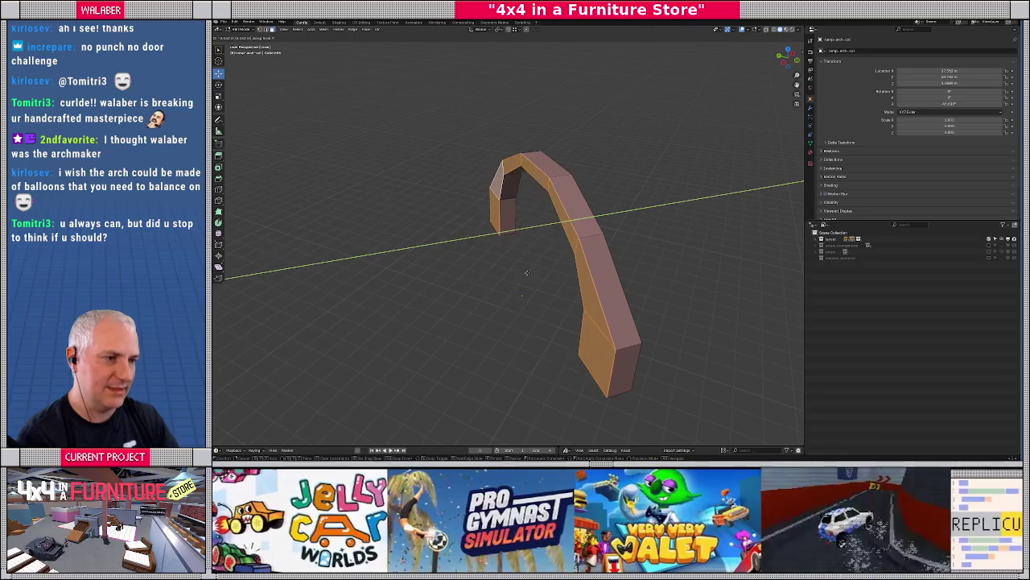
click(526, 273)
key(Tab)
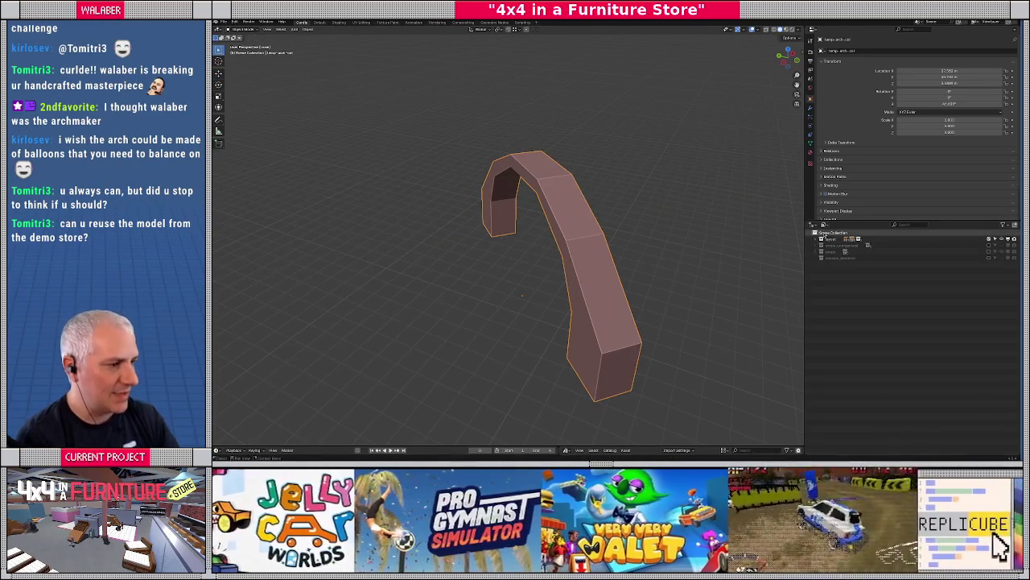
Add a Mirror modifier to the arch.
click(811, 142)
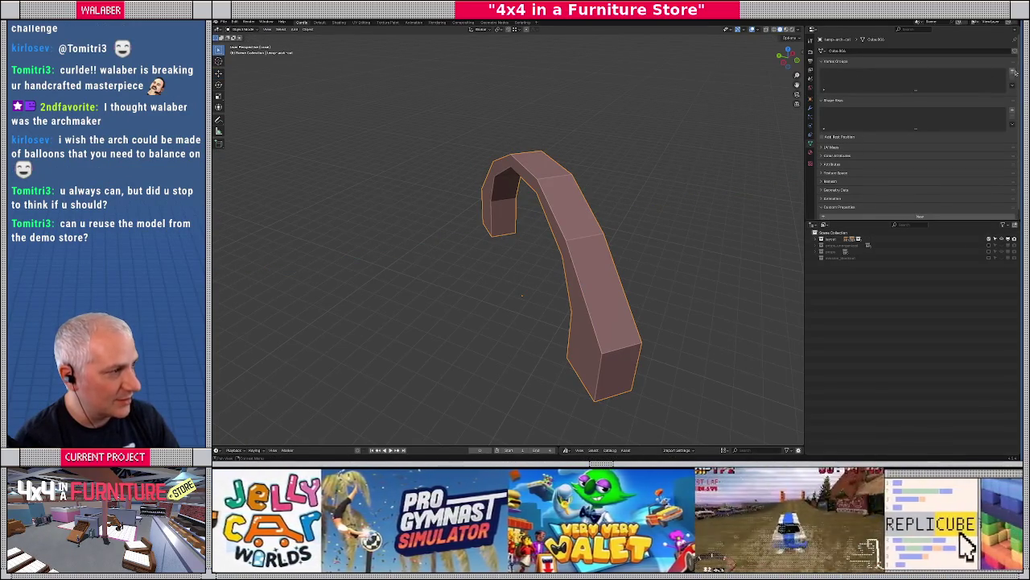
click(811, 108)
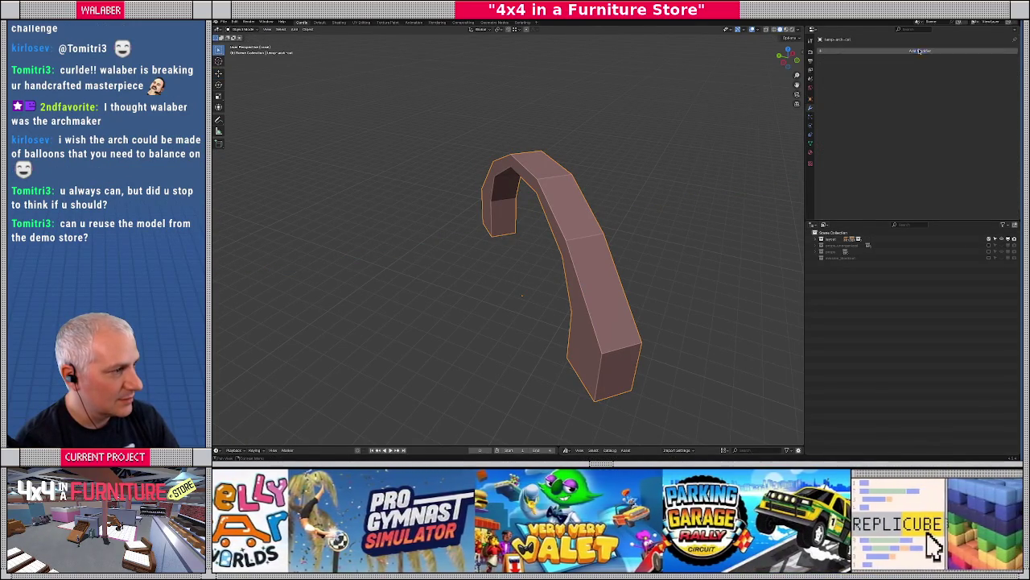
click(920, 51)
mouse_move(909, 74)
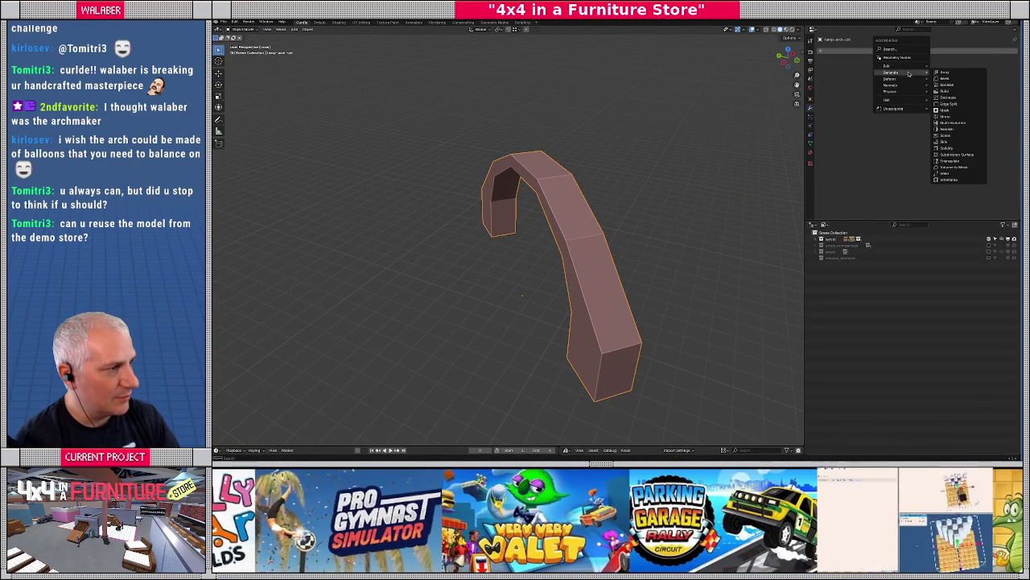
click(948, 115)
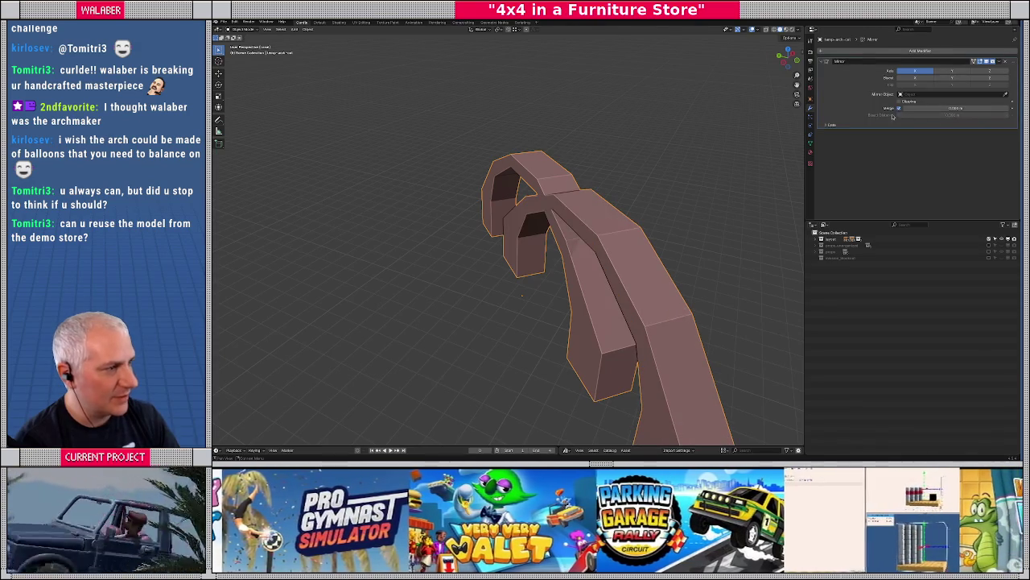
Switch the Mirror axis from X to Y and slide the arch mesh along Y.
click(915, 72)
click(952, 73)
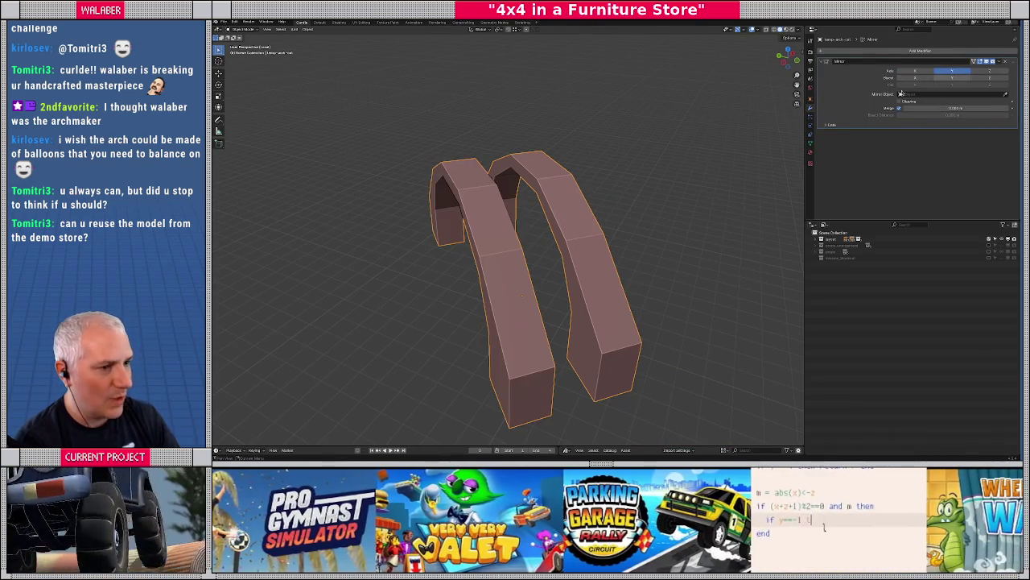
key(Tab)
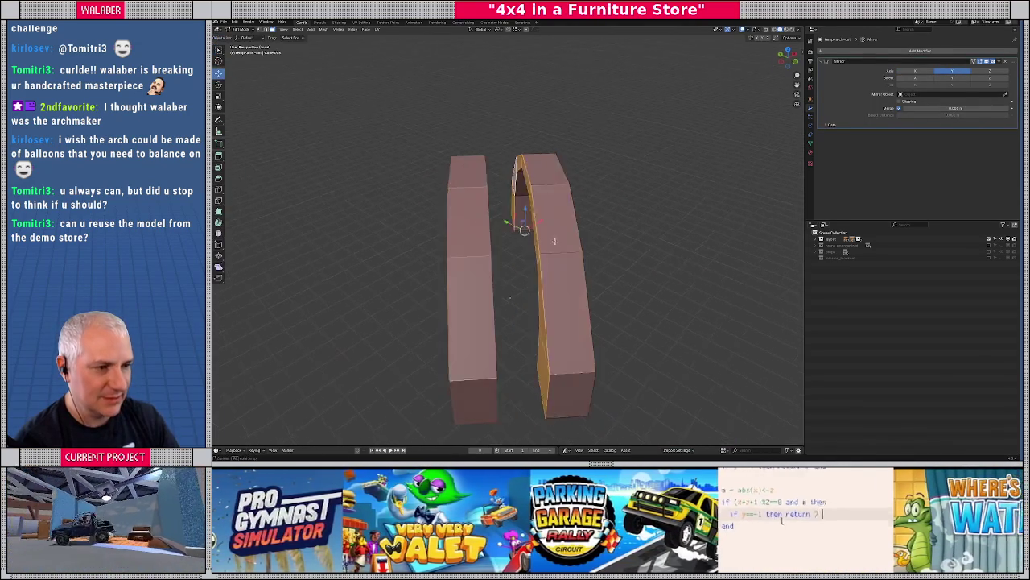
key(g)
key(y)
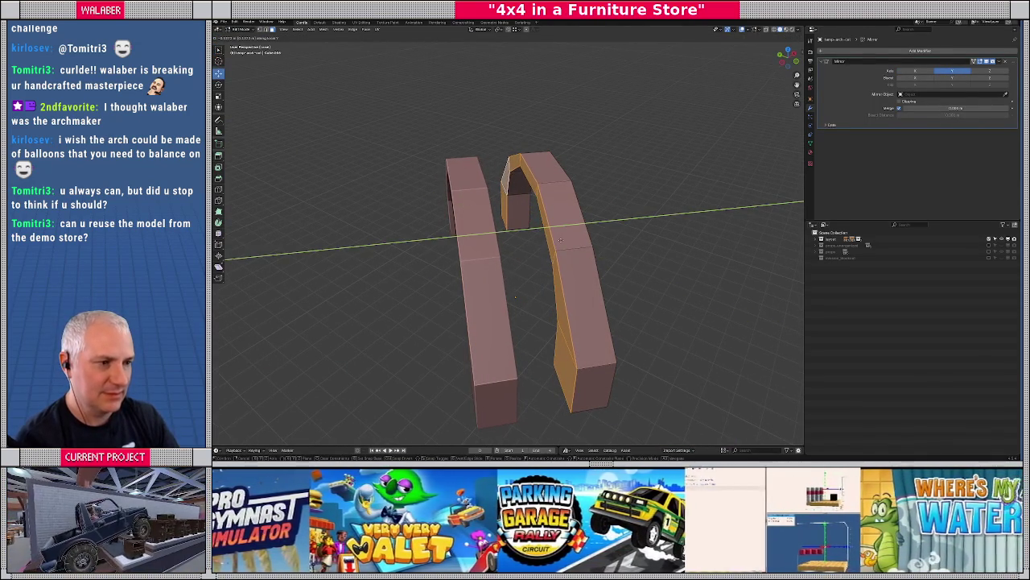
click(561, 240)
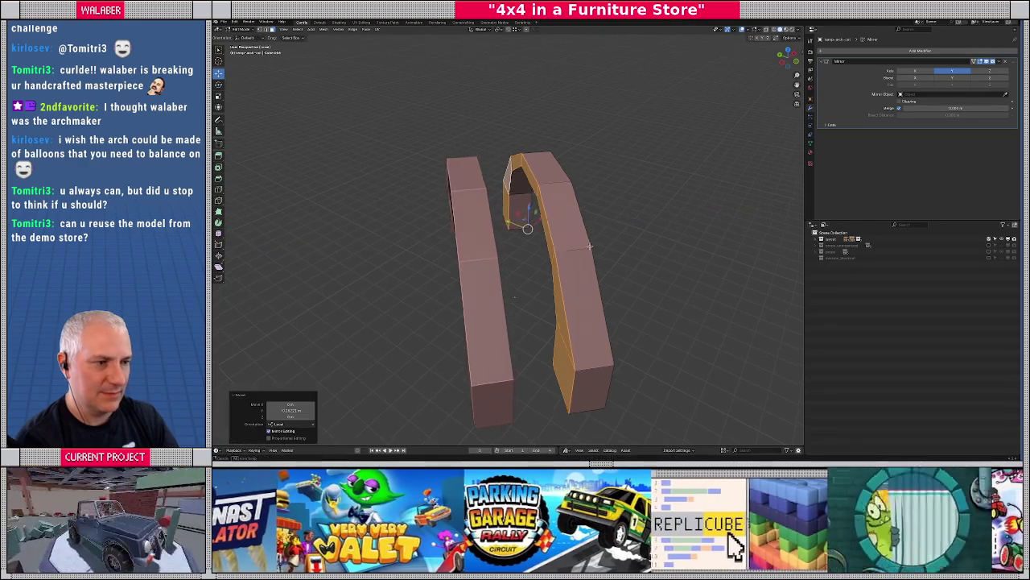
key(Tab)
mouse_move(504, 232)
mouse_down()
mouse_move(471, 226)
mouse_move(523, 236)
mouse_move(621, 227)
mouse_move(634, 248)
mouse_move(511, 221)
mouse_up()
Slide the arch mesh further along Y, then return to the full store scene.
key(Tab)
key(g)
key(y)
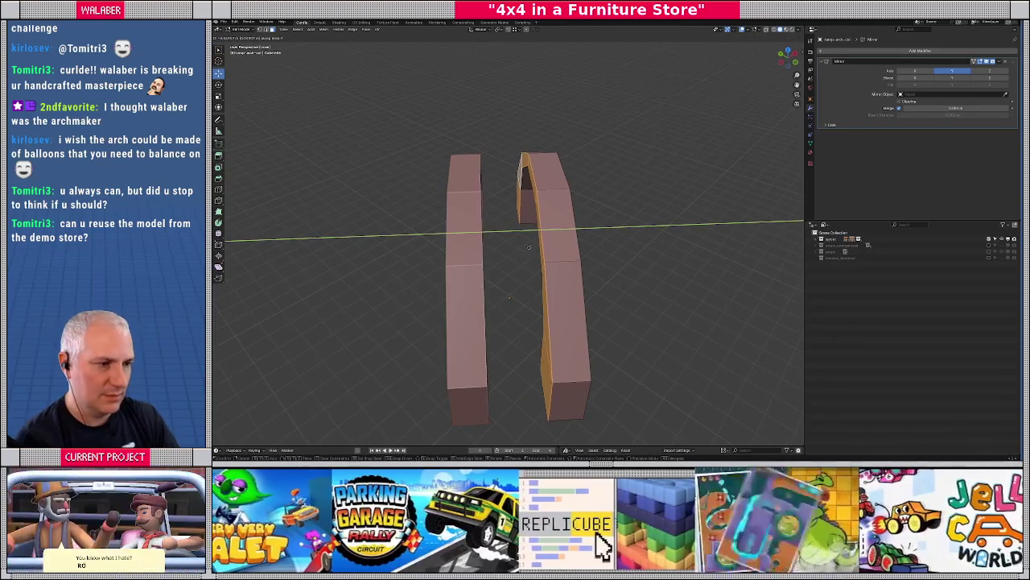
click(528, 245)
mouse_move(531, 247)
mouse_down()
mouse_move(544, 242)
mouse_move(501, 230)
mouse_move(456, 243)
mouse_move(526, 237)
mouse_move(610, 253)
mouse_move(521, 255)
mouse_move(579, 264)
mouse_move(539, 273)
mouse_move(507, 301)
mouse_move(575, 272)
mouse_move(493, 277)
mouse_up()
key(Tab)
key(KP_Divide)
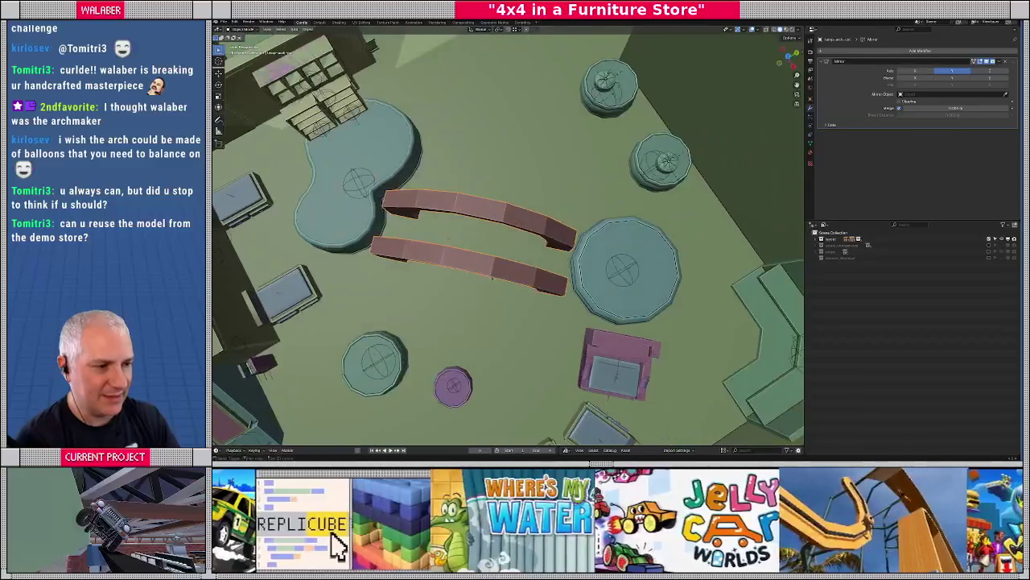
Reselect the twin arches and isolate them in local view.
click(621, 279)
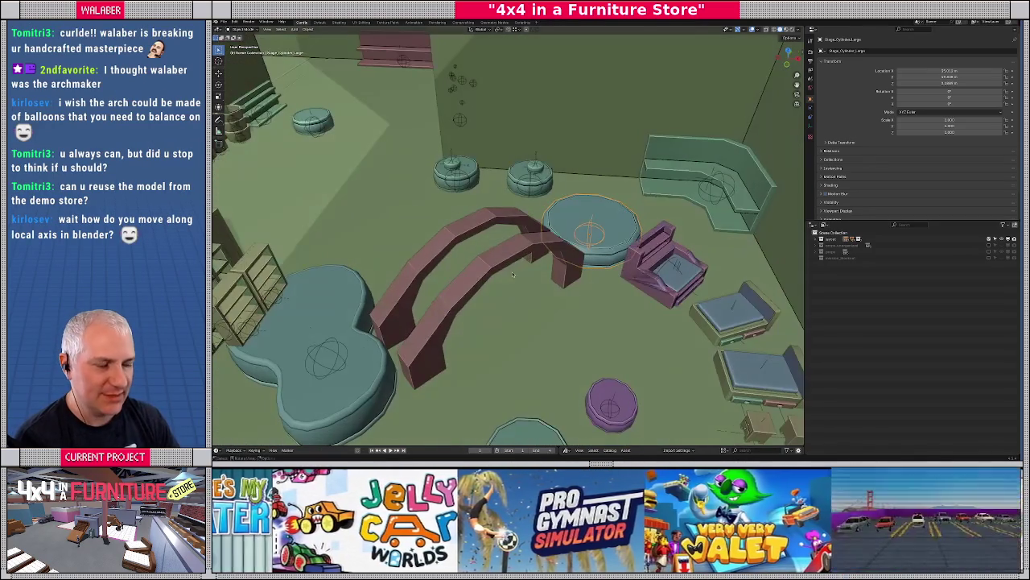
click(499, 266)
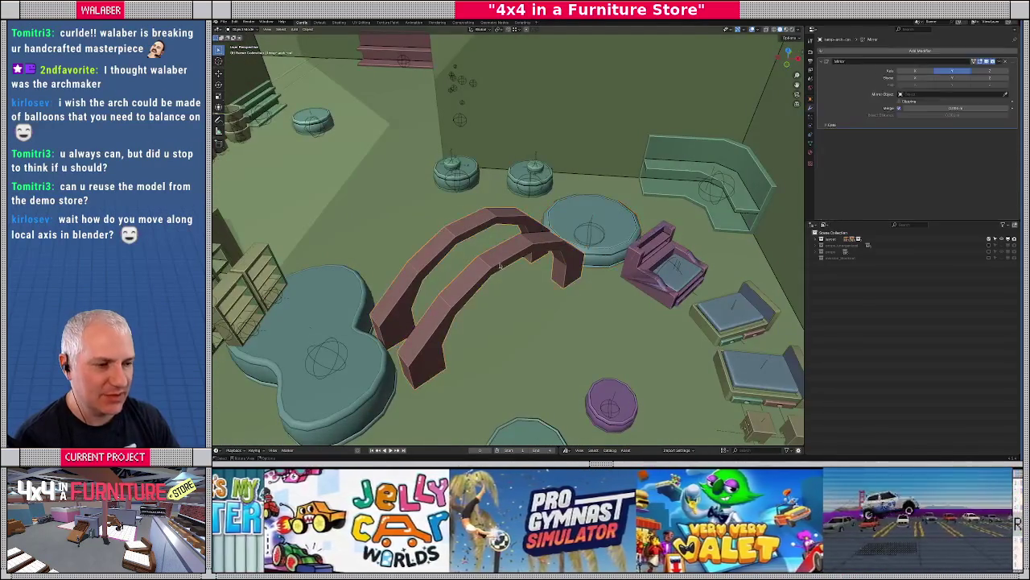
key(KP_Divide)
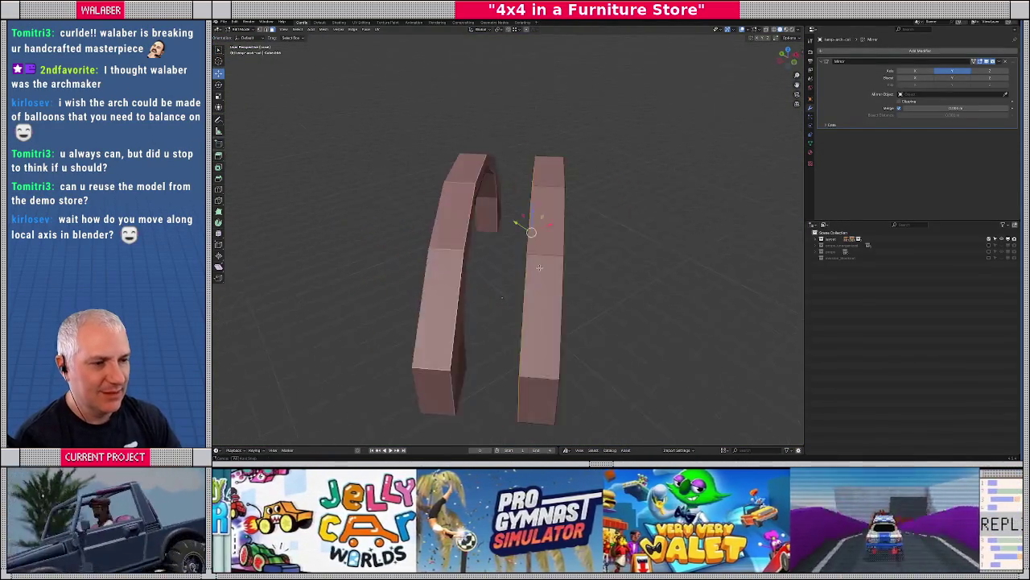
Move the arch geometry along Y in Edit Mode, then leave local view.
key(Tab)
key(g)
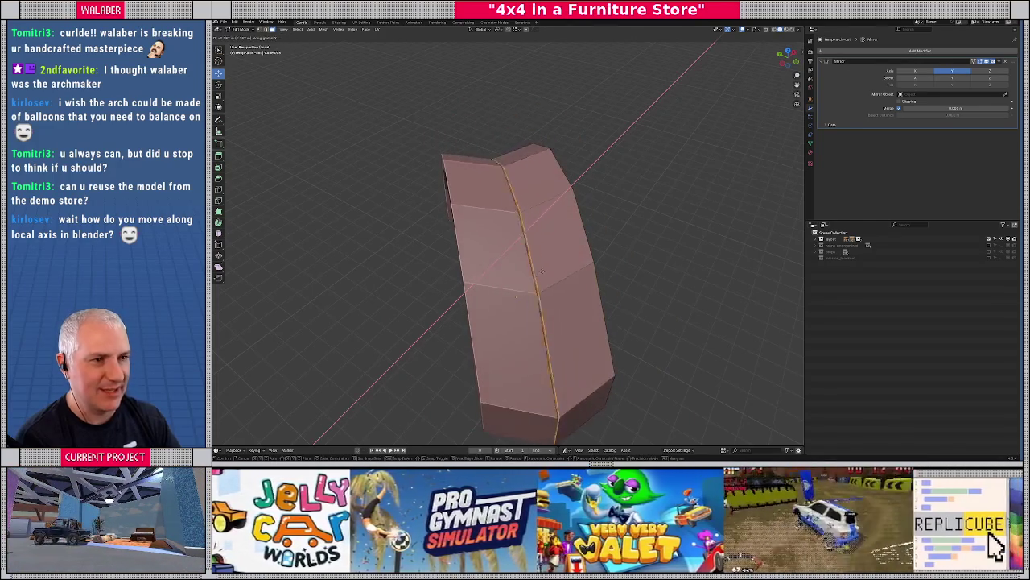
key(x)
key(KP_8)
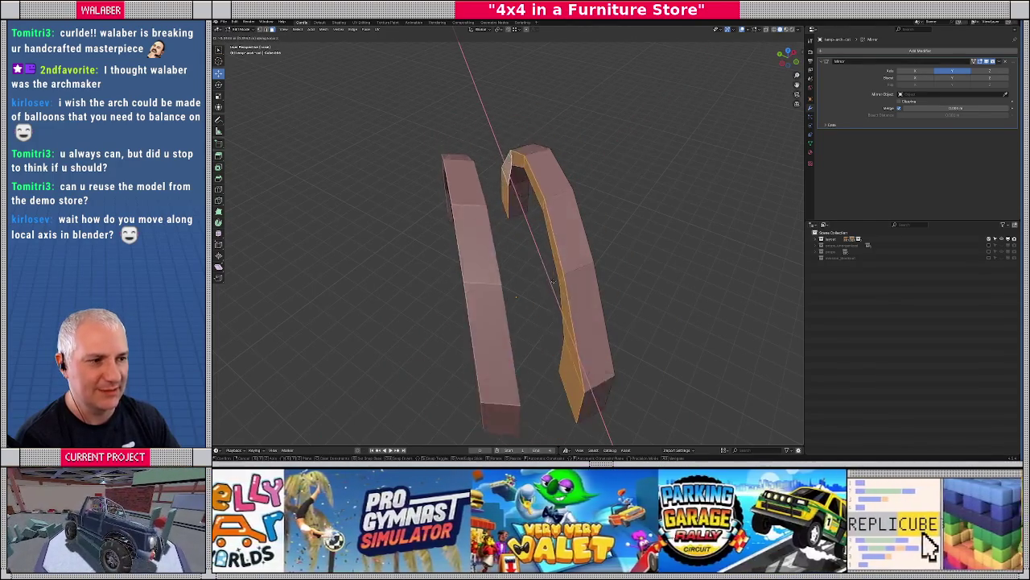
key(y)
key(y)
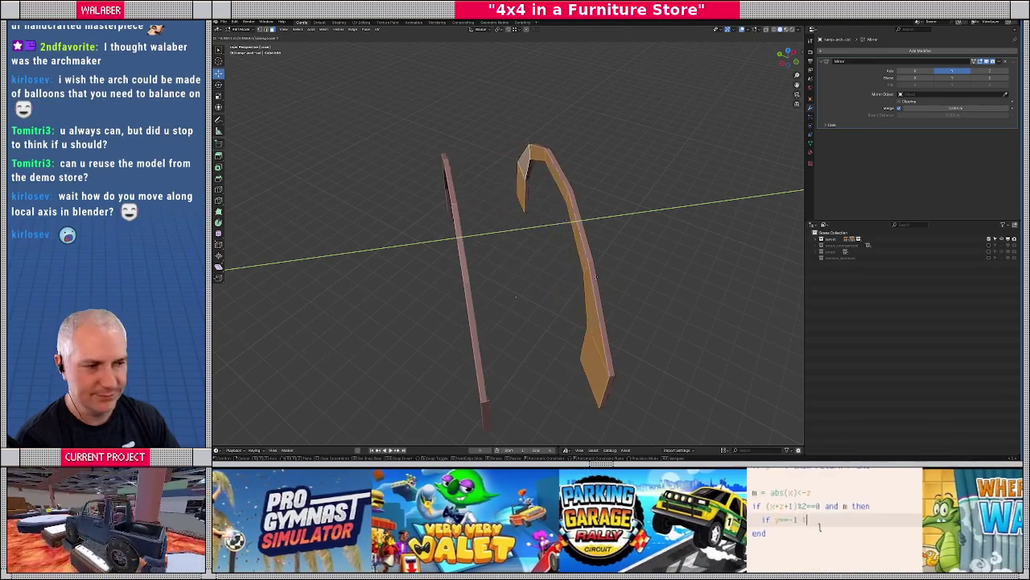
click(577, 277)
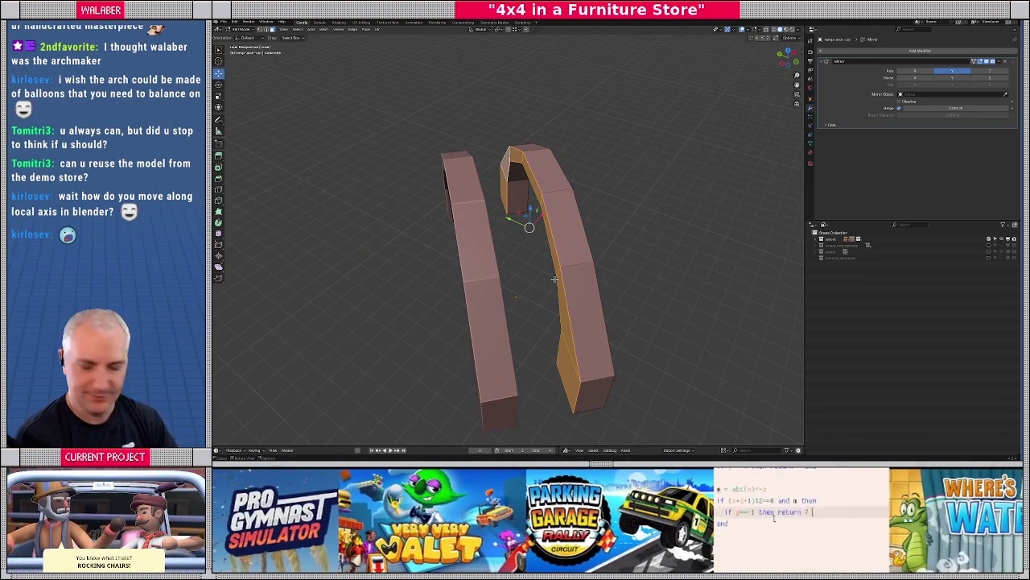
key(KP_Divide)
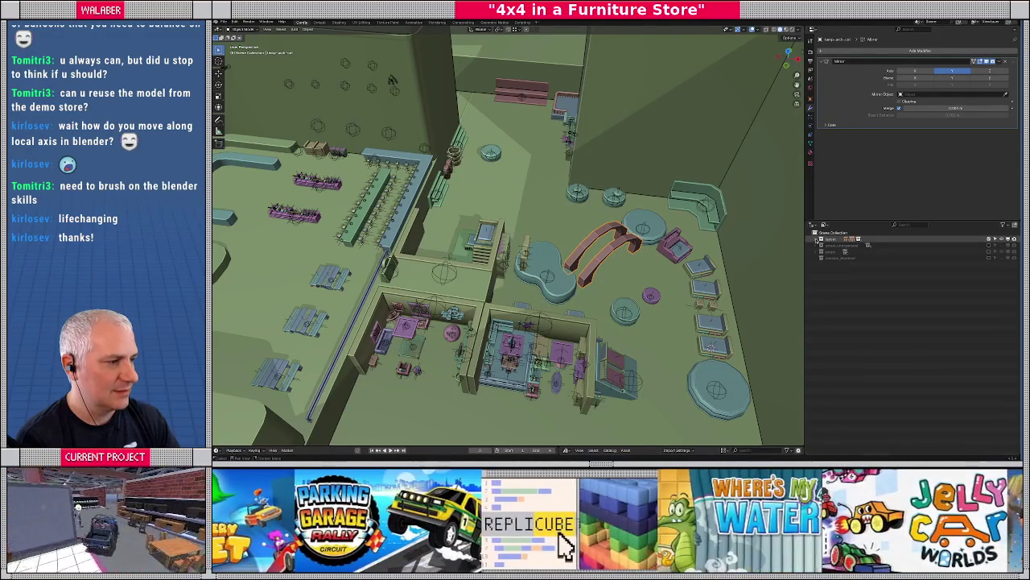
Select level_shell and export the scene as glTF 2.0, overwriting layout.gltf.
click(818, 239)
click(841, 252)
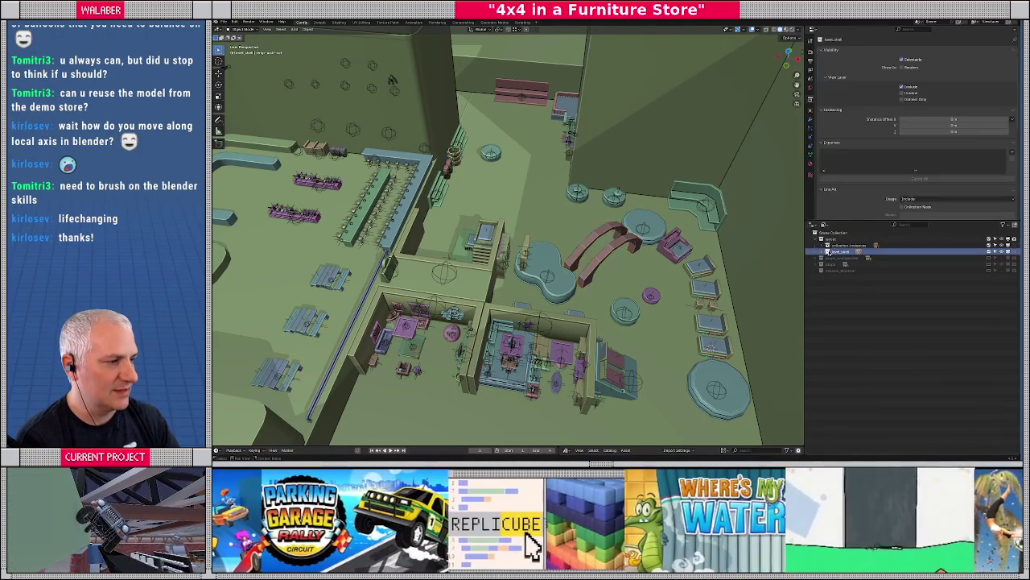
click(224, 21)
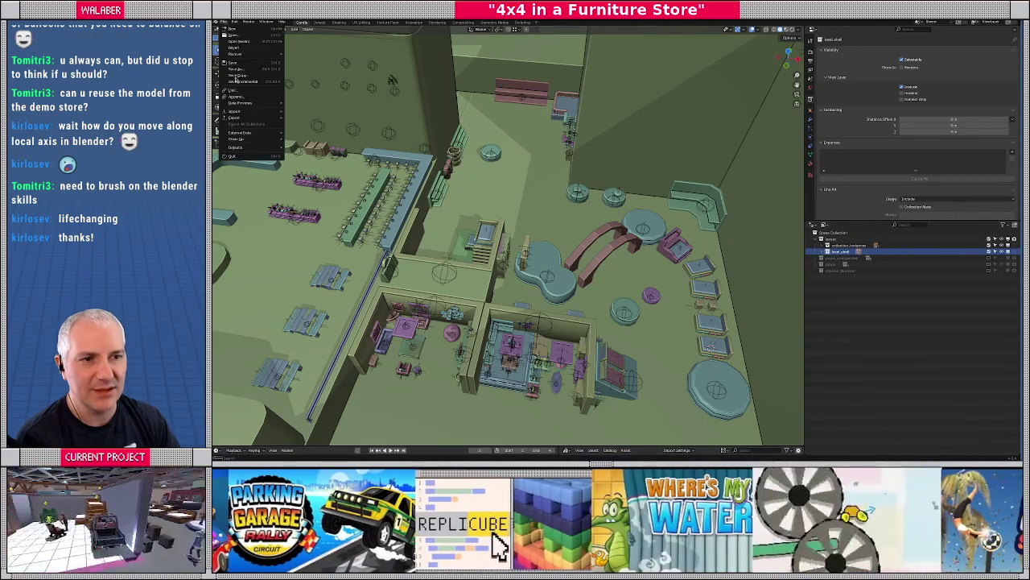
mouse_move(243, 118)
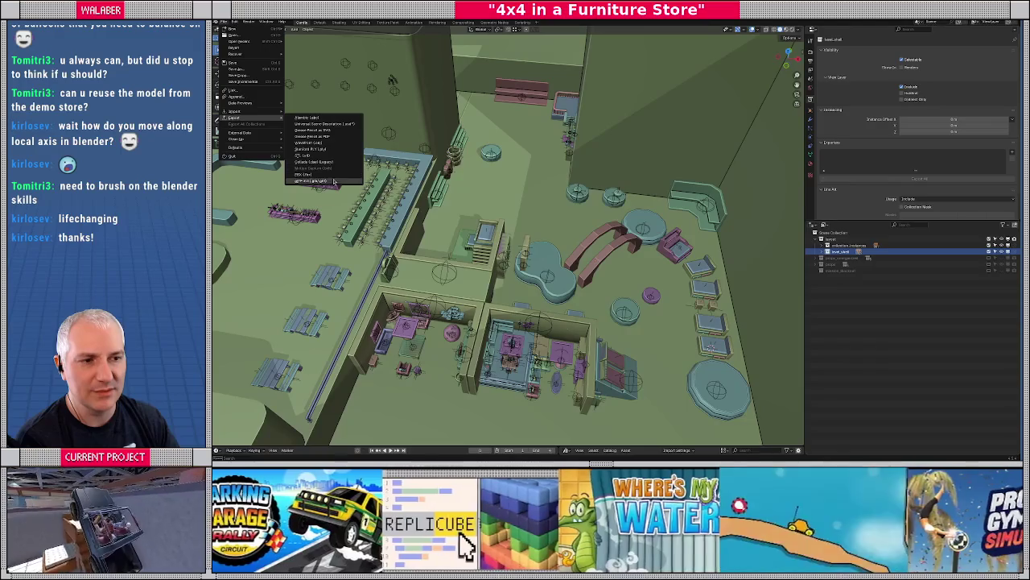
click(332, 181)
click(475, 121)
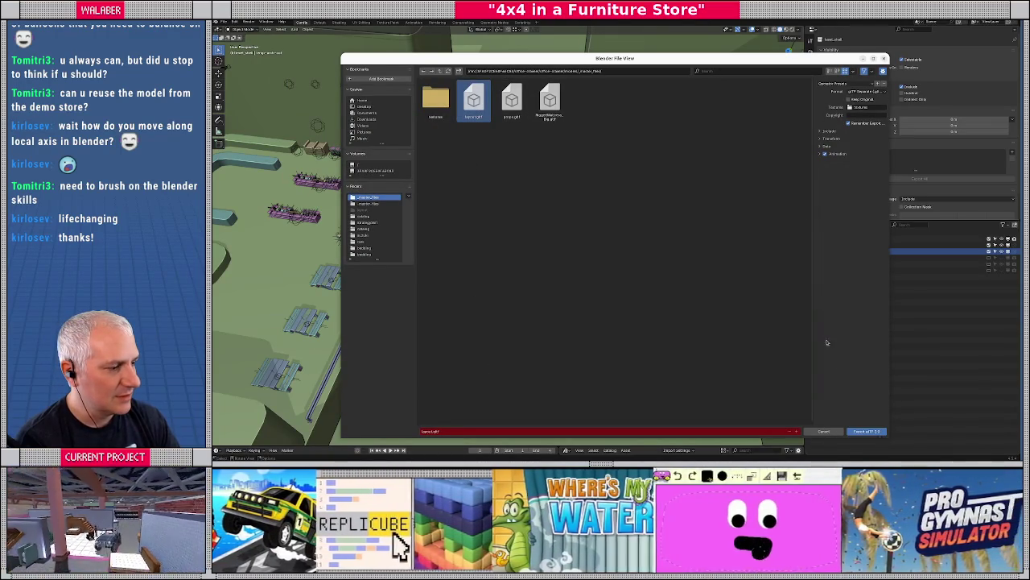
click(863, 433)
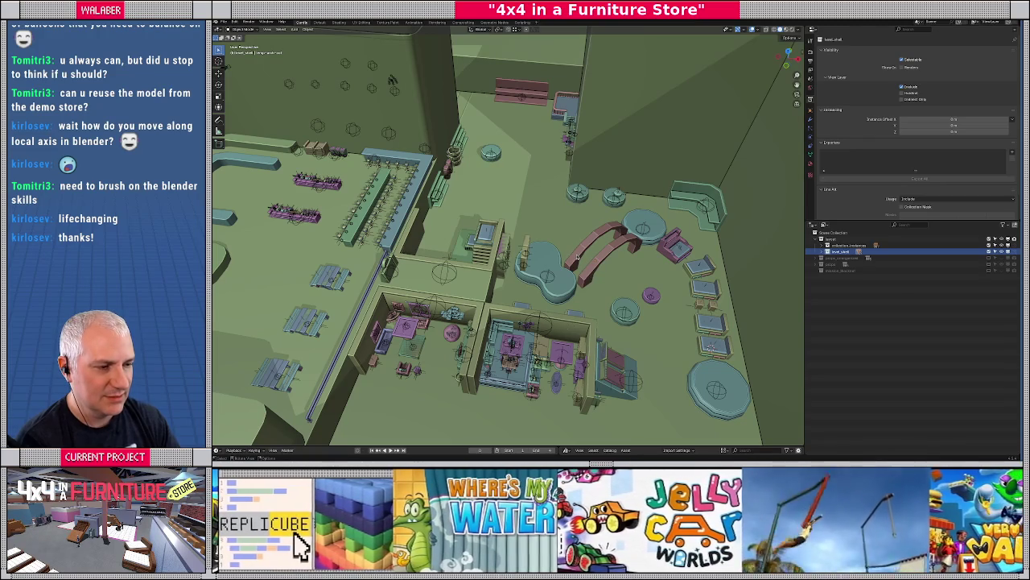
In Godot, orbit the store viewport and focus on Stage_Cylinder_Large-337.
key(alt+Tab)
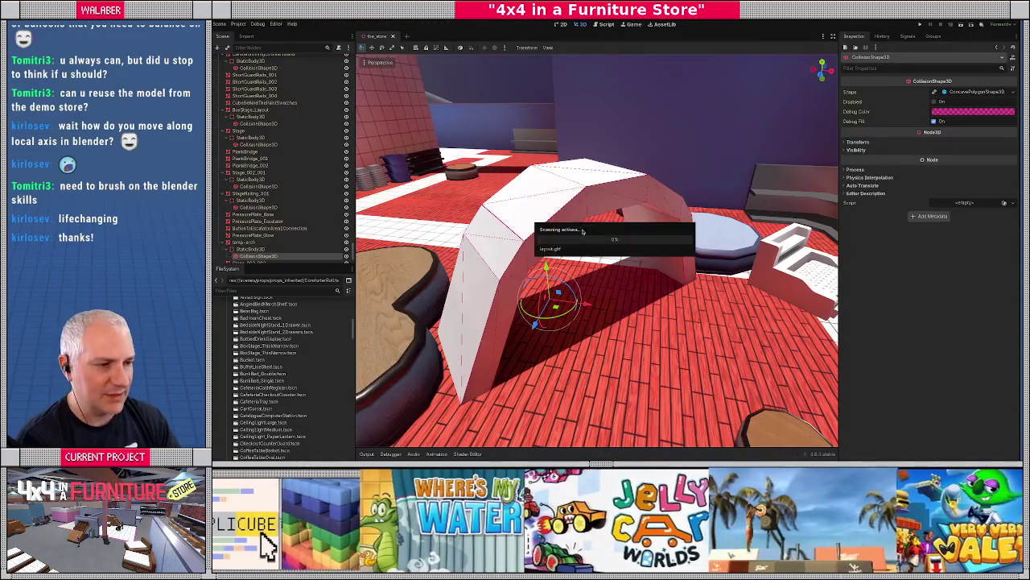
drag(585, 229, 531, 249)
drag(612, 266, 661, 247)
click(650, 258)
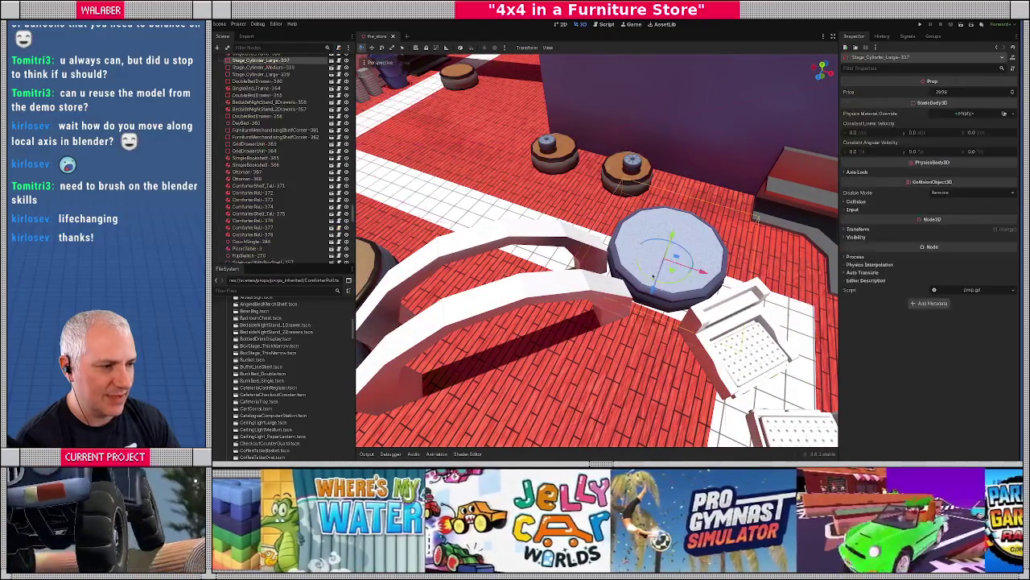
scroll(284, 145, up, 5)
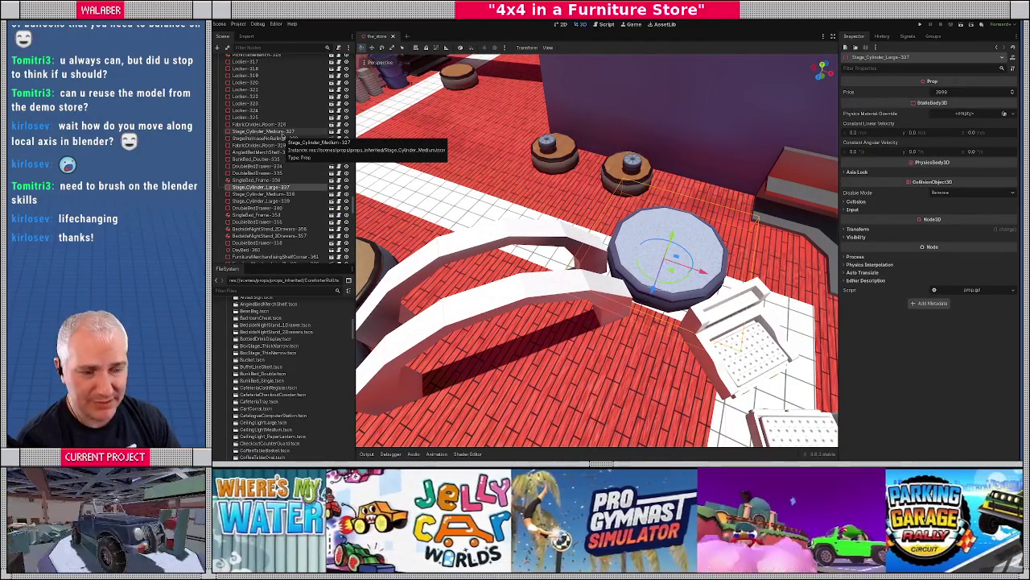
scroll(283, 137, up, 10)
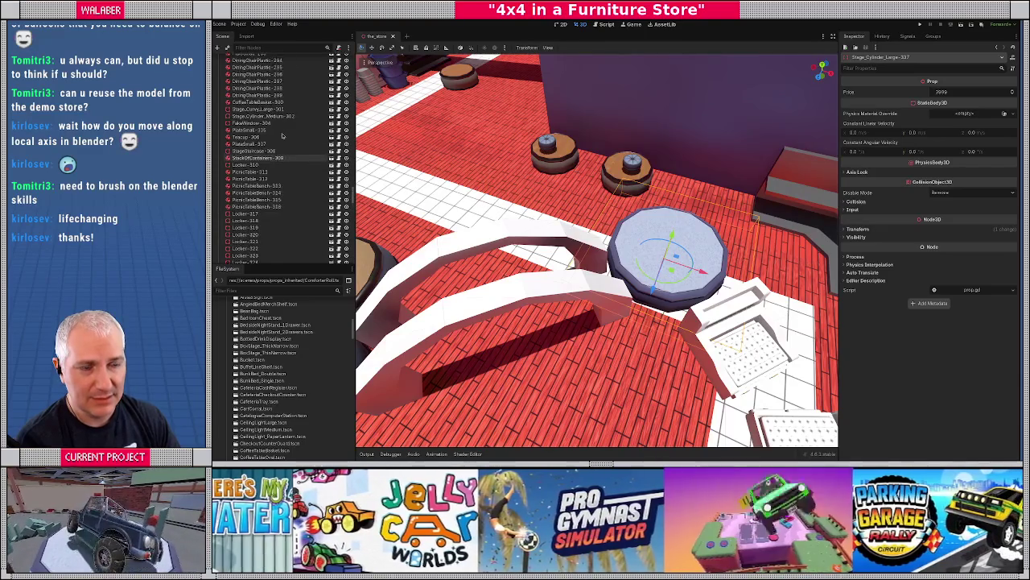
scroll(282, 137, down, 10)
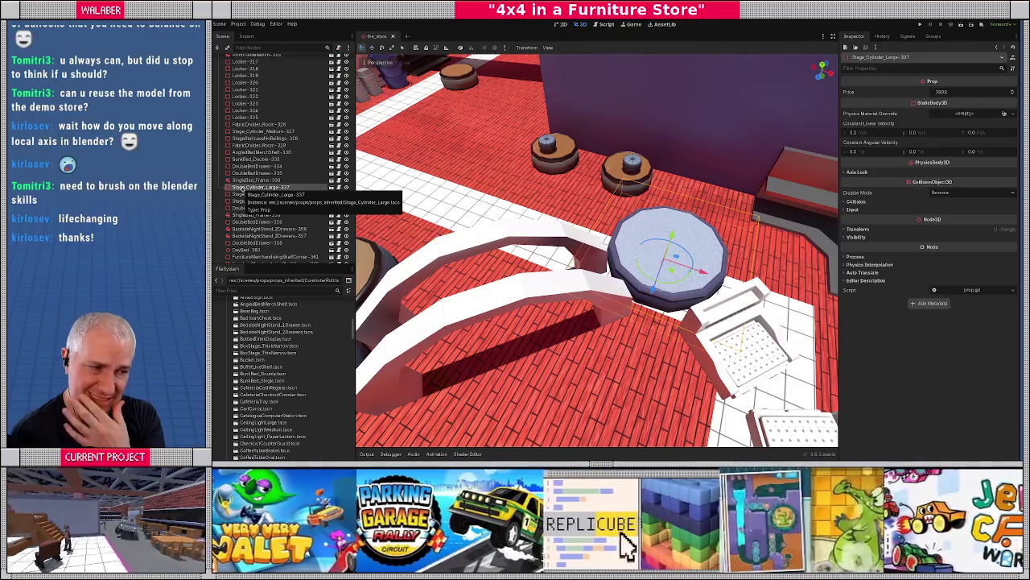
double_click(257, 187)
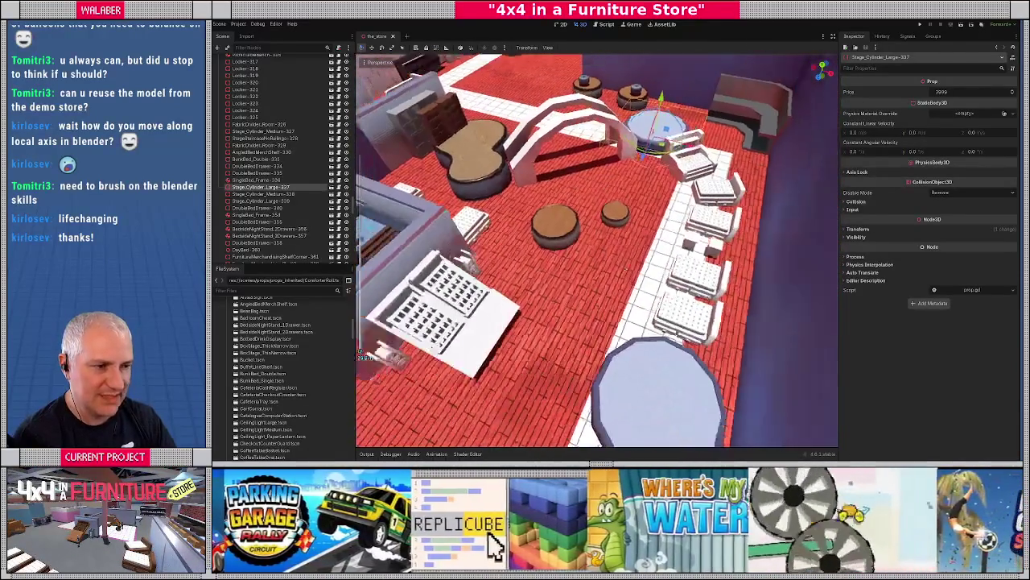
Frame Stage_Cylinder_Large-339 and filter the FileSystem by 'bedding'.
click(635, 356)
key(f)
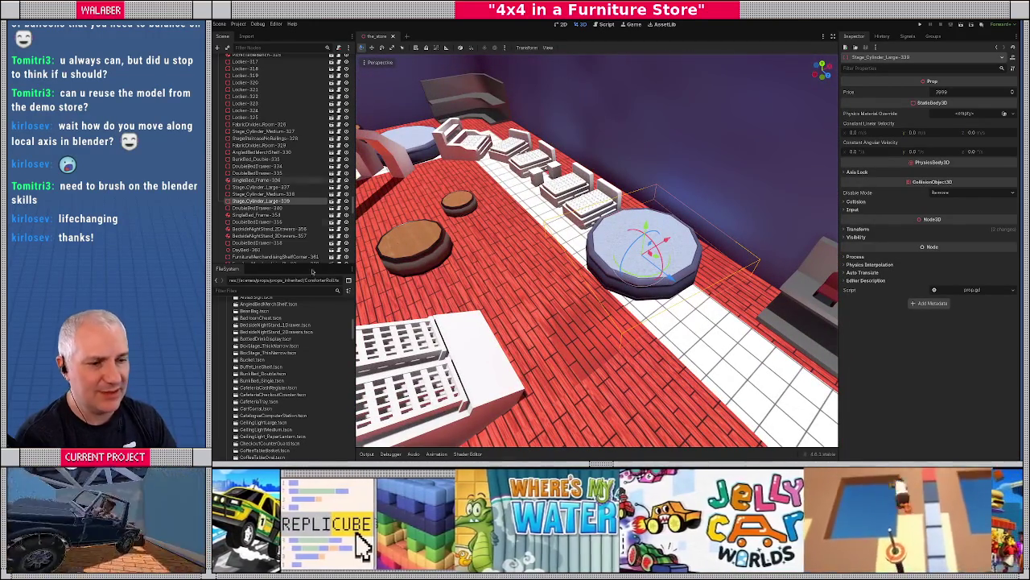
text(bedding)
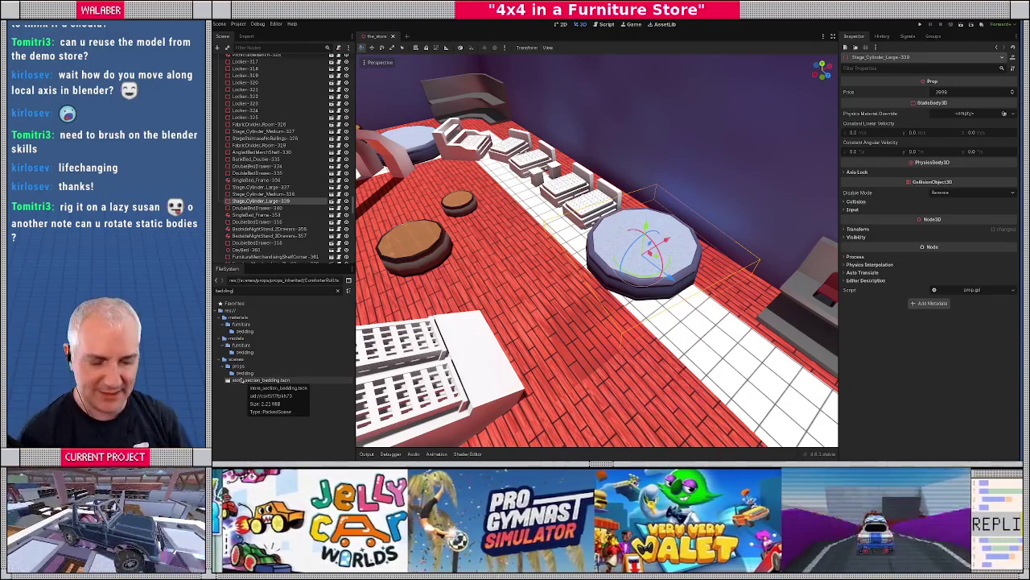
Open store_section_bedding.tscn and fly the view to its round rotating platform.
click(259, 381)
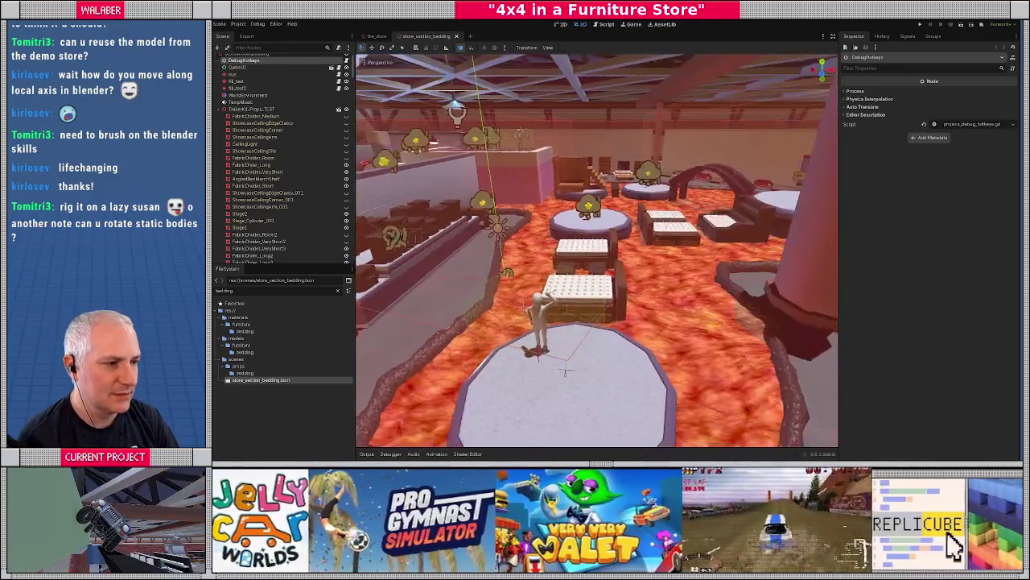
key(w)
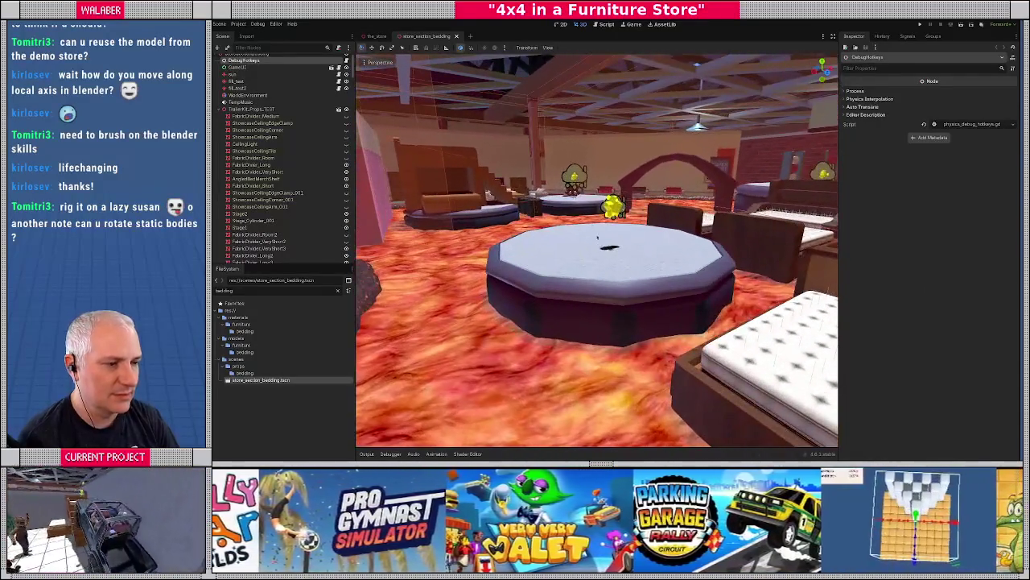
click(601, 277)
Inspect the platform's AnimatableBody3D and its Stage_Cylinder_005 child, then return to Blender.
click(251, 229)
scroll(257, 201, down, 2)
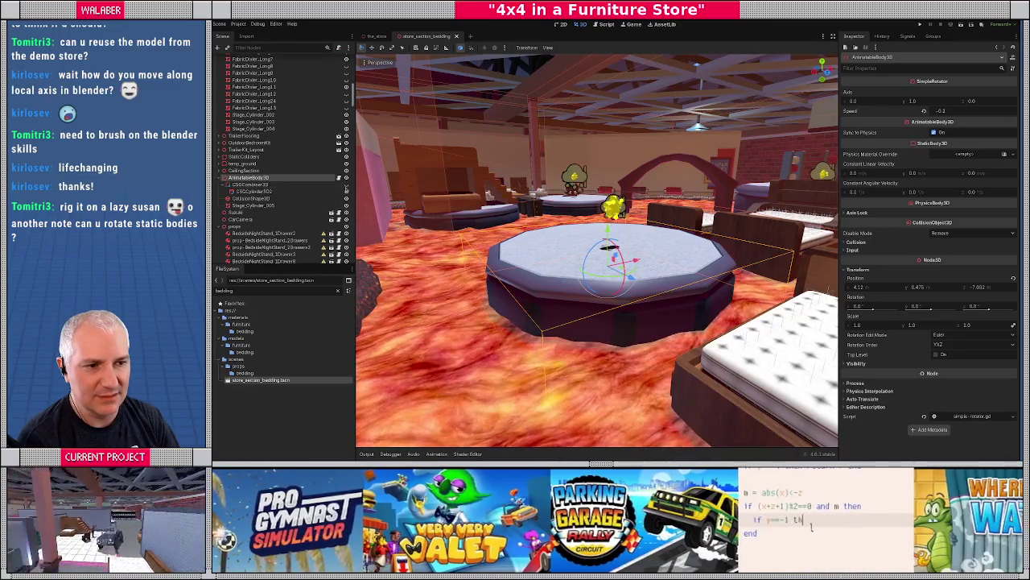
click(254, 206)
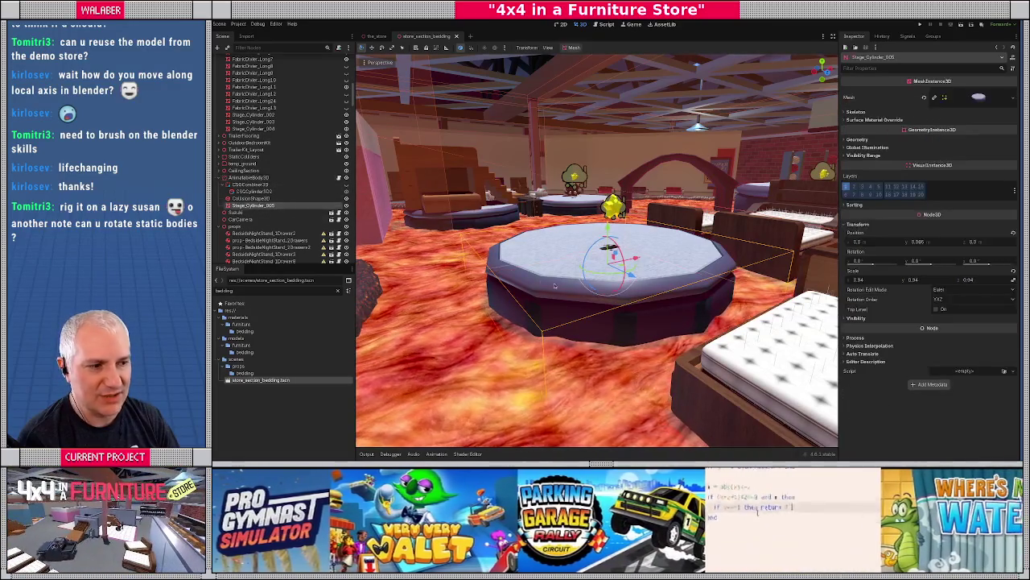
click(245, 177)
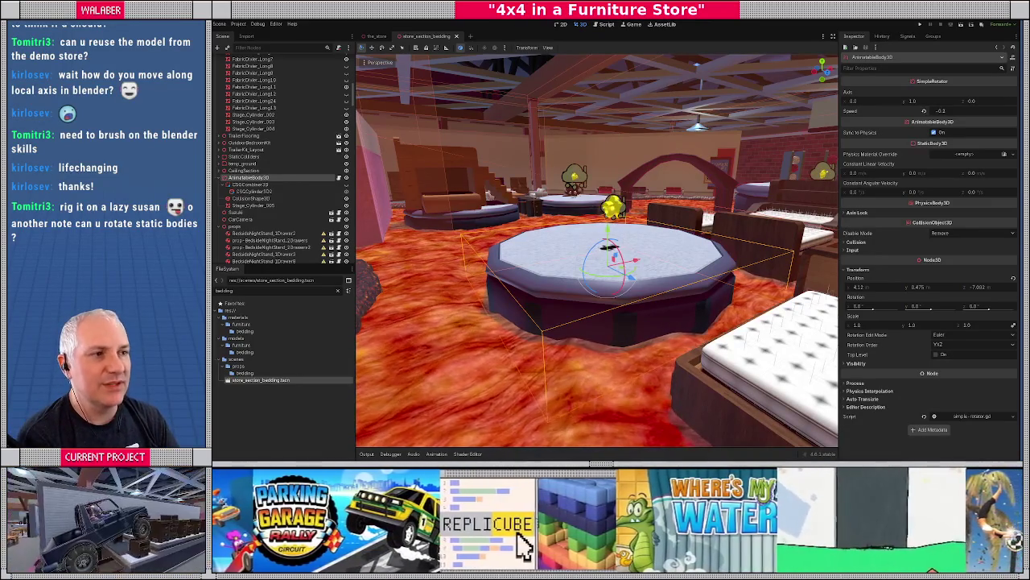
key(alt+Tab)
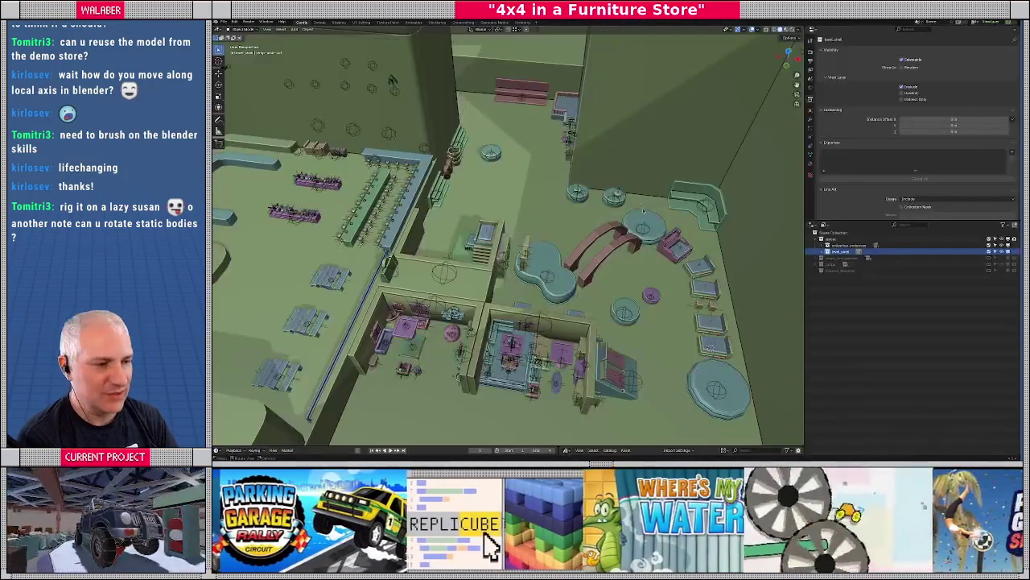
Hide the store layout and level collections and show the furniture props collection's objects.
click(822, 239)
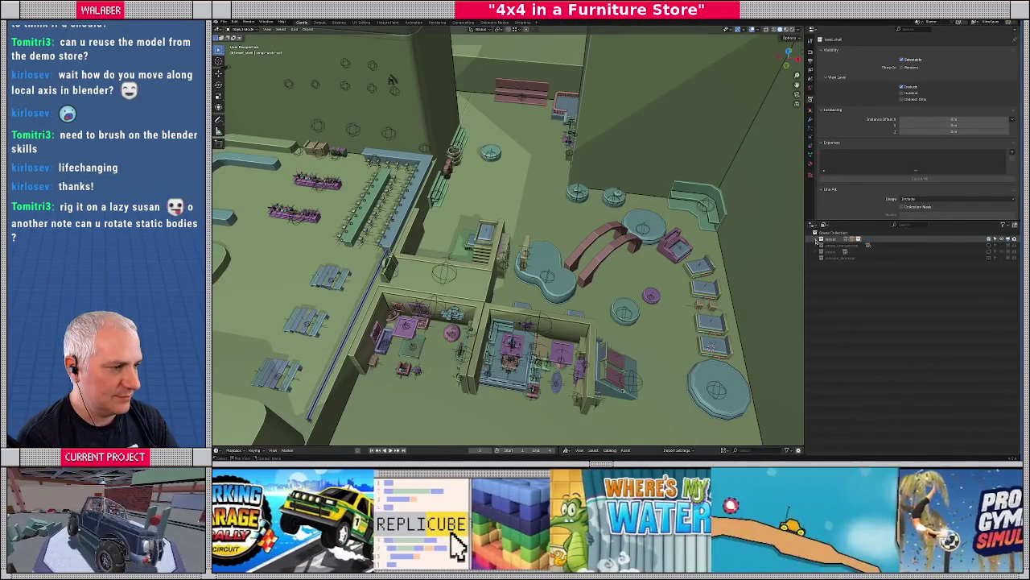
click(822, 239)
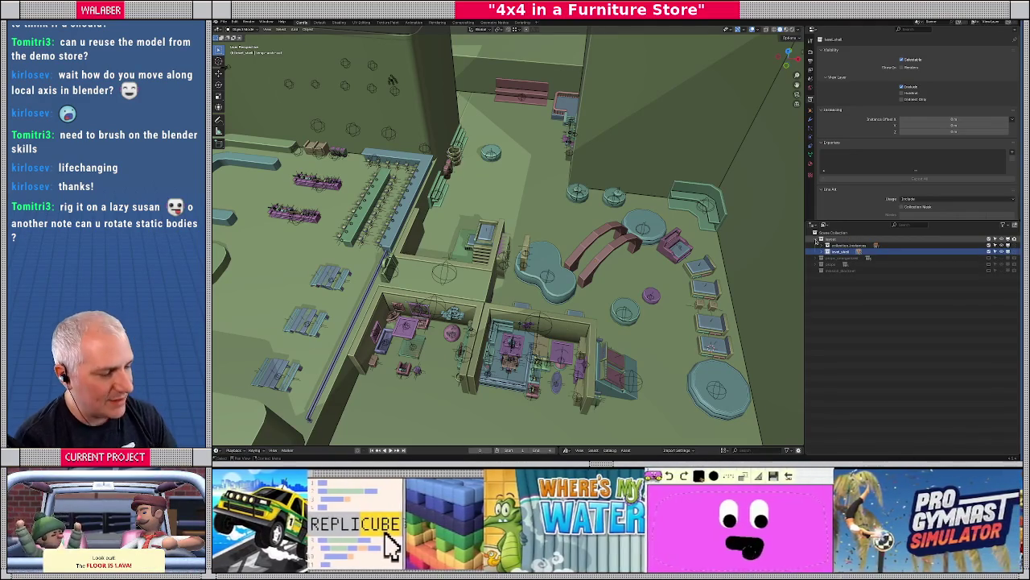
click(989, 252)
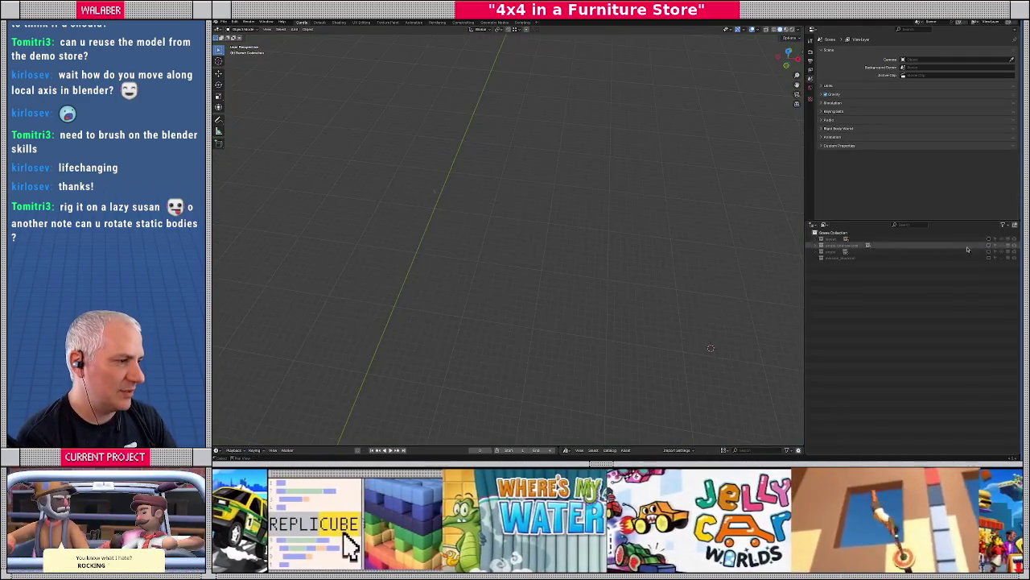
click(984, 256)
click(988, 251)
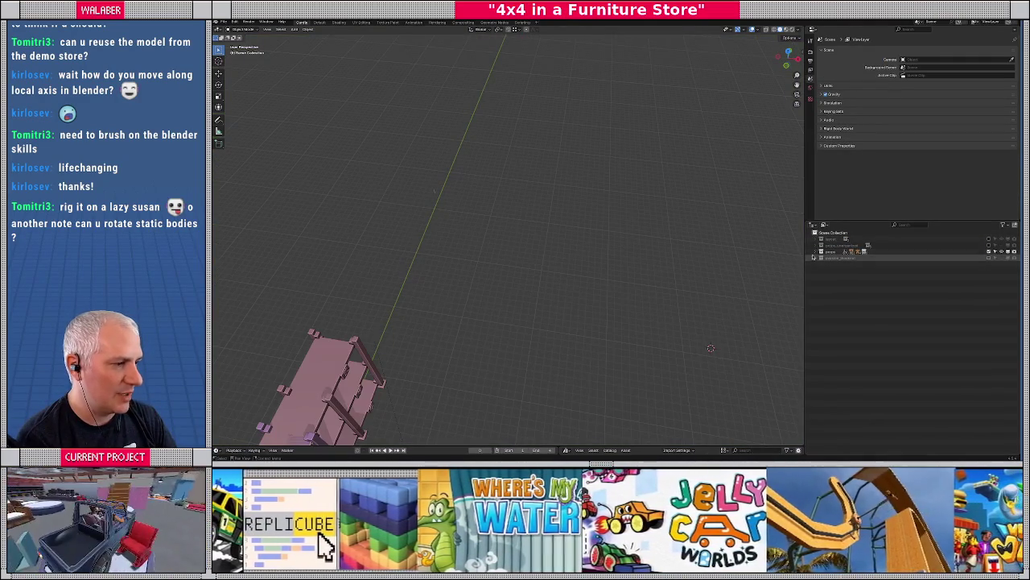
click(822, 251)
Close the bedding section scene in Godot and come back to Blender.
key(alt+Tab)
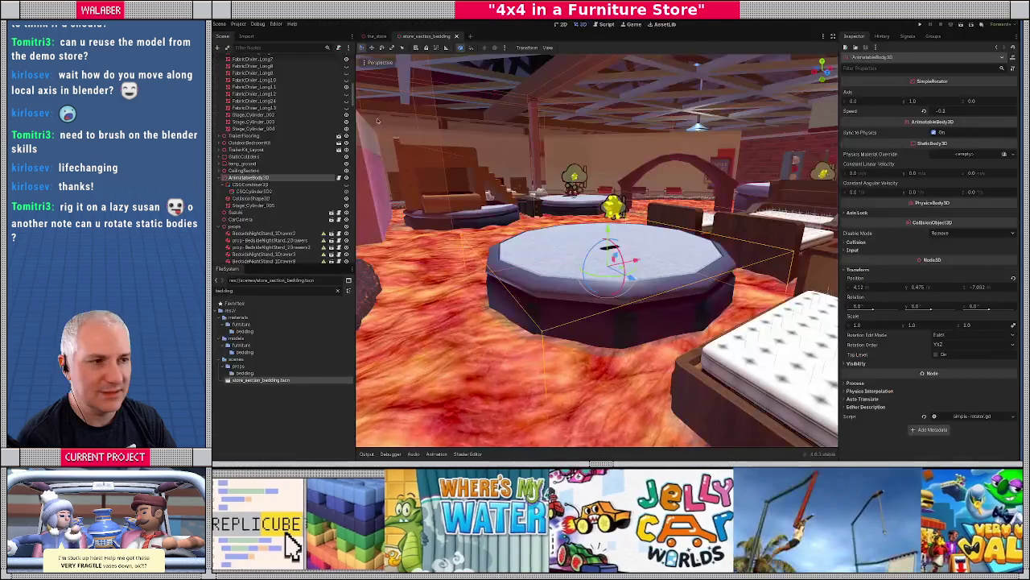
click(458, 37)
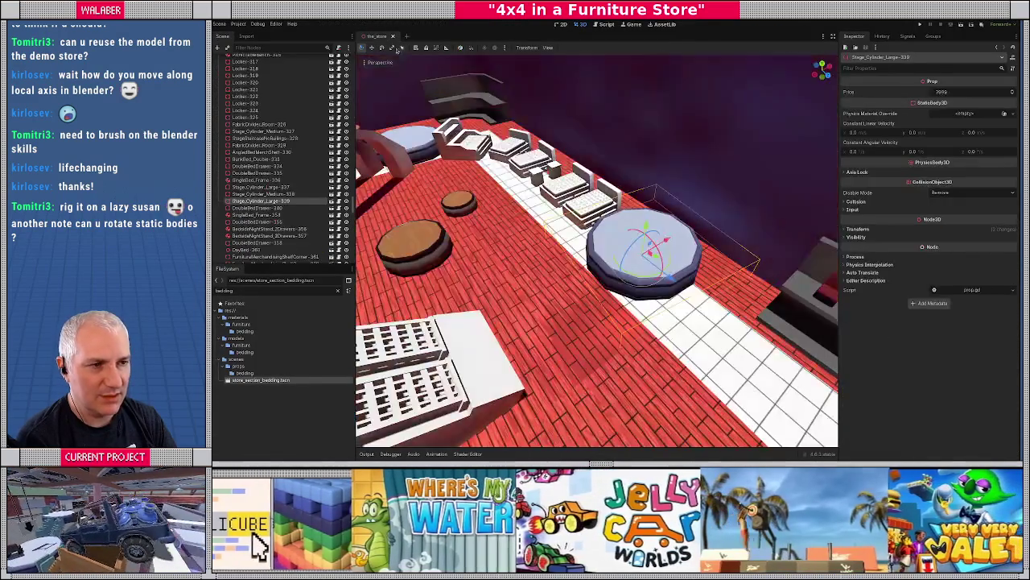
key(alt+Tab)
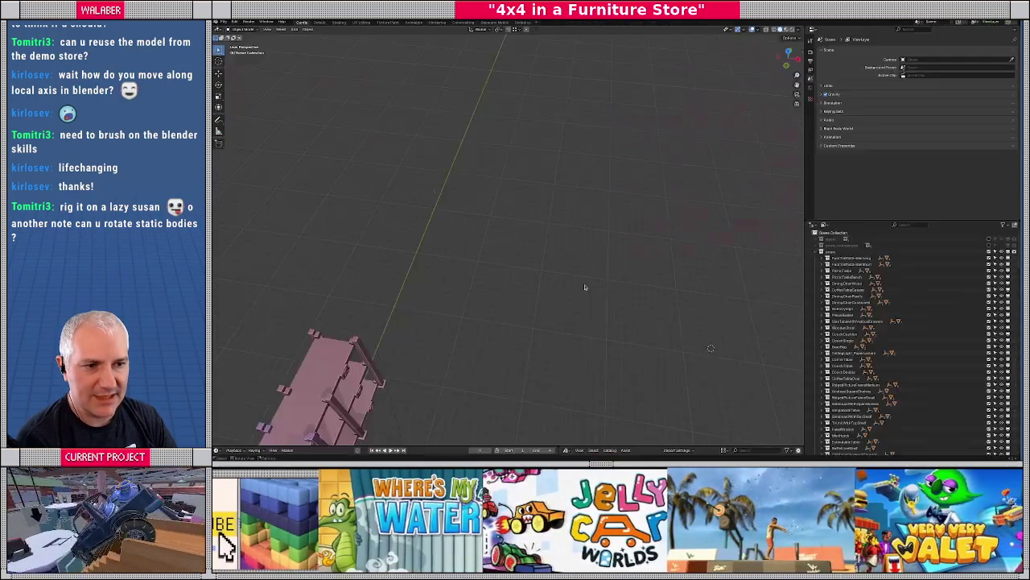
Filter the Outliner by 'stage', then isolate and frame Stage_Cylinder_Large in the viewport.
click(908, 225)
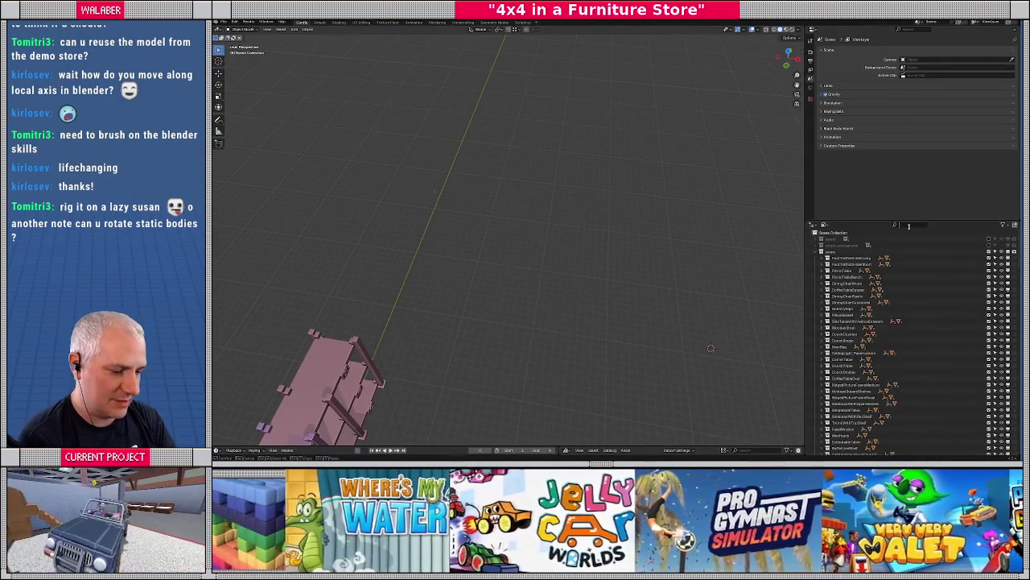
text(stage)
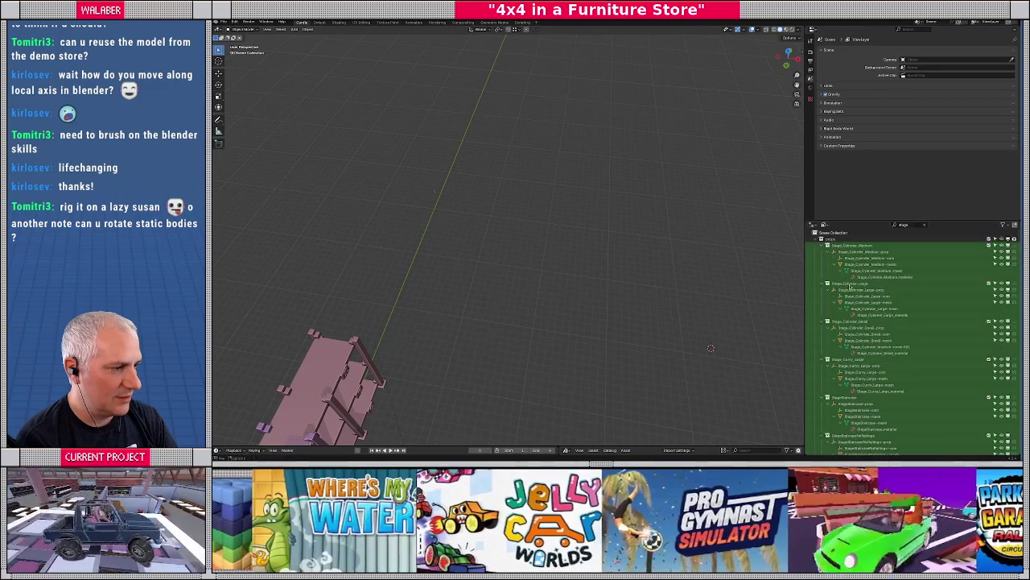
click(854, 283)
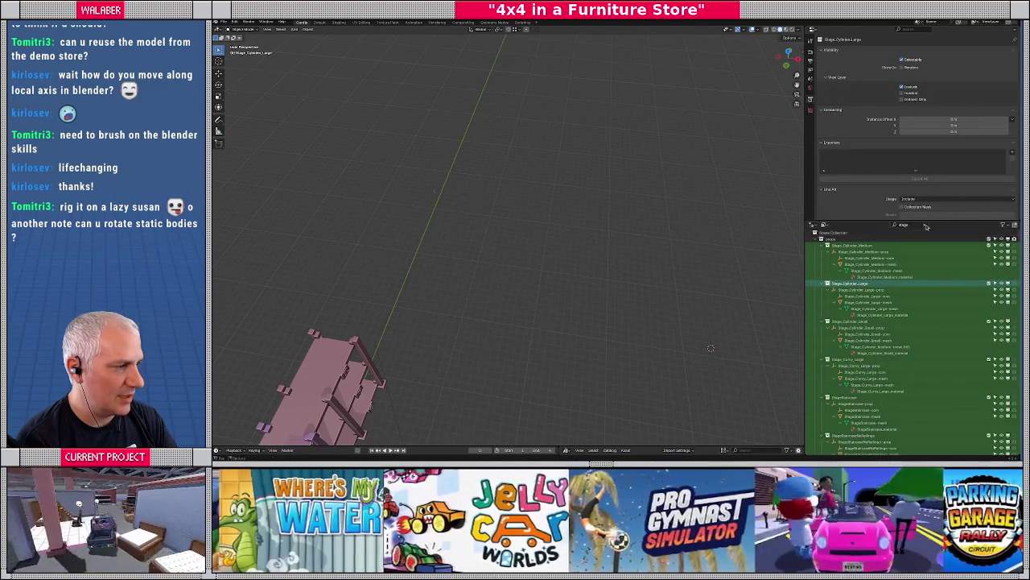
click(924, 226)
scroll(885, 339, down, 10)
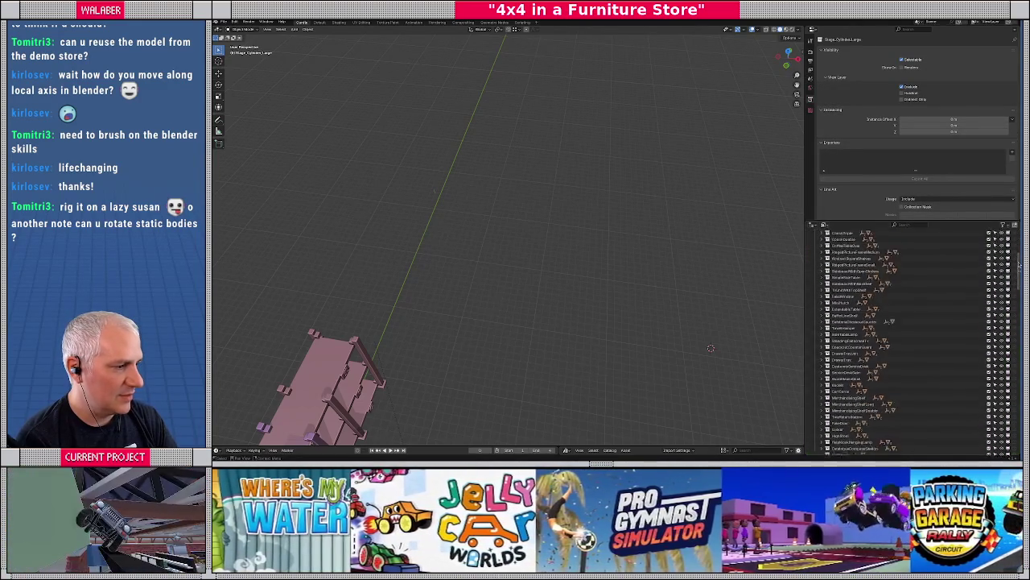
right_click(853, 331)
mouse_move(846, 337)
click(894, 335)
key(KP_Decimal)
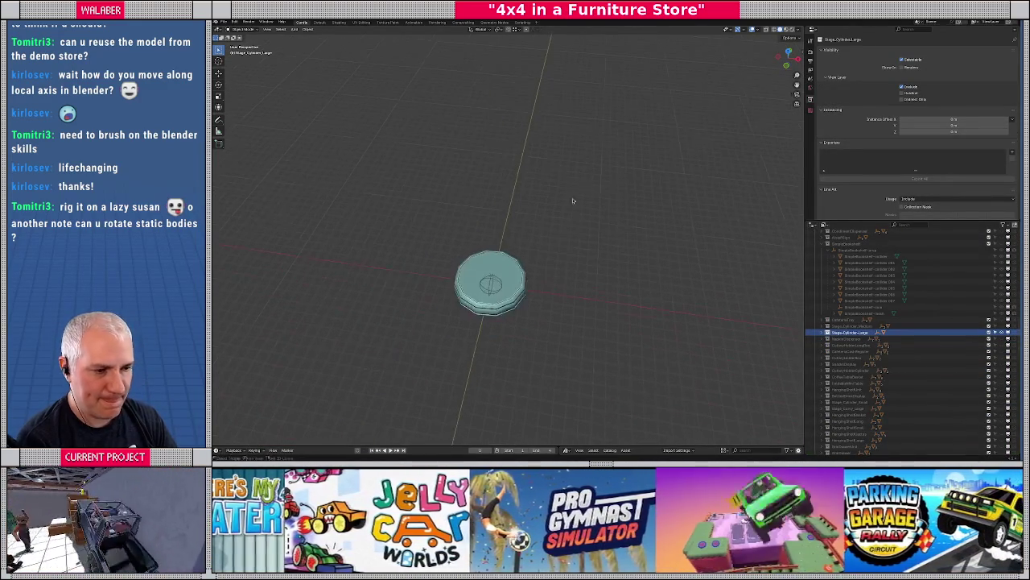
scroll(513, 290, up, 5)
scroll(513, 290, down, 1)
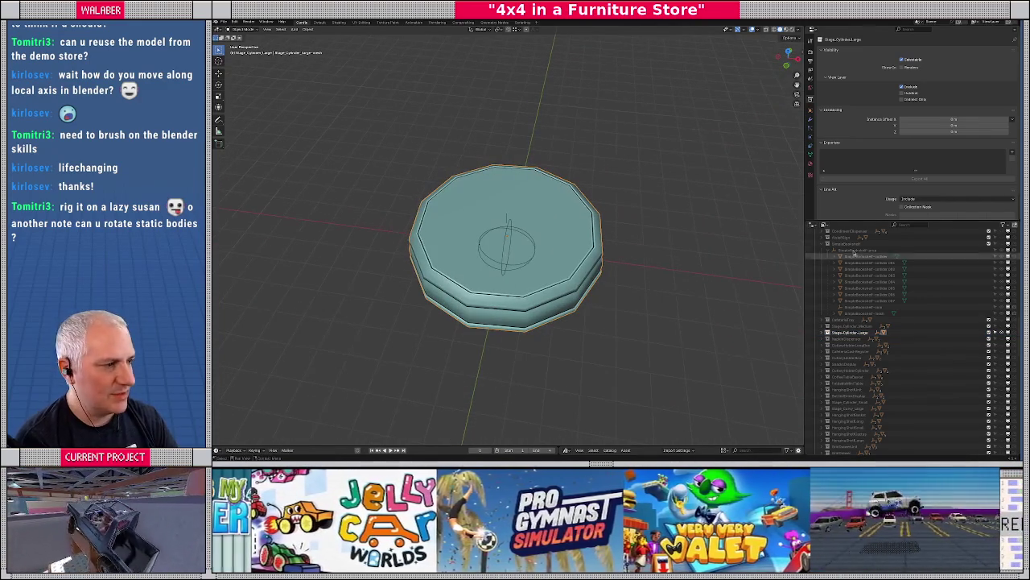
In Object Properties, select Stage_Cylinder_Large-prop and add a new custom property.
drag(910, 223, 909, 319)
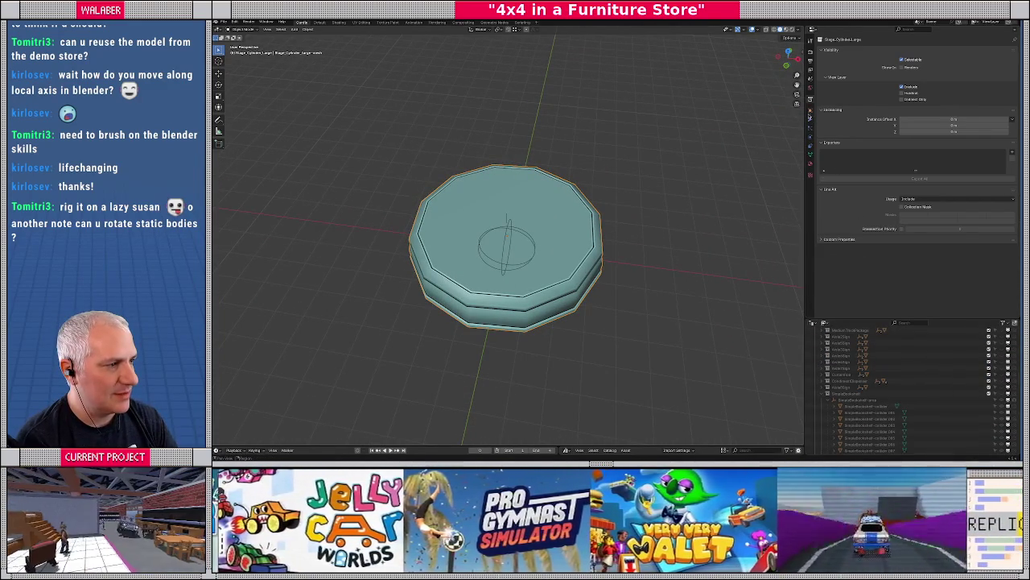
click(810, 118)
scroll(910, 387, down, 6)
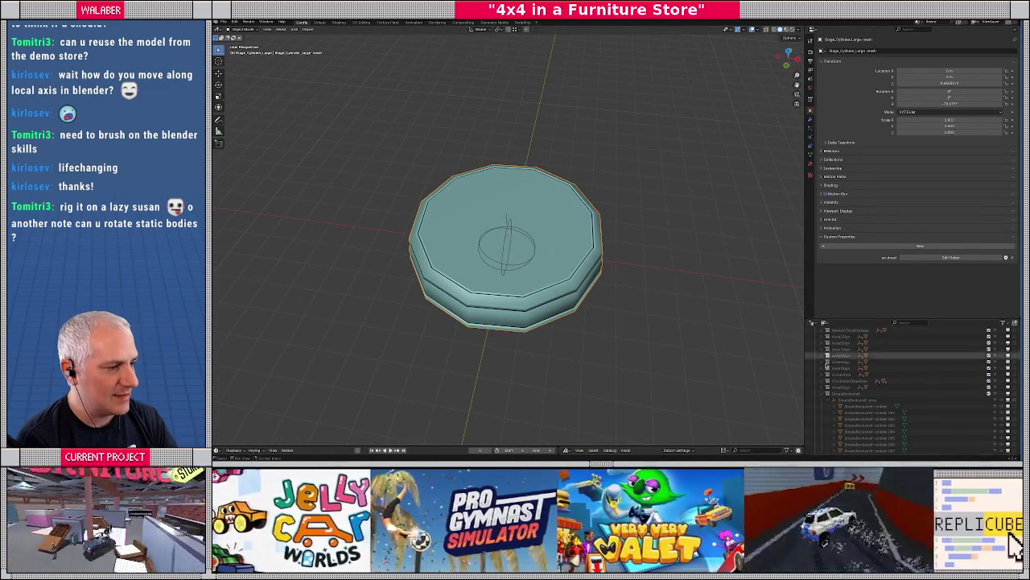
click(861, 375)
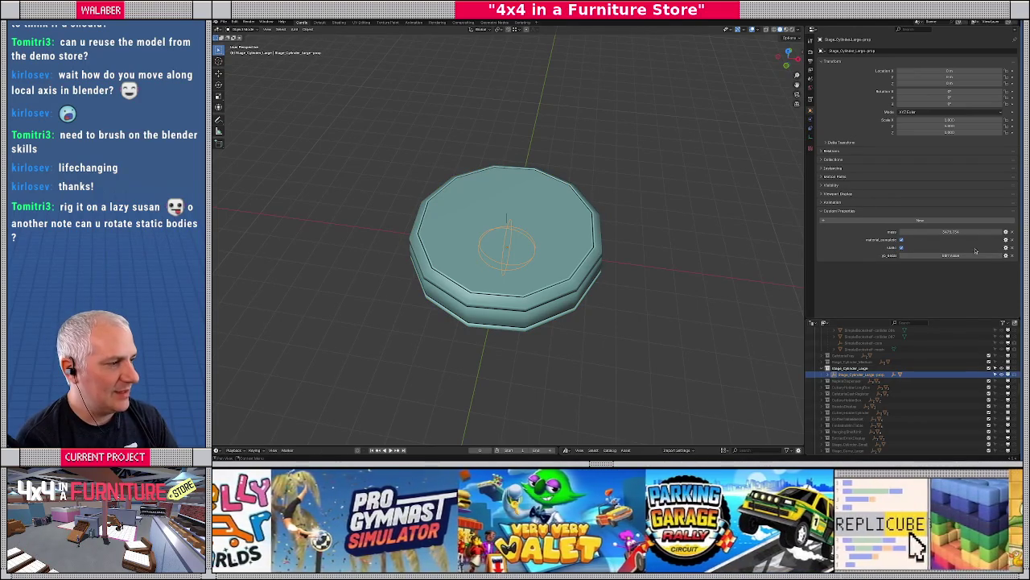
click(950, 220)
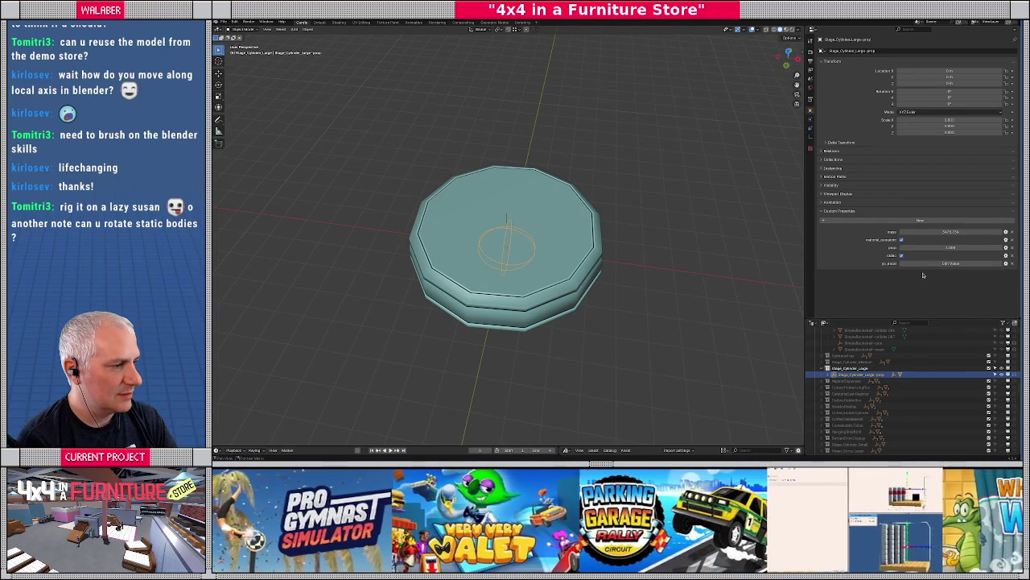
Make the new custom property a Boolean named 'animatable', then select Stage_Cylinder_Medium.
click(1006, 248)
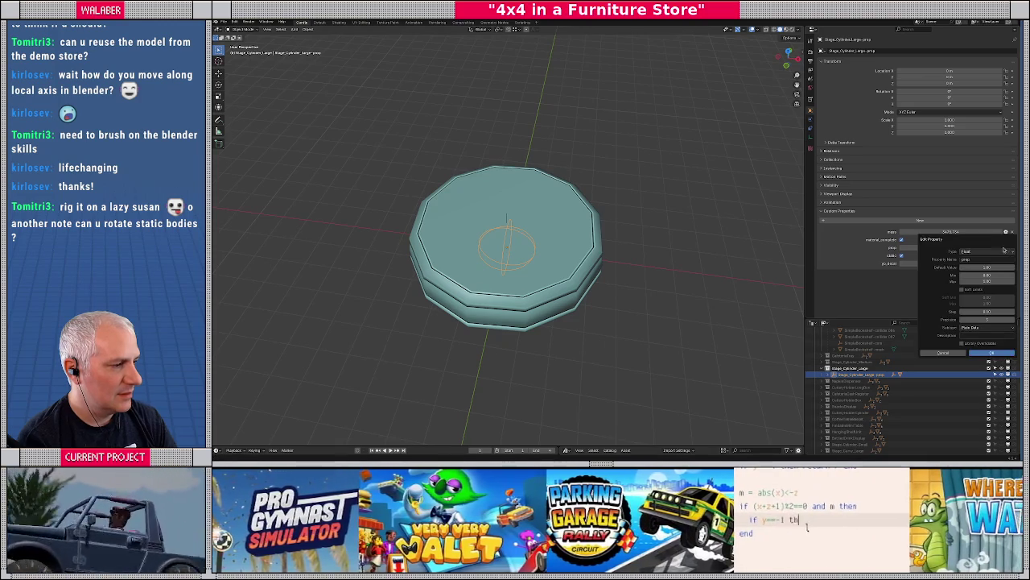
click(977, 253)
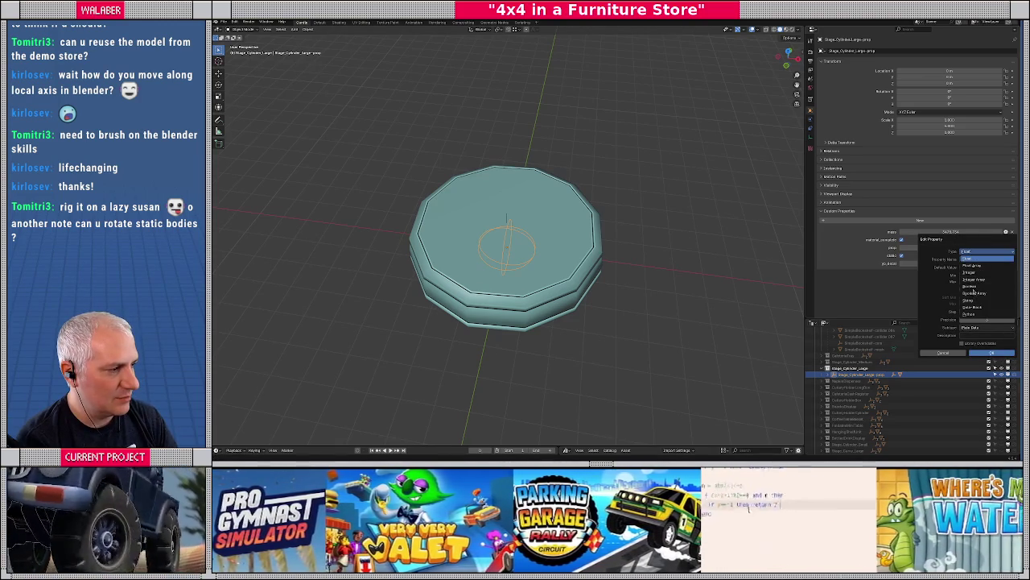
click(976, 293)
click(982, 260)
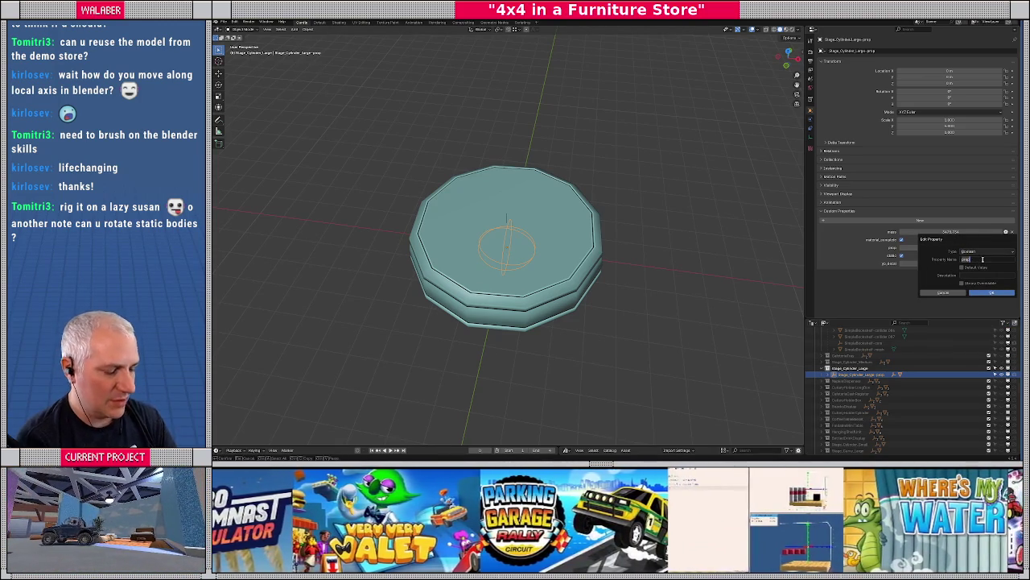
text(animatable)
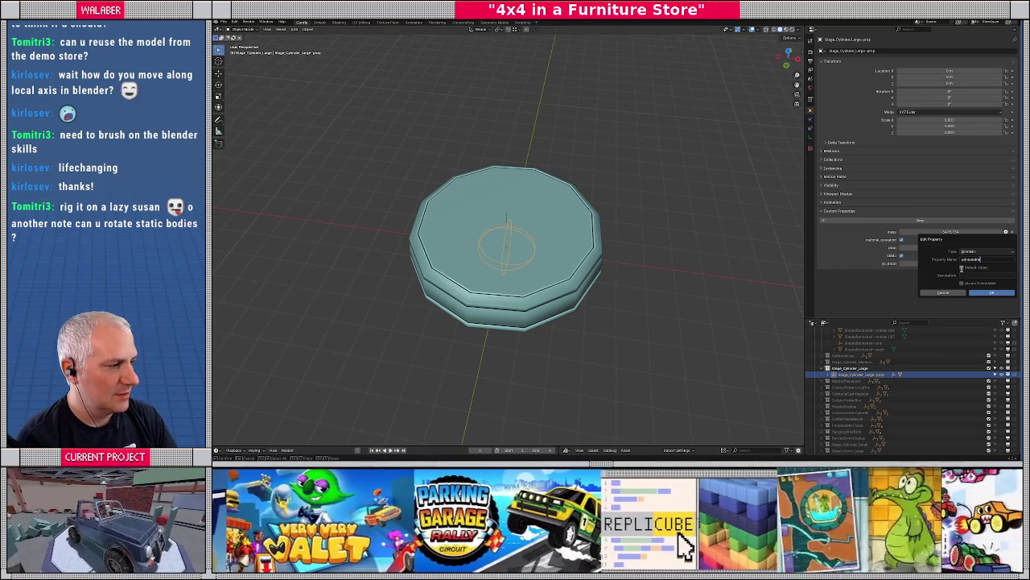
click(986, 294)
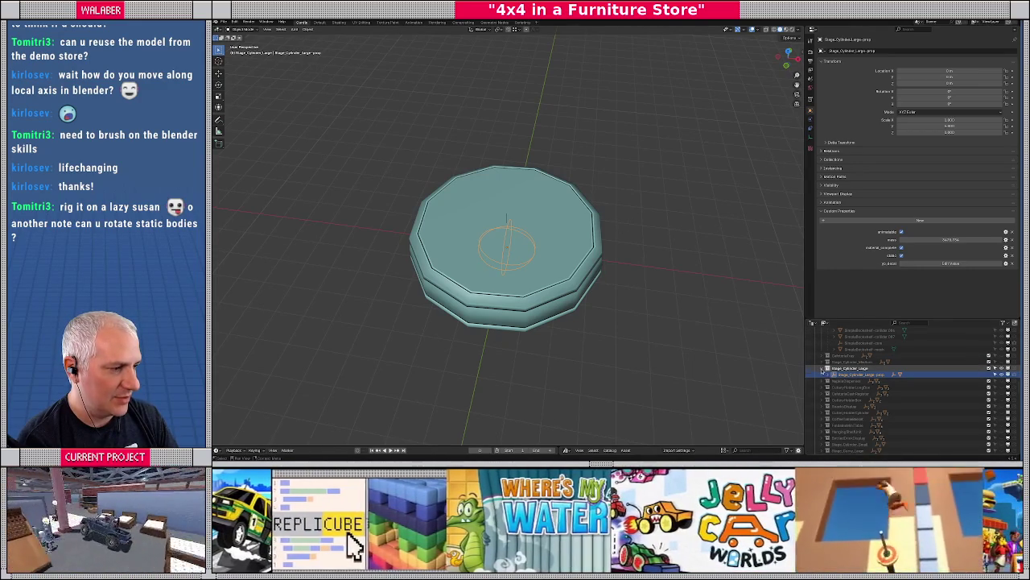
click(822, 368)
click(852, 362)
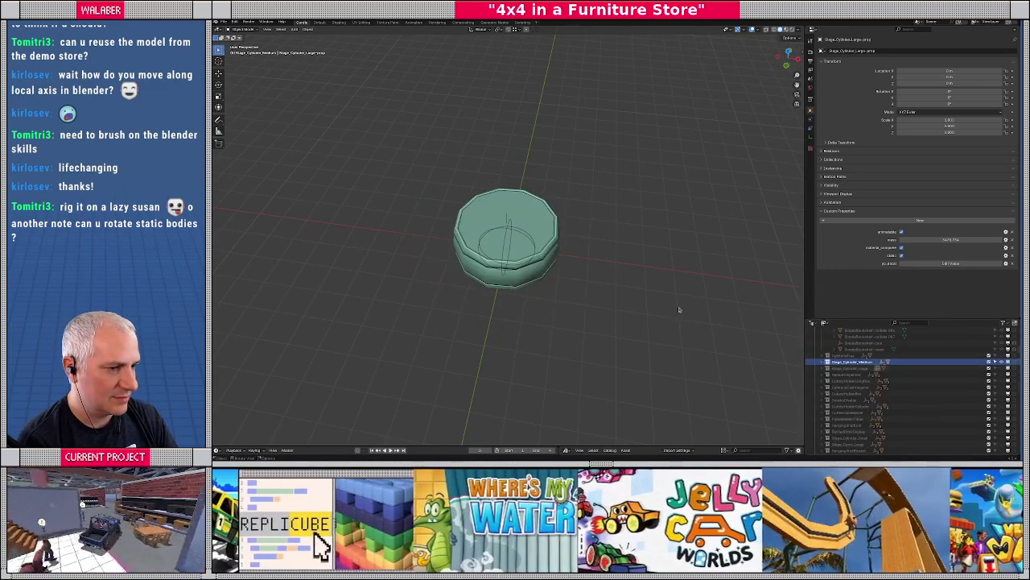
Add a Boolean 'animatable' custom property to Stage_Cylinder_Medium-prop.
click(551, 240)
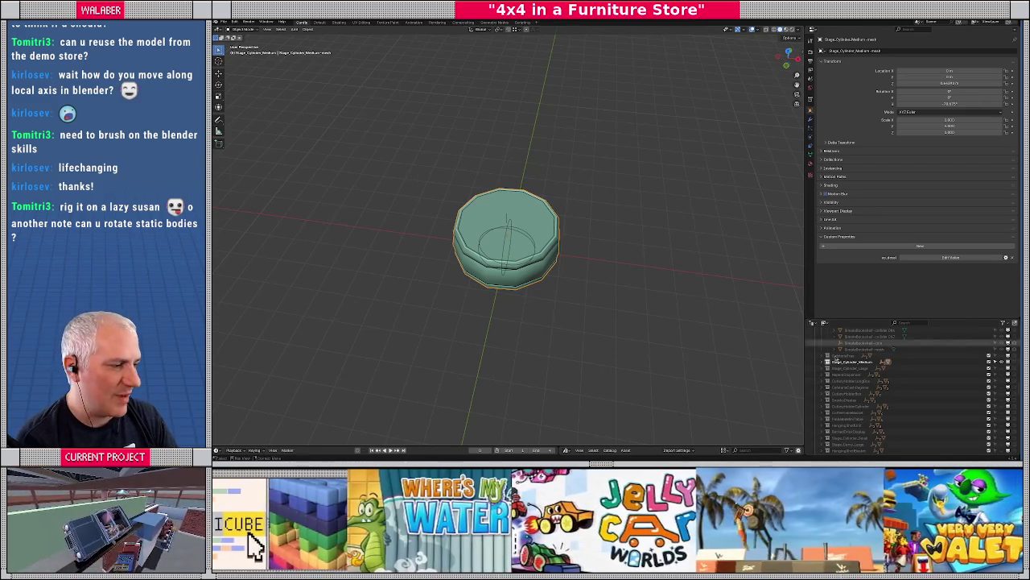
click(822, 362)
click(860, 368)
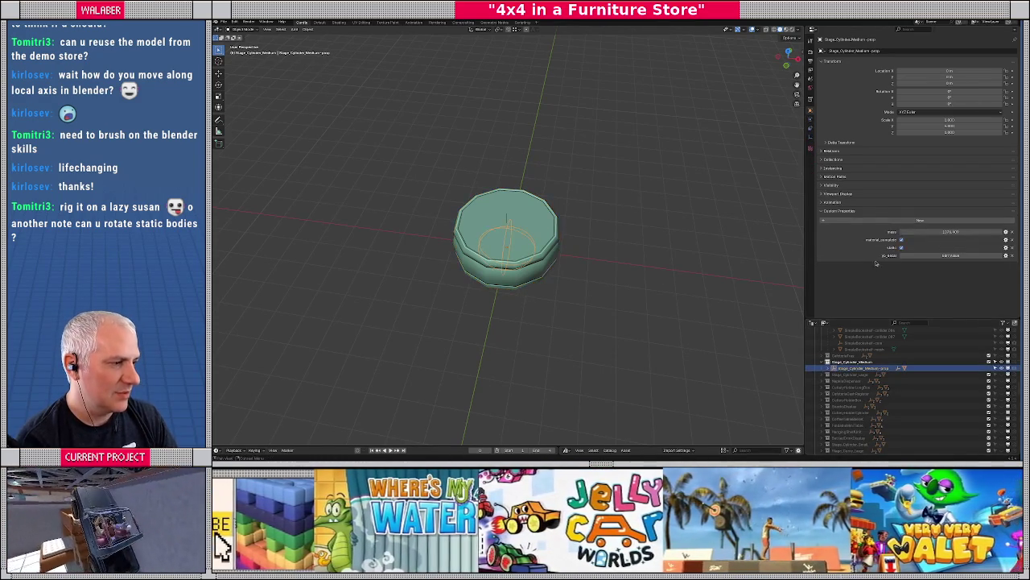
click(947, 222)
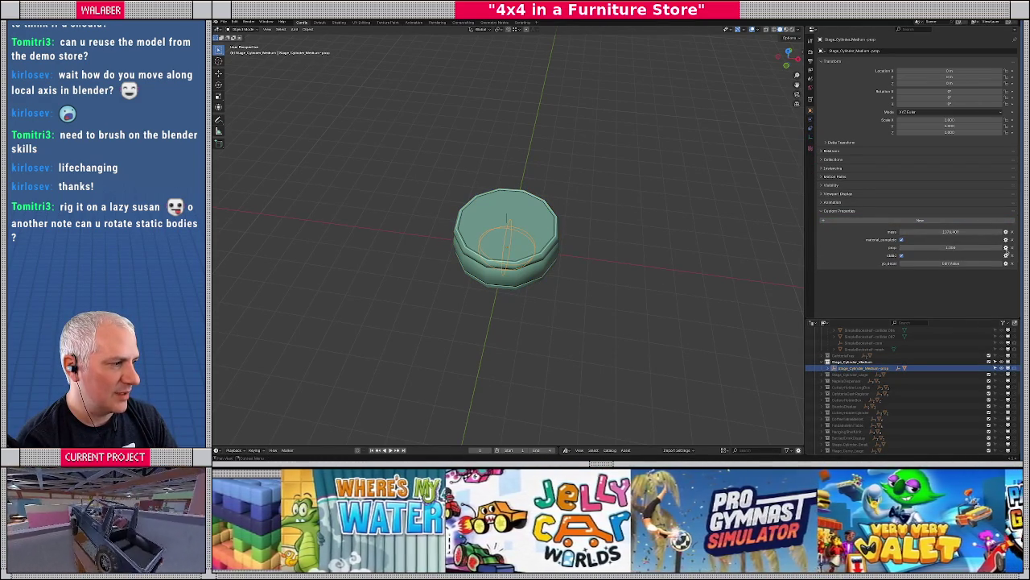
click(1005, 248)
click(984, 253)
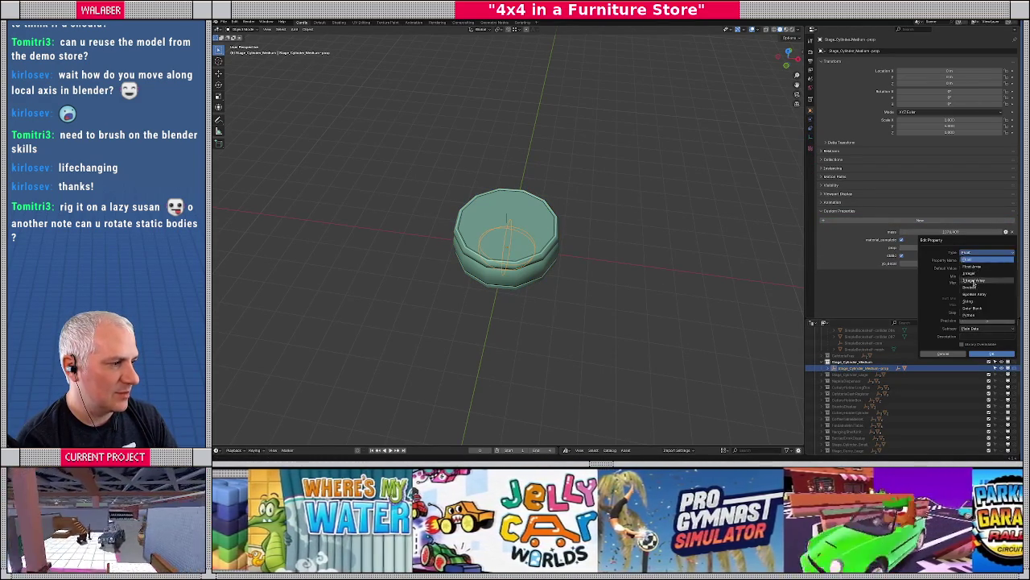
click(977, 264)
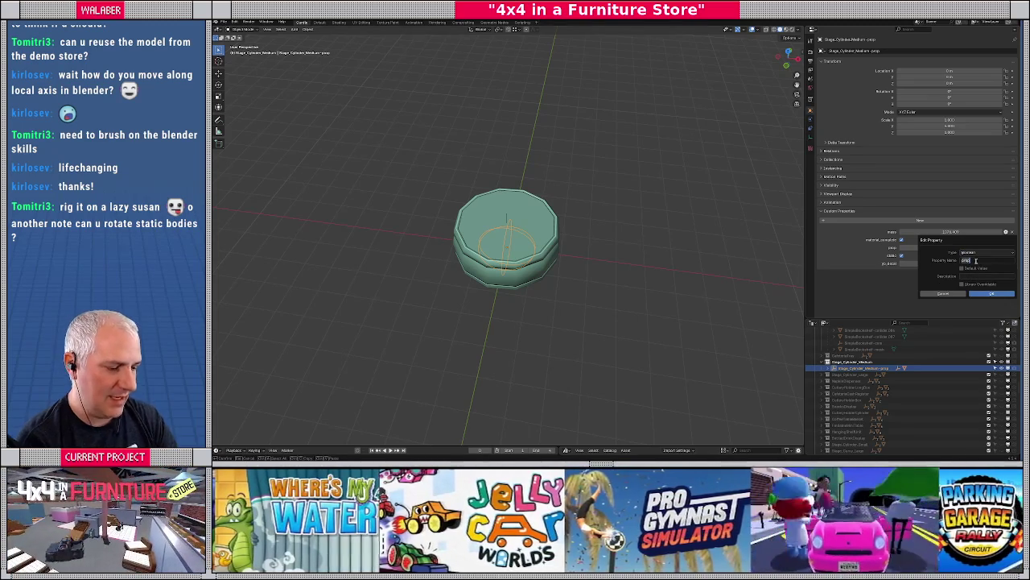
key(Return)
click(983, 294)
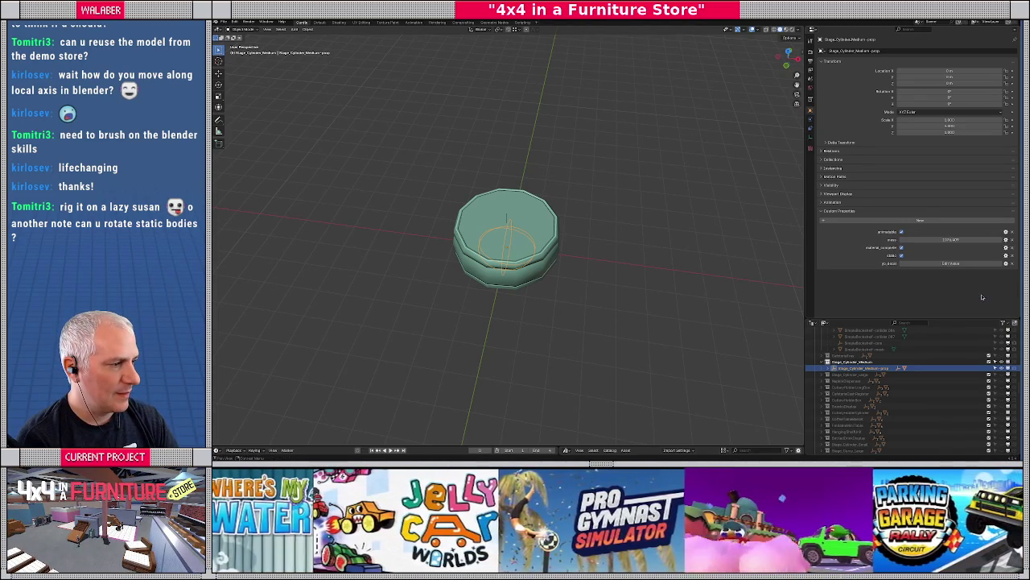
Isolate Stage_Cylinder_Large again and check its prop empty.
click(823, 362)
click(832, 369)
right_click(833, 369)
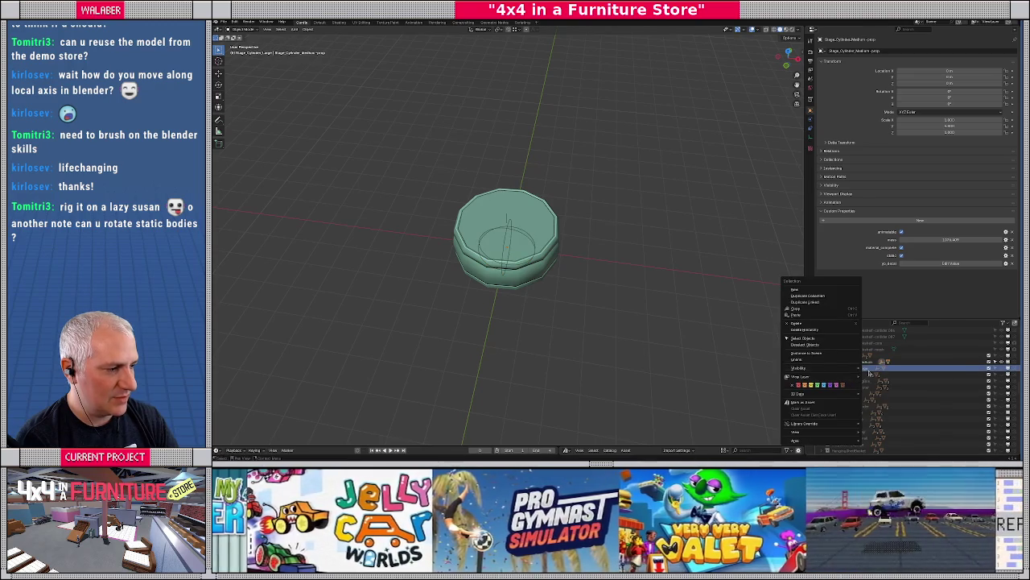
click(875, 371)
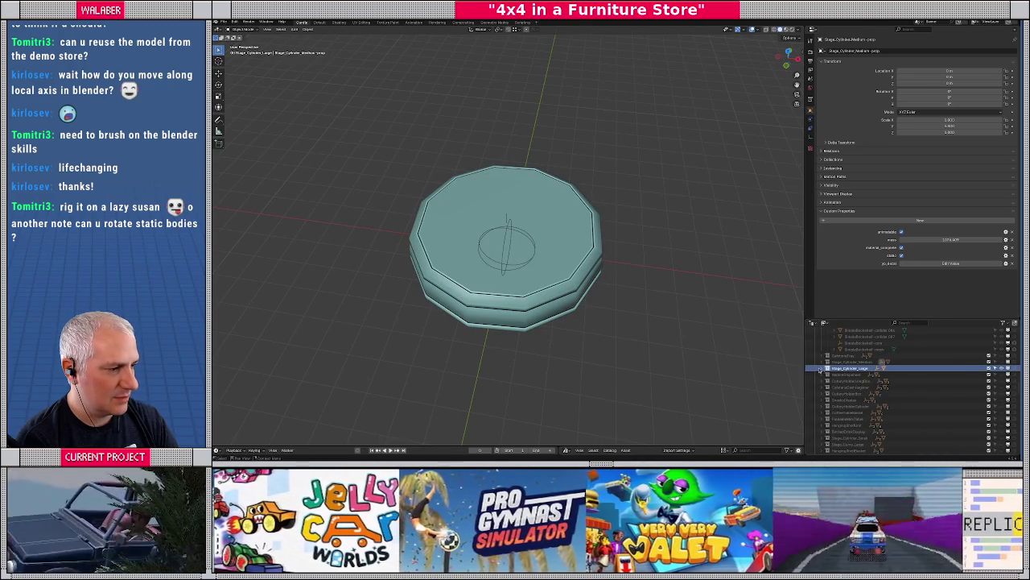
click(823, 368)
click(837, 374)
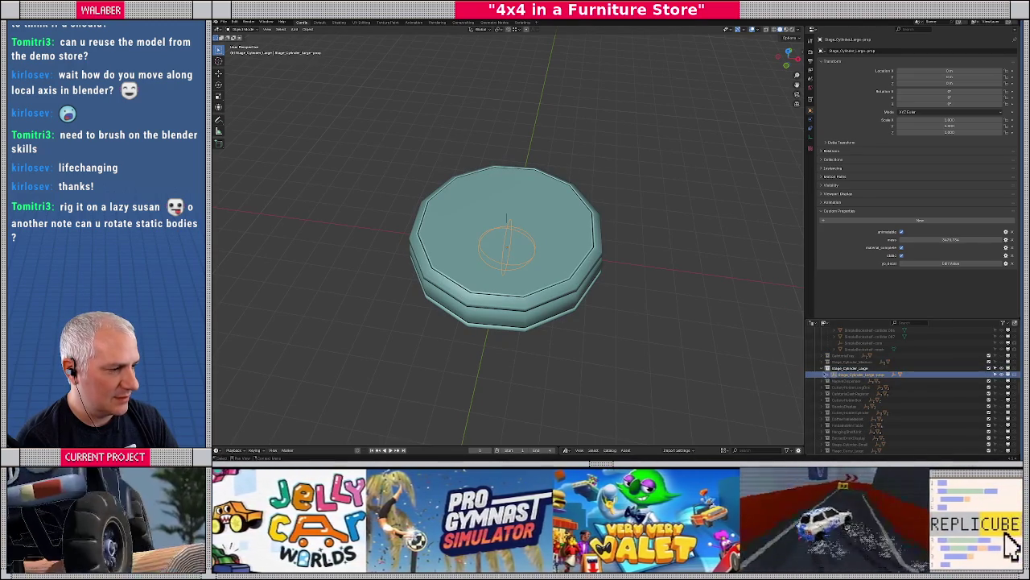
click(823, 368)
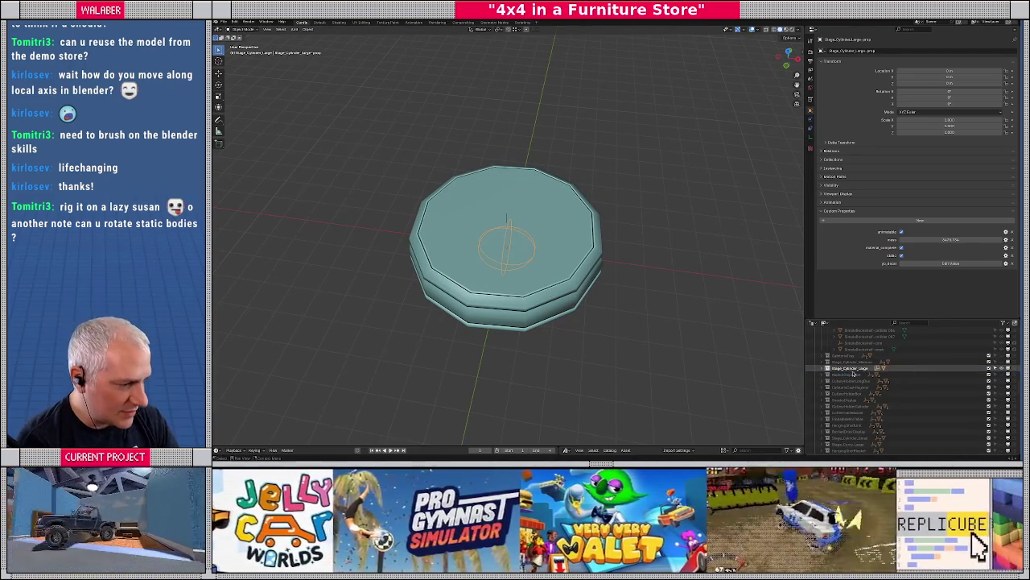
Isolate Stage_Cylinder_Small in the viewport.
click(849, 439)
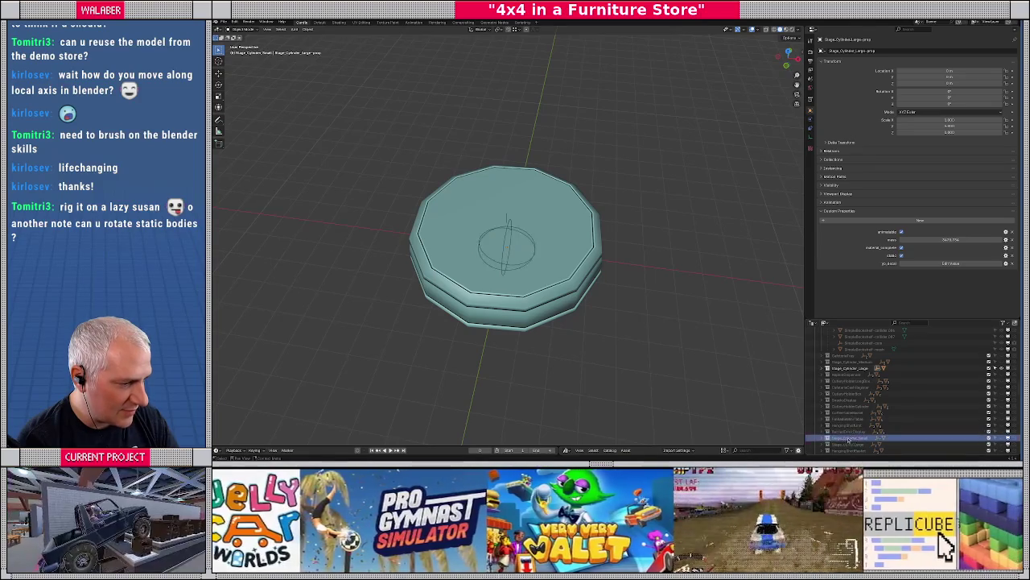
right_click(849, 440)
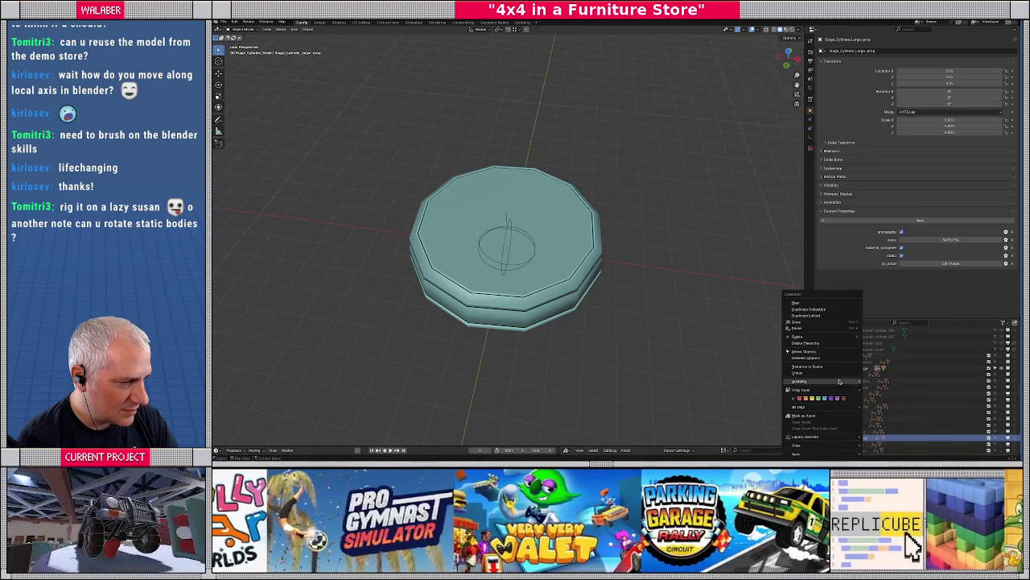
mouse_move(840, 382)
click(893, 382)
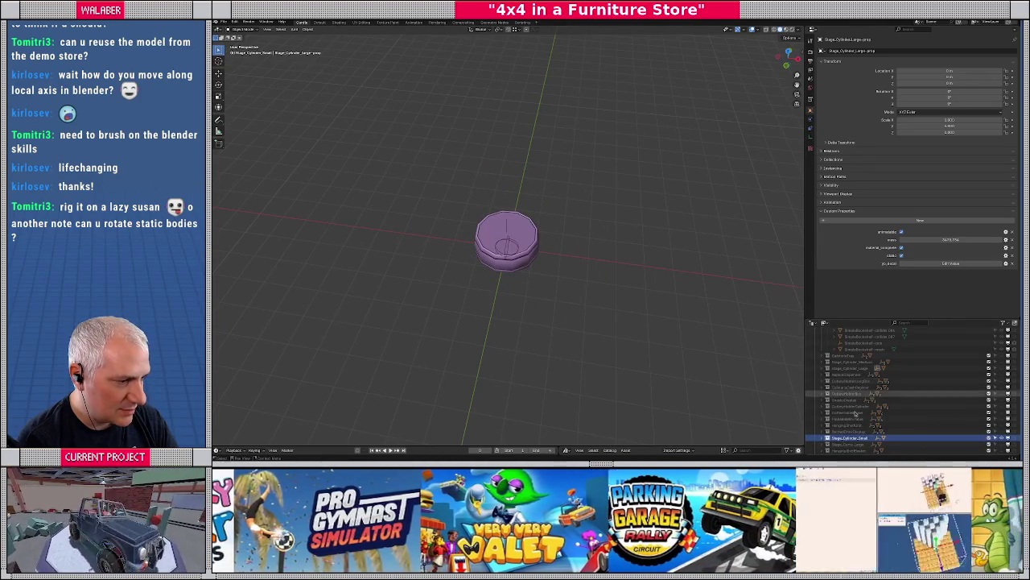
Give Stage_Cylinder_Small-prop a Boolean 'animatable' custom property.
scroll(823, 440, down, 2)
click(857, 418)
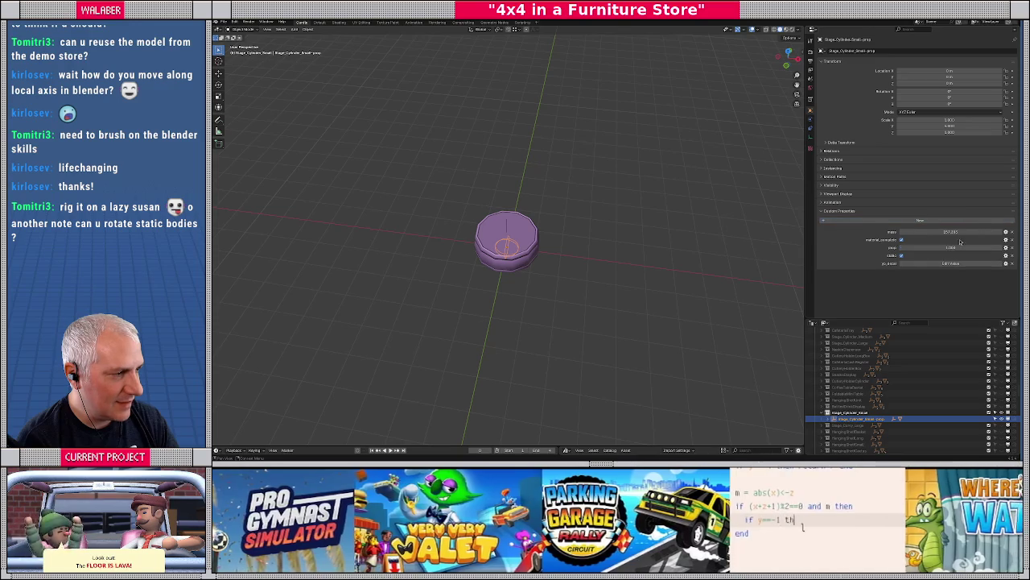
click(1005, 248)
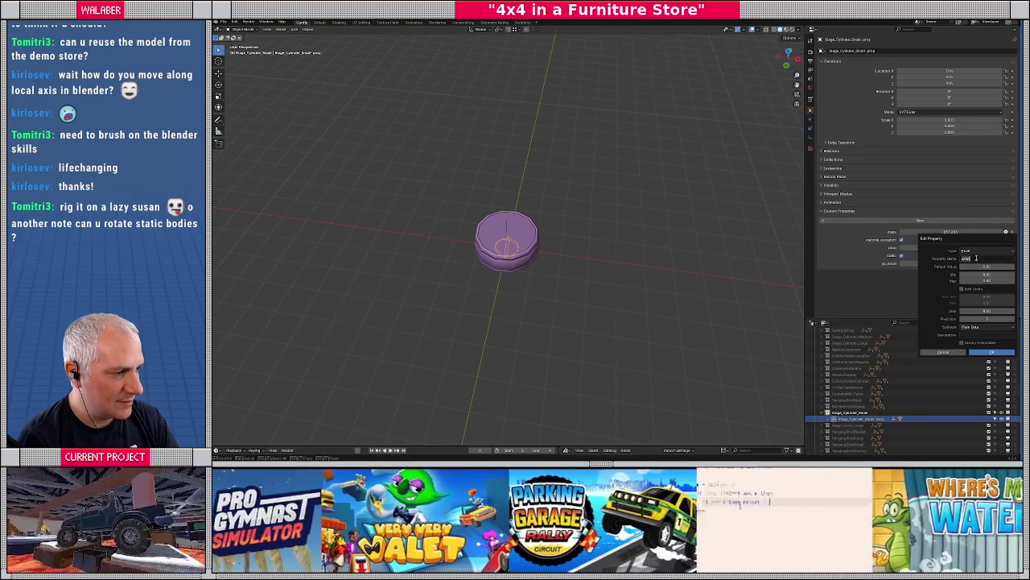
click(975, 251)
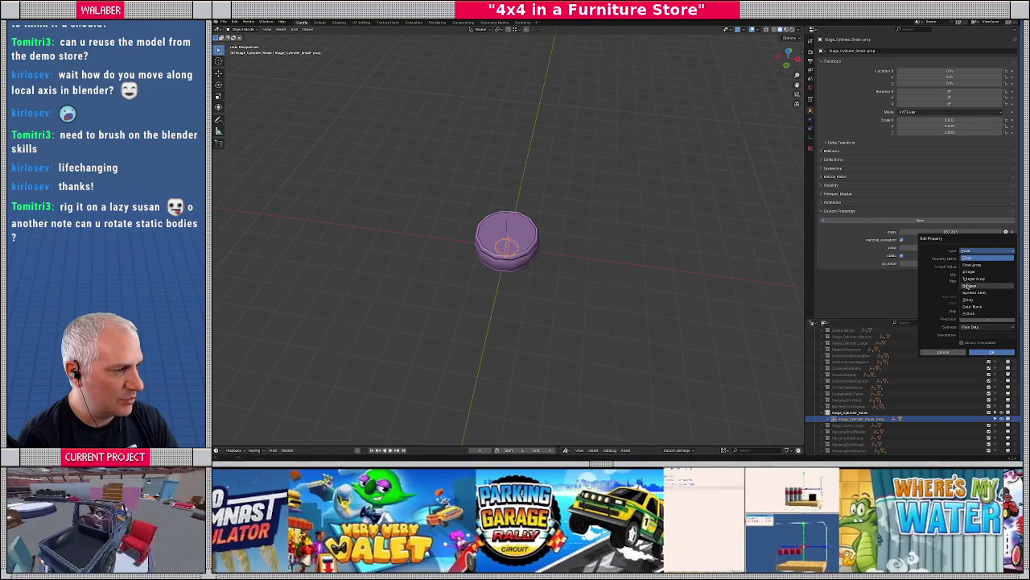
click(969, 285)
click(991, 294)
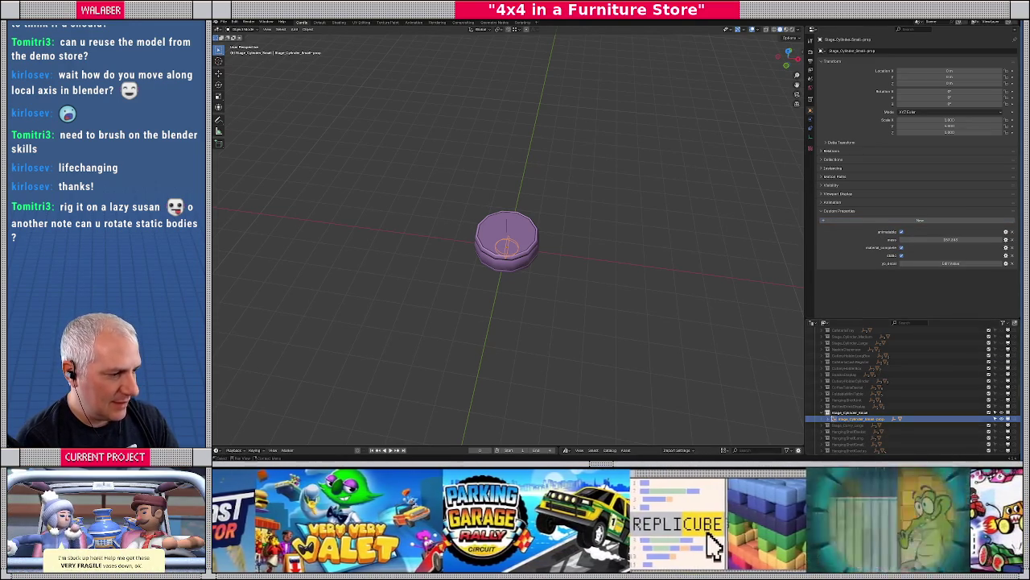
Isolate Stage_Curvy_Large in the viewport.
click(827, 412)
click(845, 419)
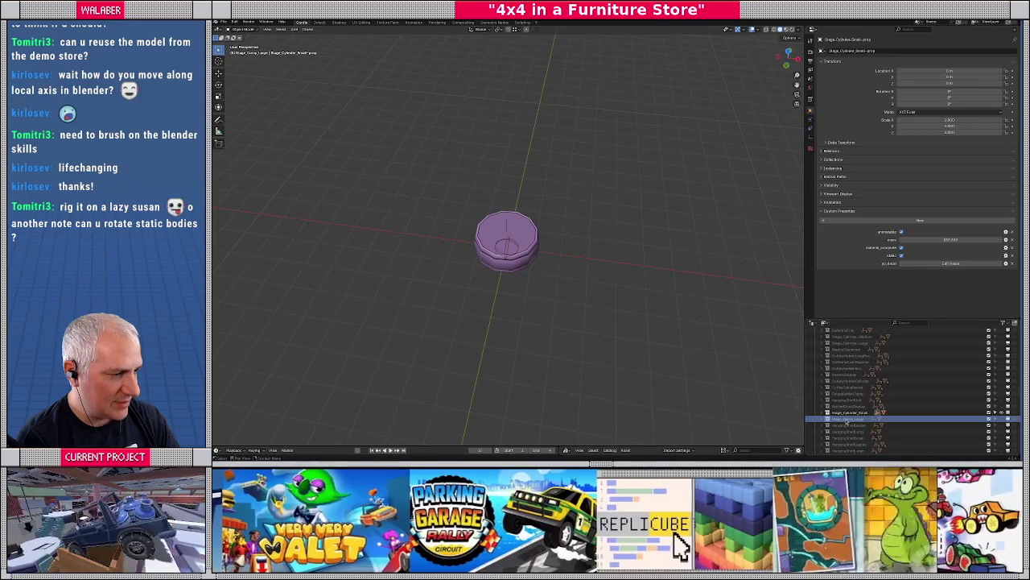
right_click(845, 418)
mouse_move(846, 383)
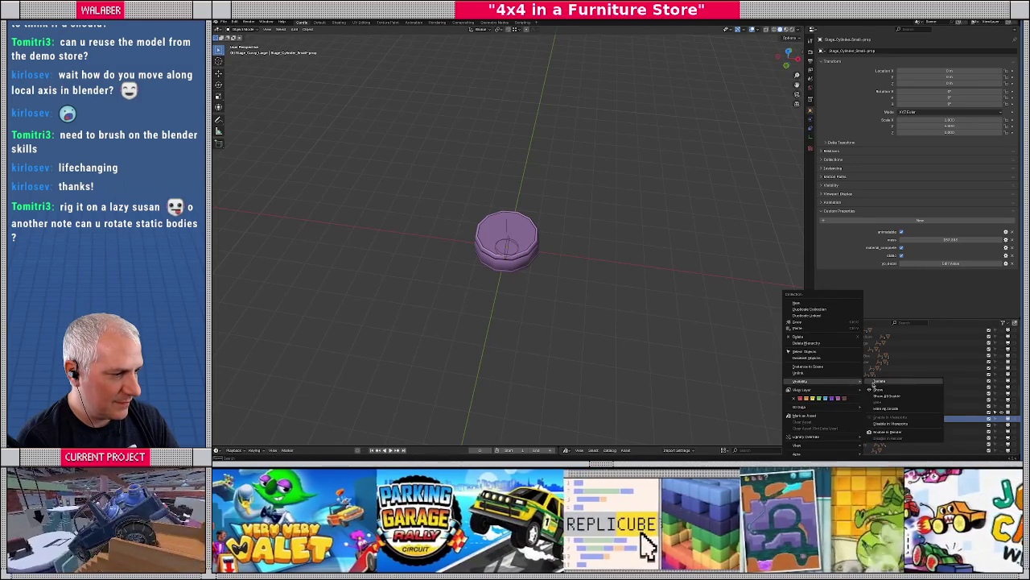
click(880, 381)
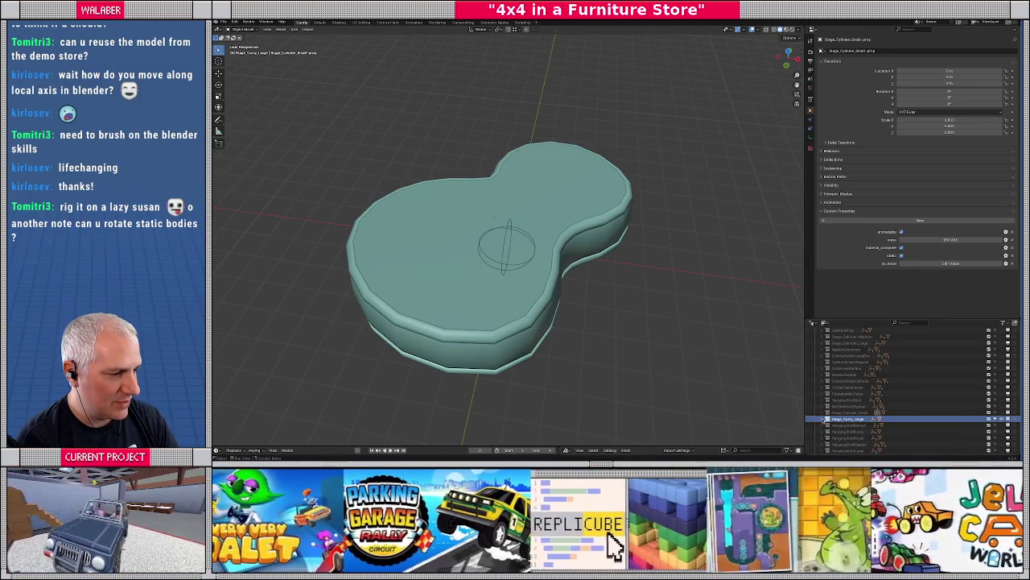
Add a Boolean 'animatable' custom property to the curvy stage's prop empty.
click(823, 419)
click(858, 425)
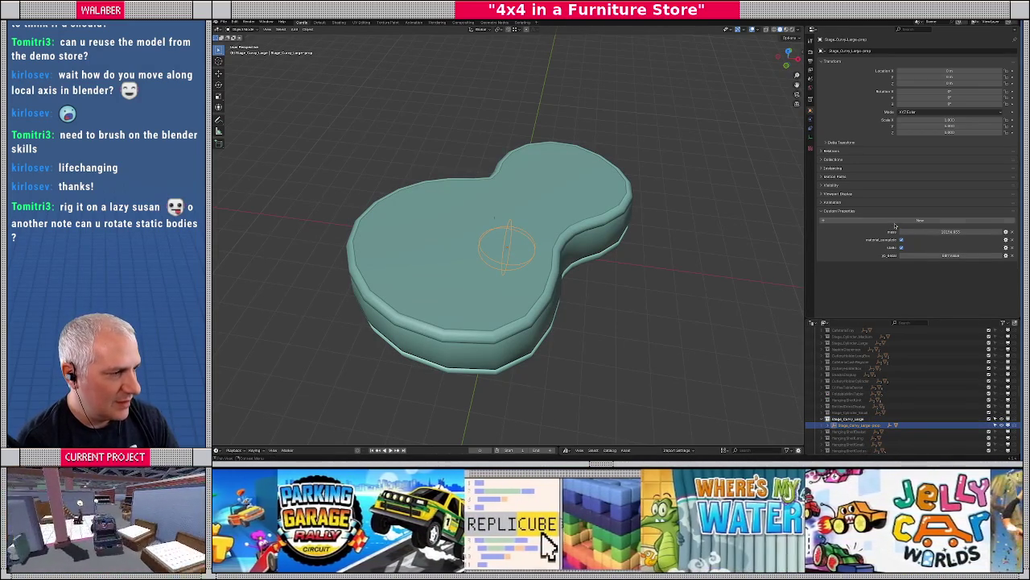
click(896, 222)
click(1006, 247)
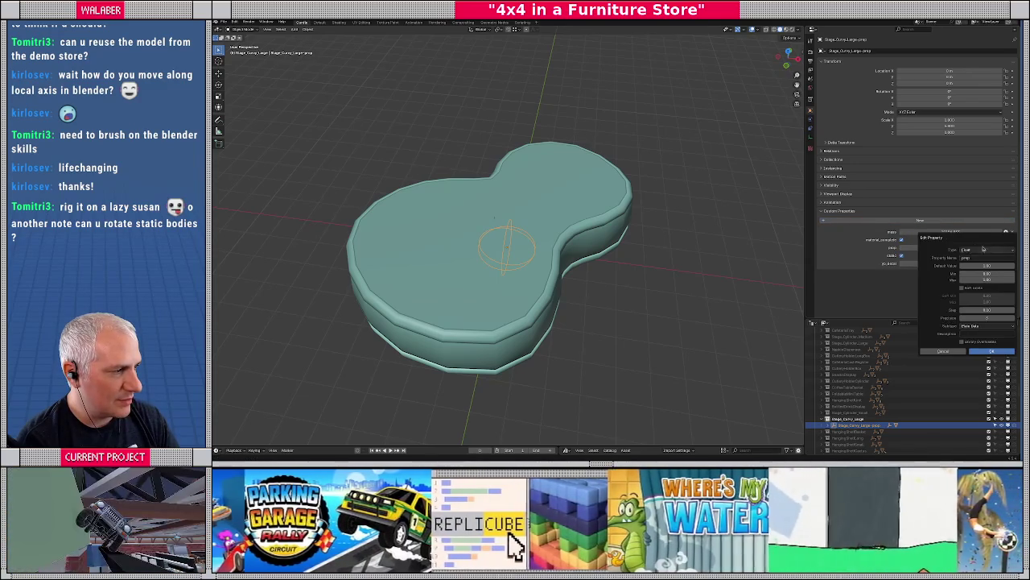
click(986, 250)
click(970, 285)
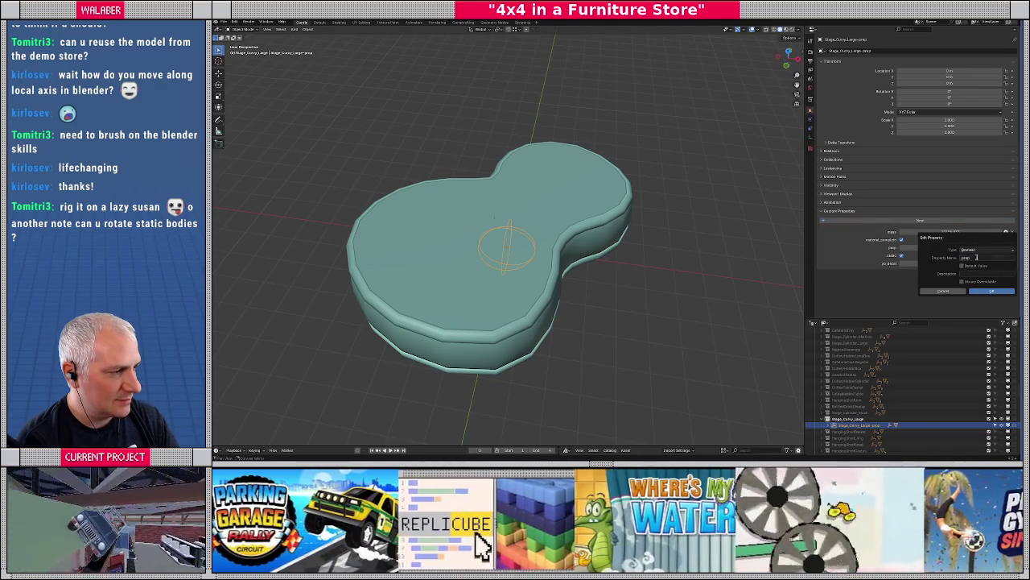
click(977, 258)
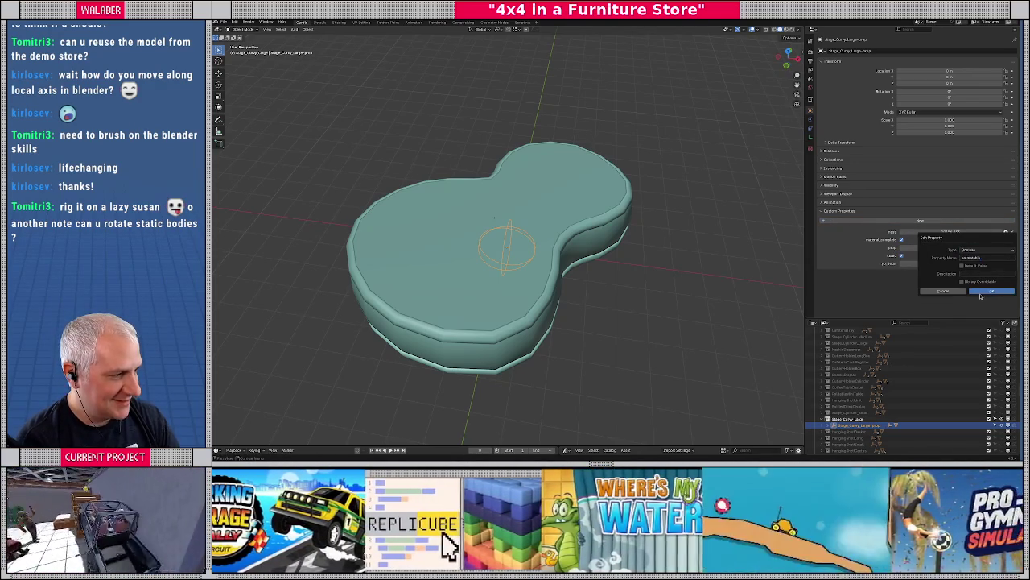
click(980, 294)
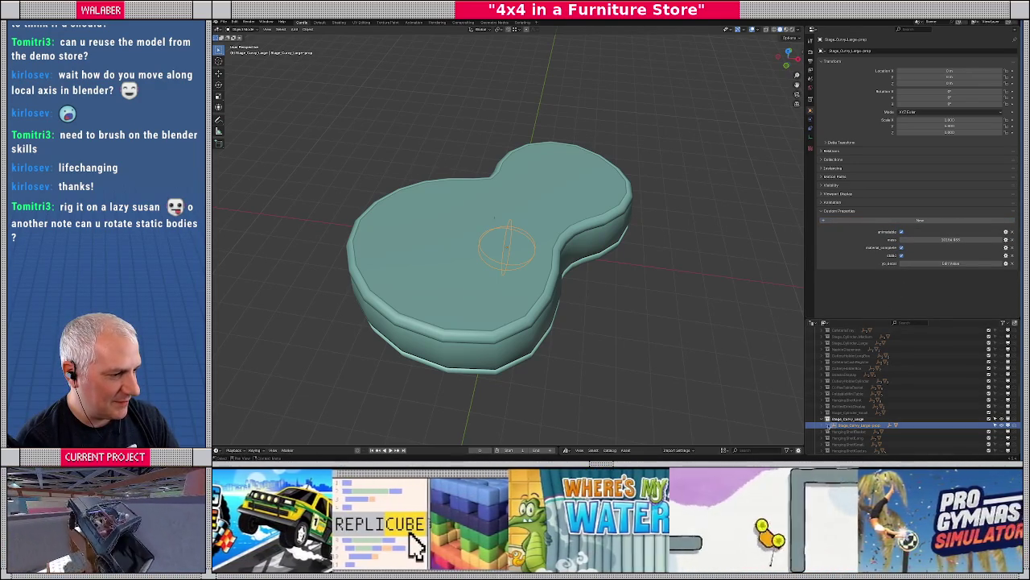
Hide the curvy stage and show the furniture and staircase props collection instead.
scroll(870, 422, down, 2)
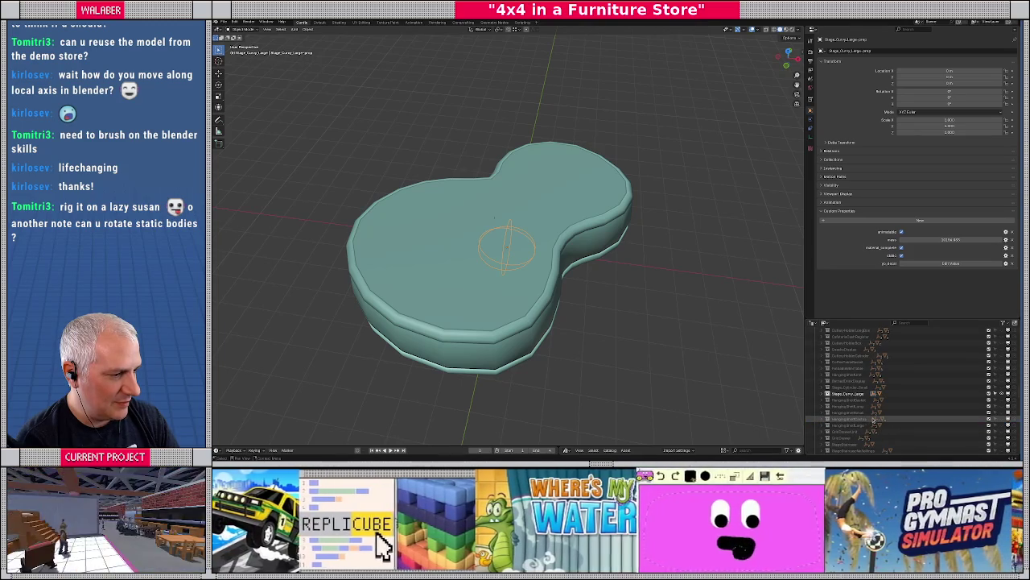
scroll(870, 418, down, 4)
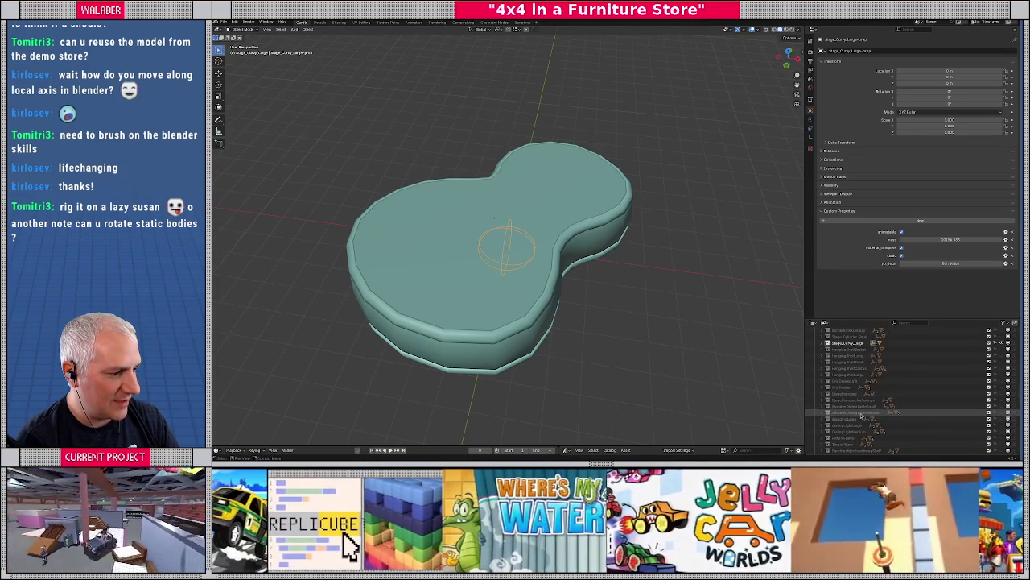
scroll(856, 412, down, 2)
scroll(858, 407, down, 5)
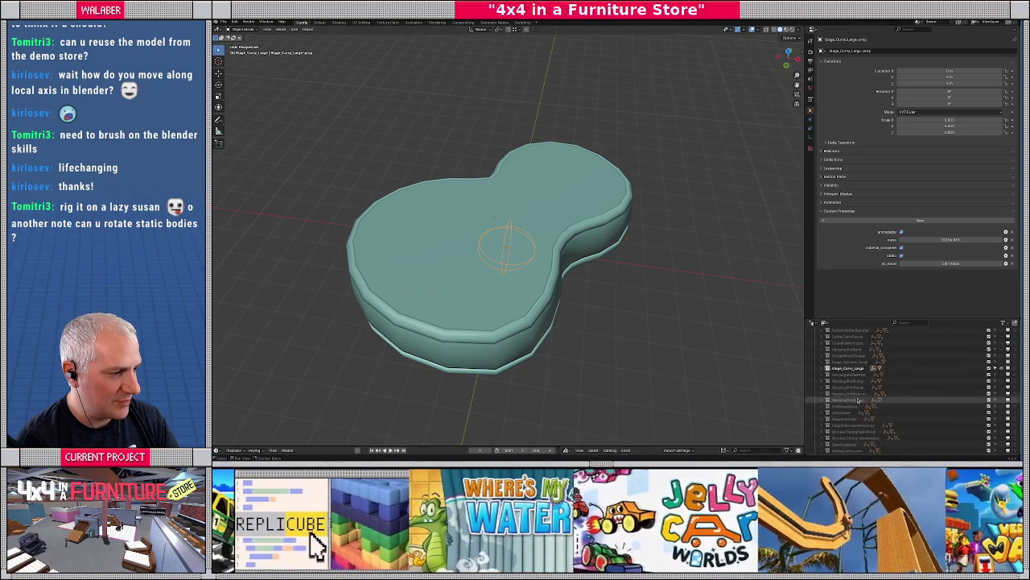
scroll(855, 379, up, 10)
click(841, 352)
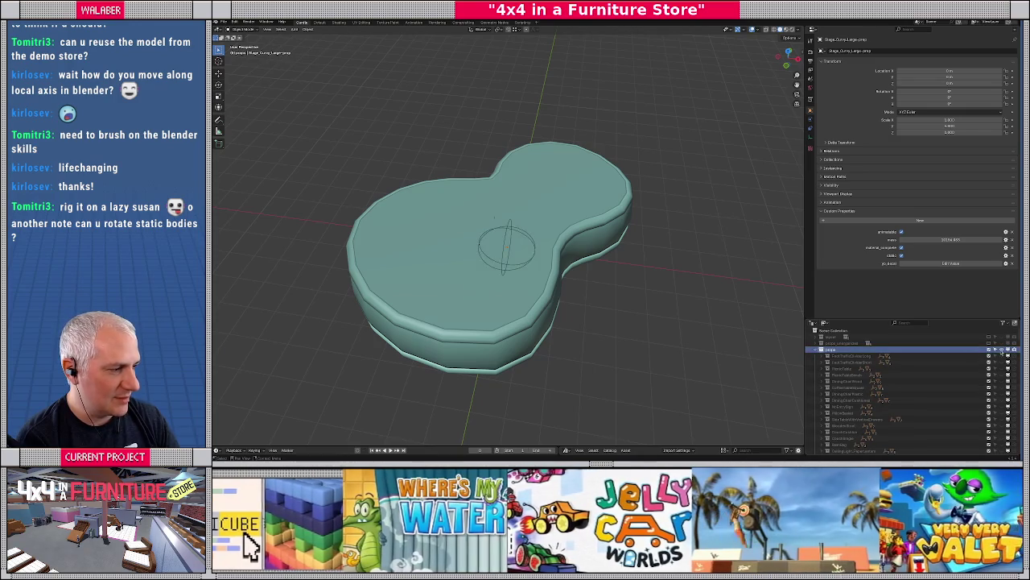
click(1001, 352)
scroll(562, 255, down, 8)
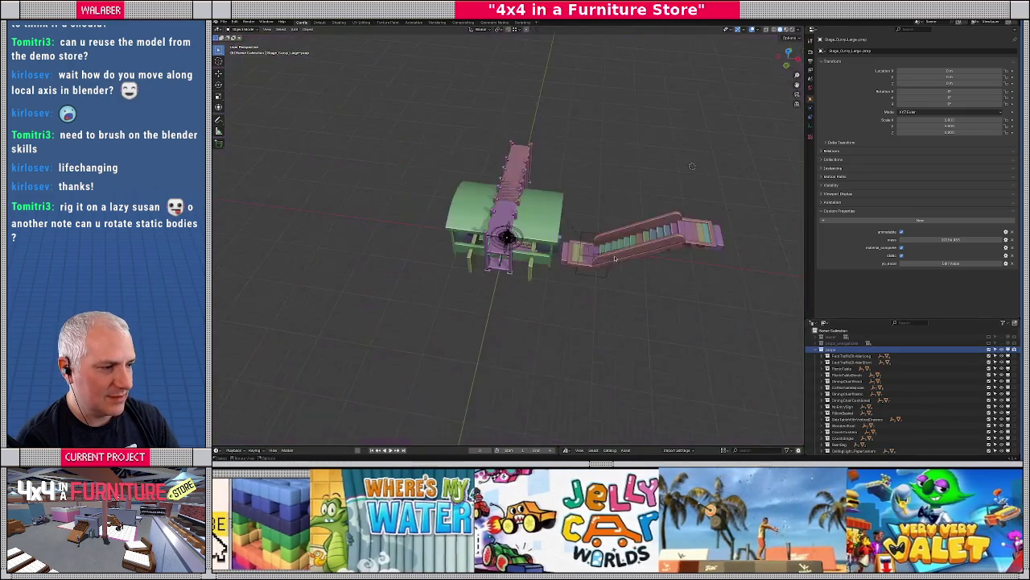
Export the props as glTF 2.0, overwriting props.gltf.
scroll(562, 255, up, 6)
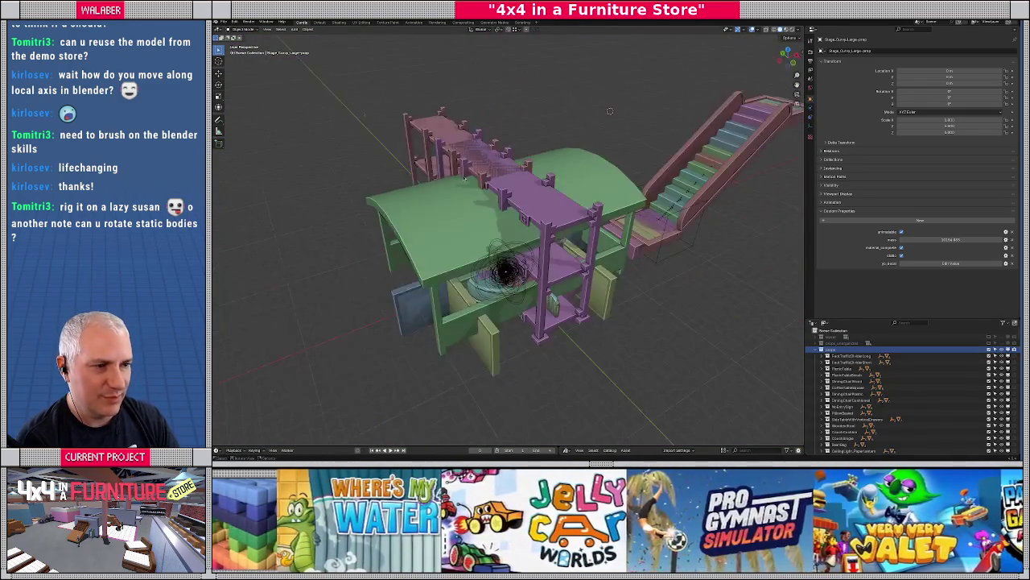
click(224, 21)
mouse_move(245, 118)
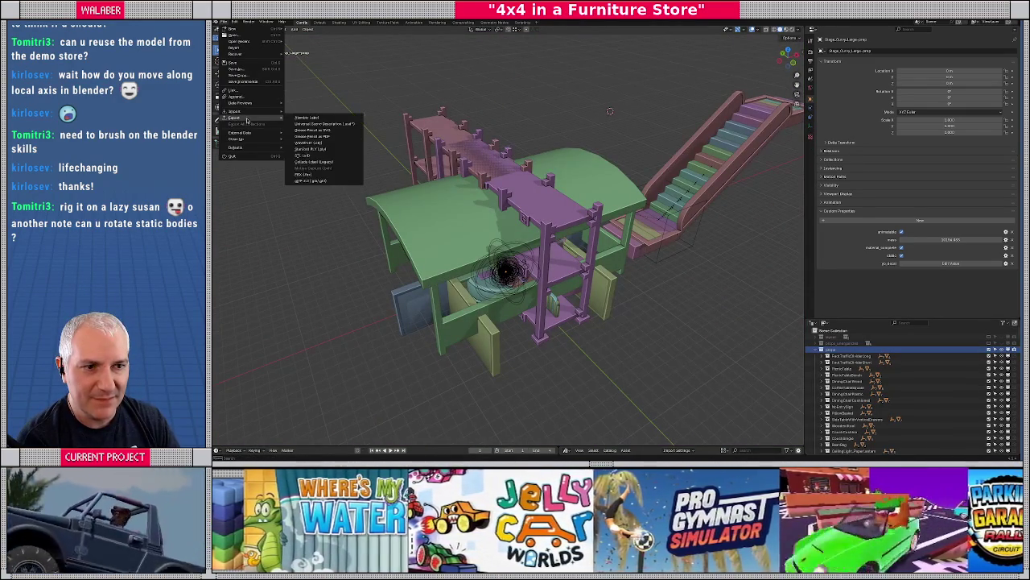
click(310, 180)
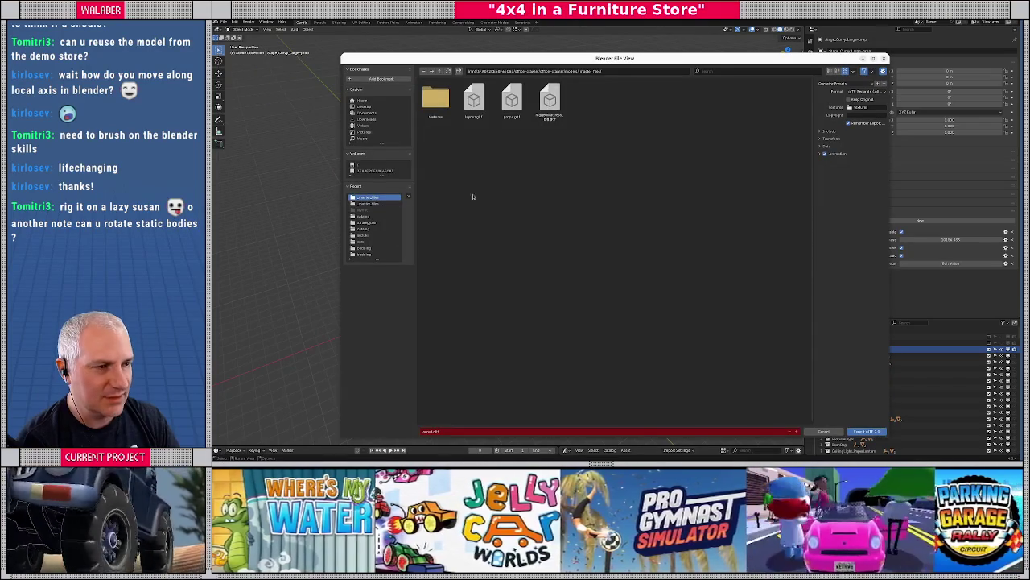
click(511, 101)
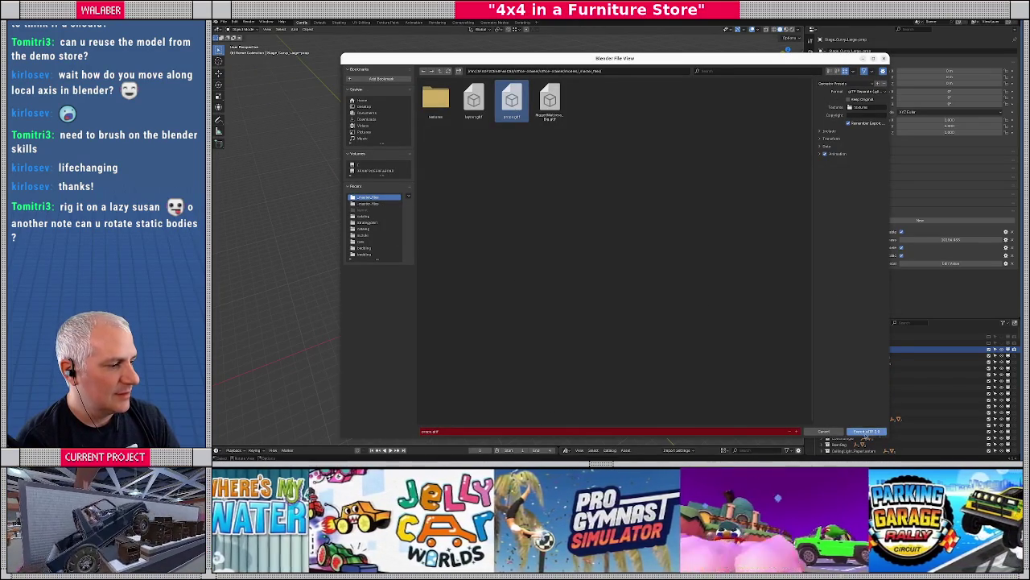
click(853, 431)
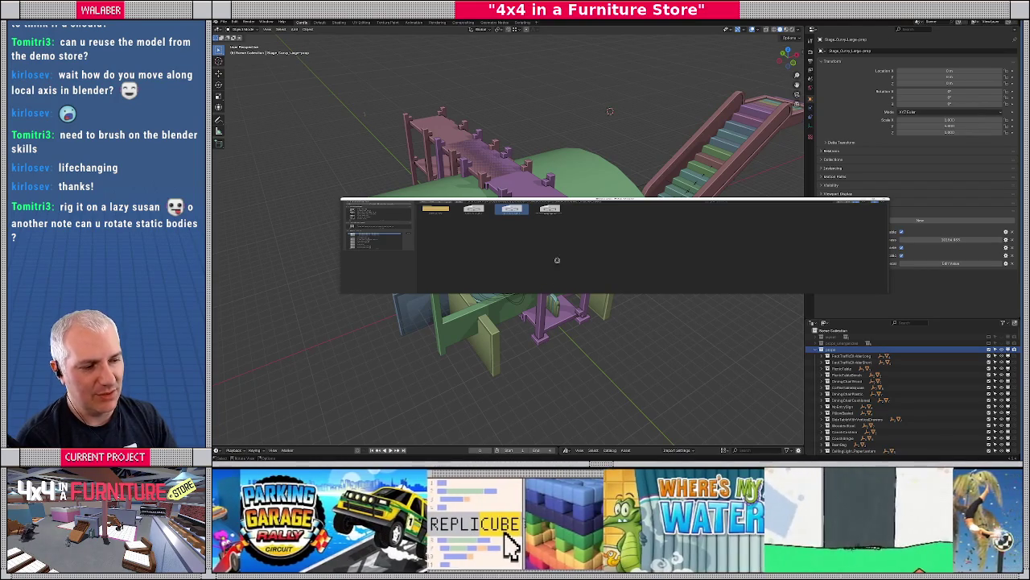
key(Escape)
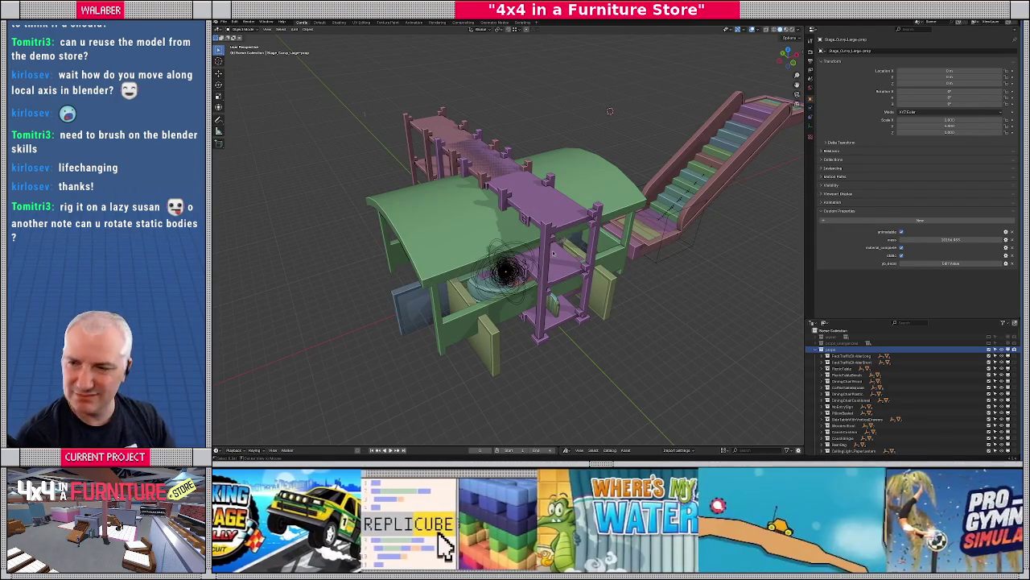
key(alt+Tab)
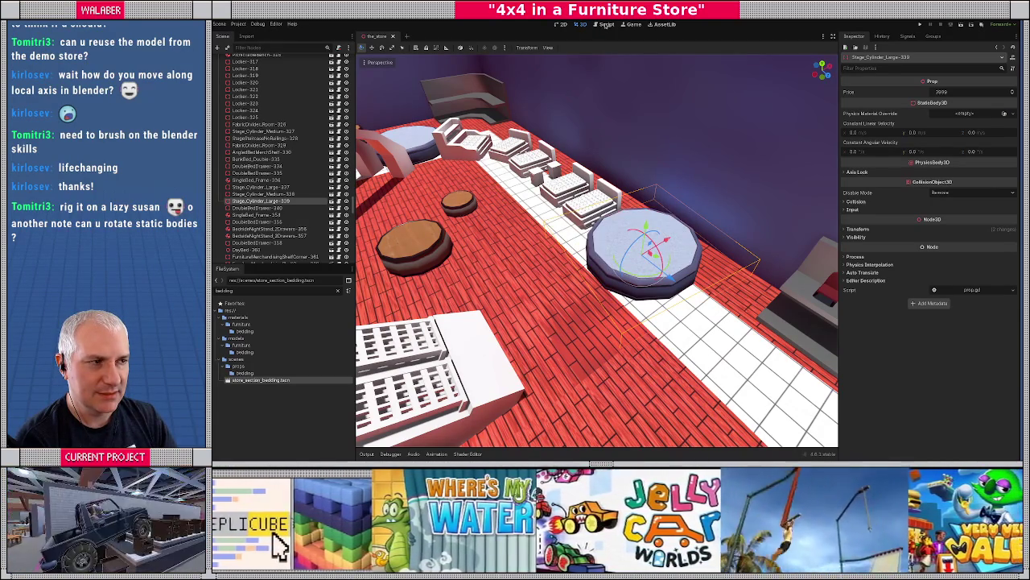
Open master_prop_import.gd in Godot's script editor.
click(606, 25)
click(543, 134)
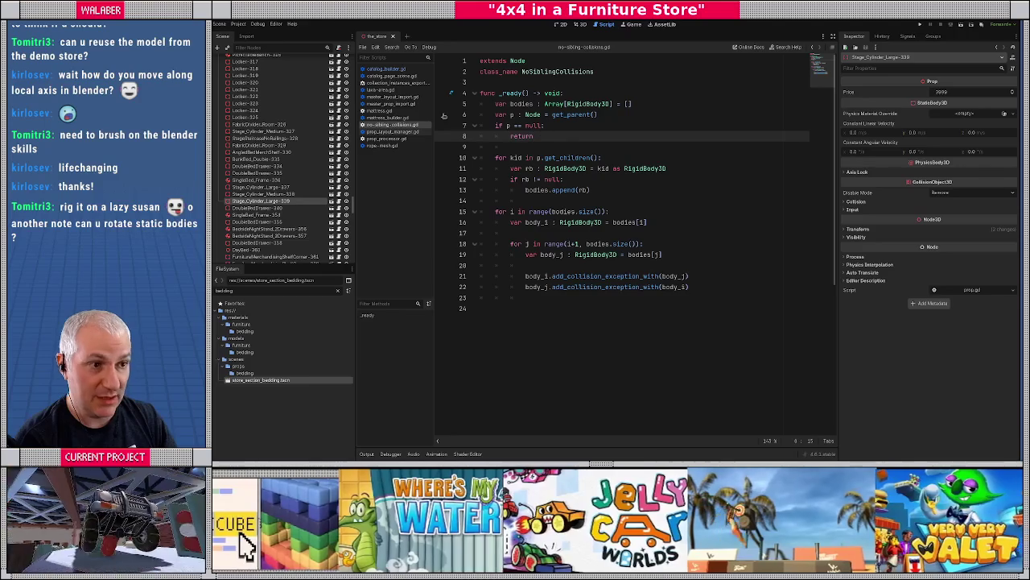
click(391, 104)
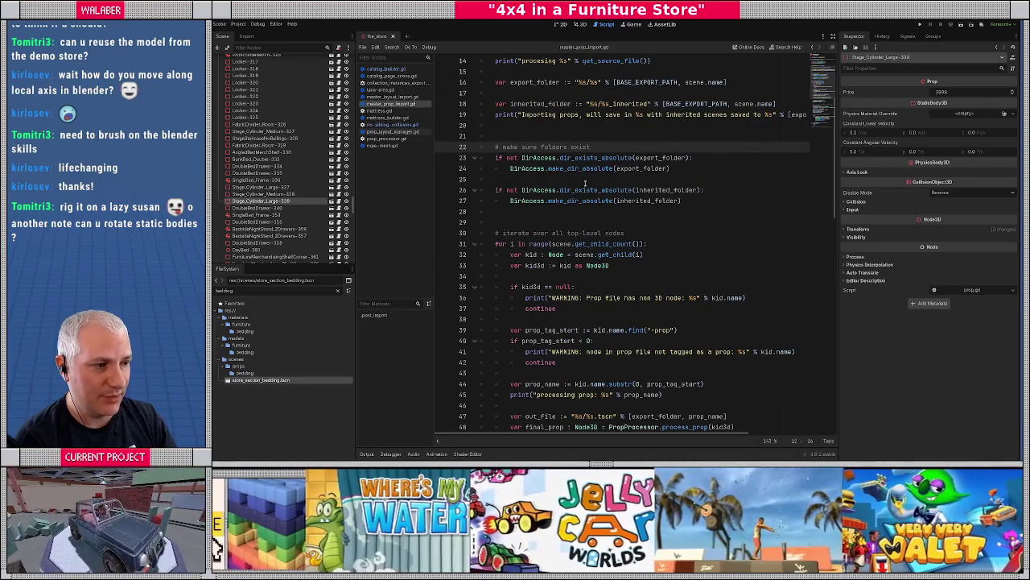
scroll(679, 308, down, 4)
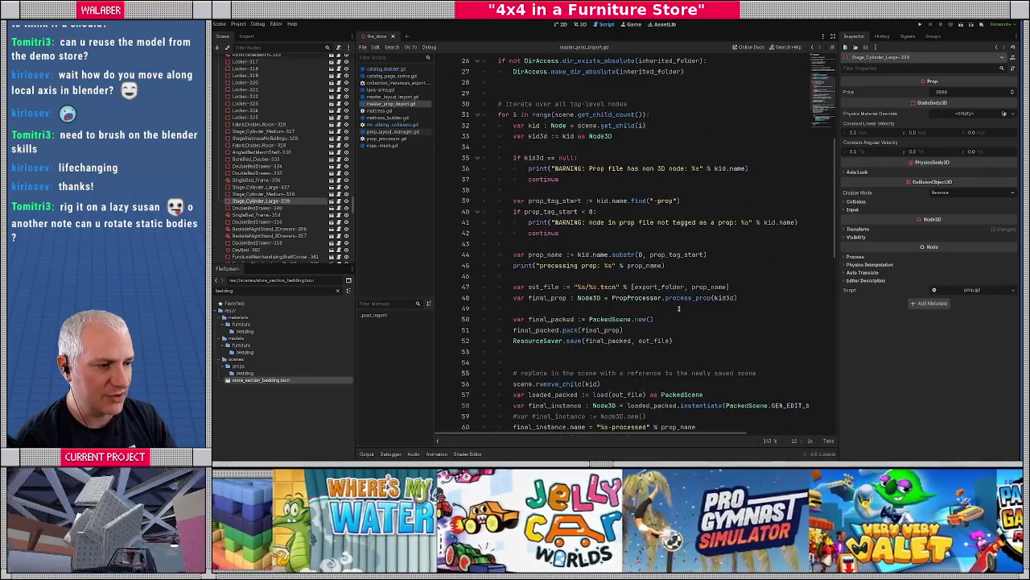
Jump to process_prop in prop_processor.gd and review where custom properties like static and mass are read.
ctrl+click(682, 298)
click(833, 36)
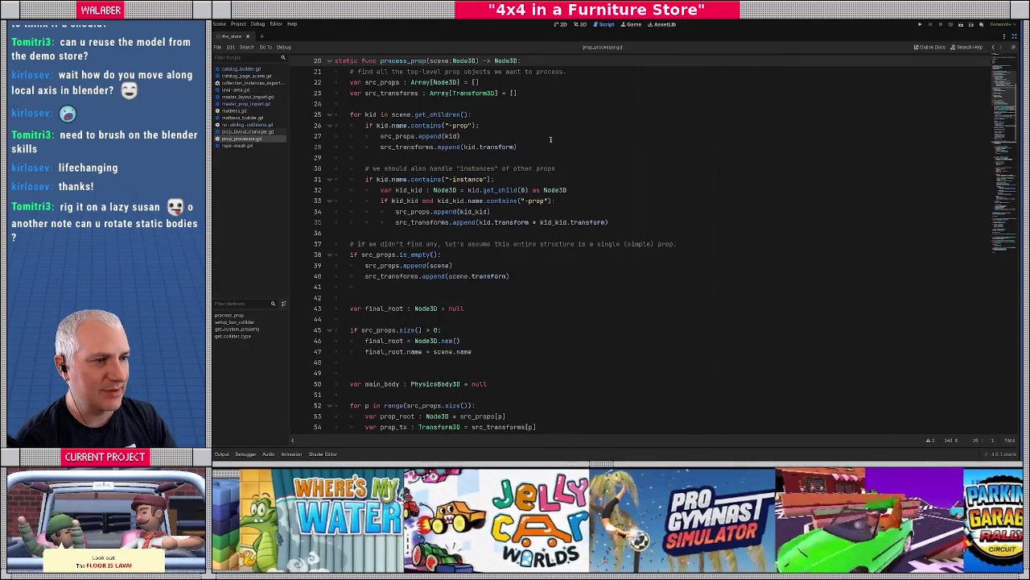
scroll(550, 140, up, 7)
scroll(477, 157, down, 14)
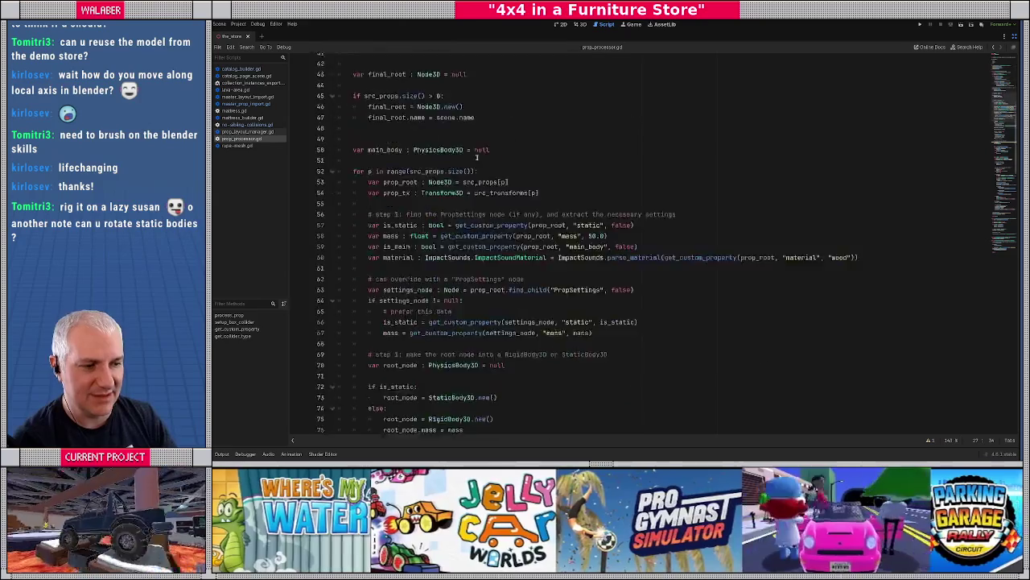
scroll(476, 158, down, 10)
scroll(1005, 233, down, 15)
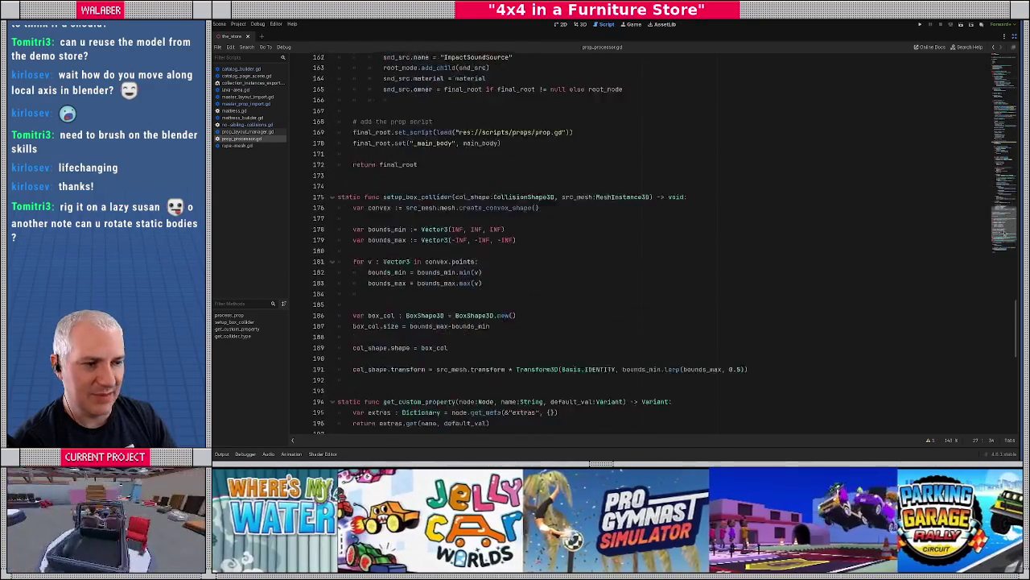
scroll(1005, 233, up, 15)
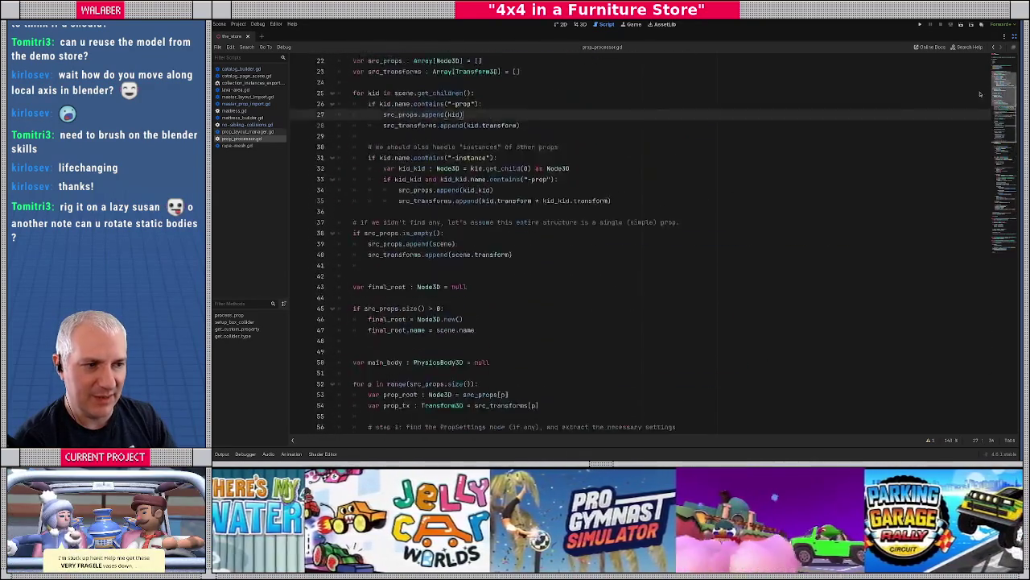
scroll(980, 94, up, 3)
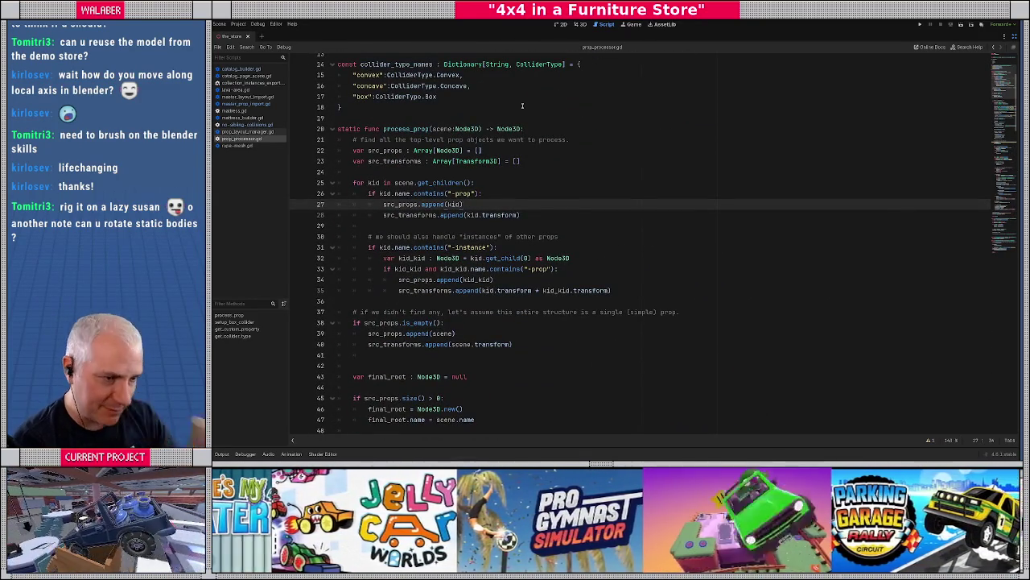
scroll(409, 187, down, 8)
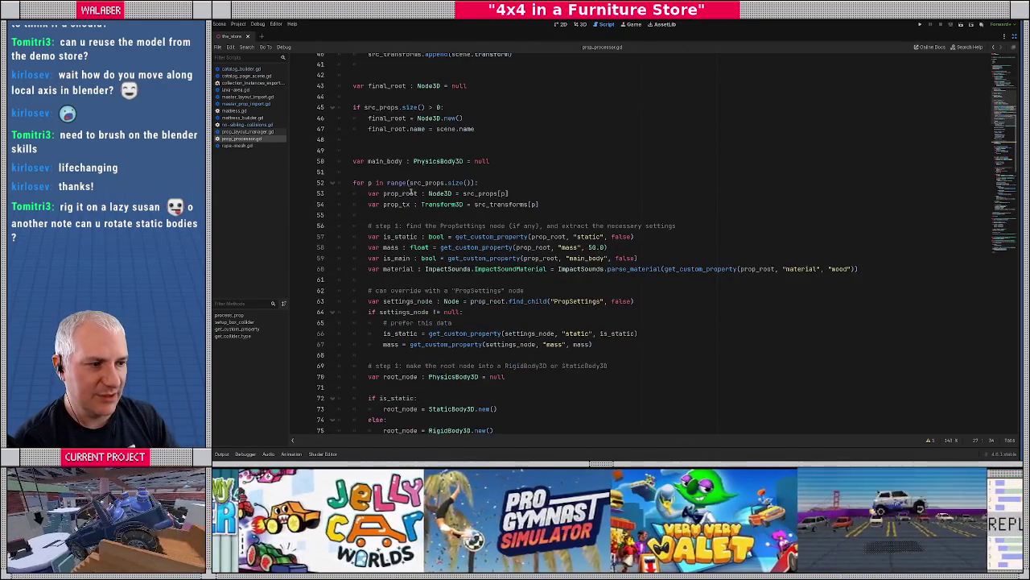
scroll(411, 193, down, 2)
Below the is_static line, add var is_animatable = get_custom_property(prop_root, "animatable", false).
drag(367, 172, 664, 172)
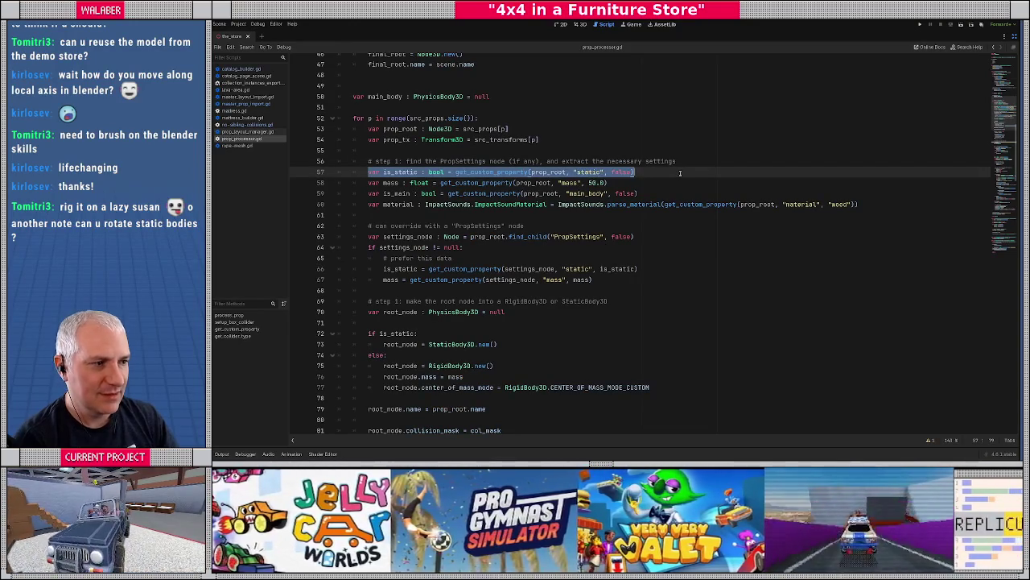
click(680, 172)
key(Return)
text(var is)
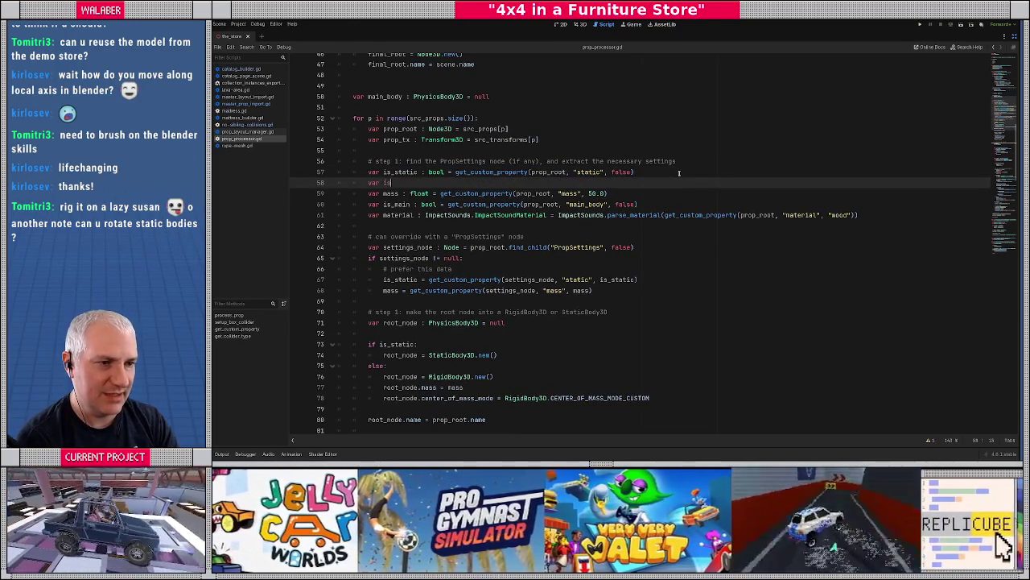
text(imate)
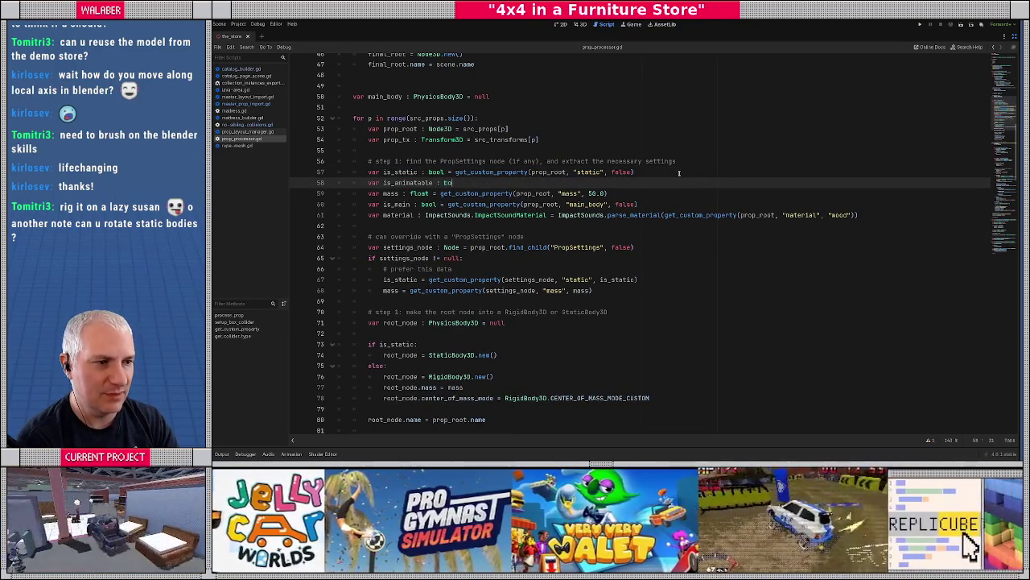
text(get_cu)
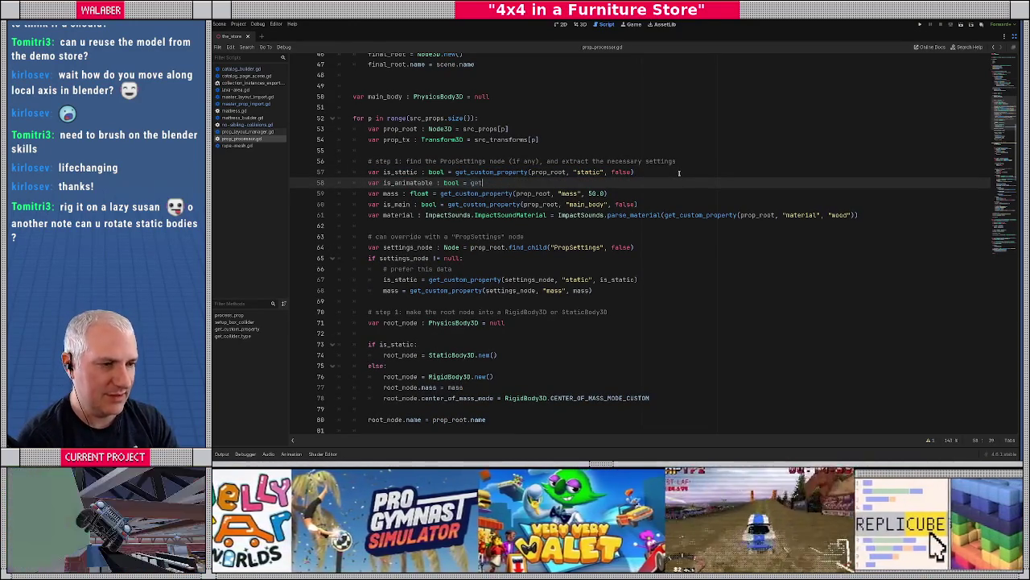
key(Return)
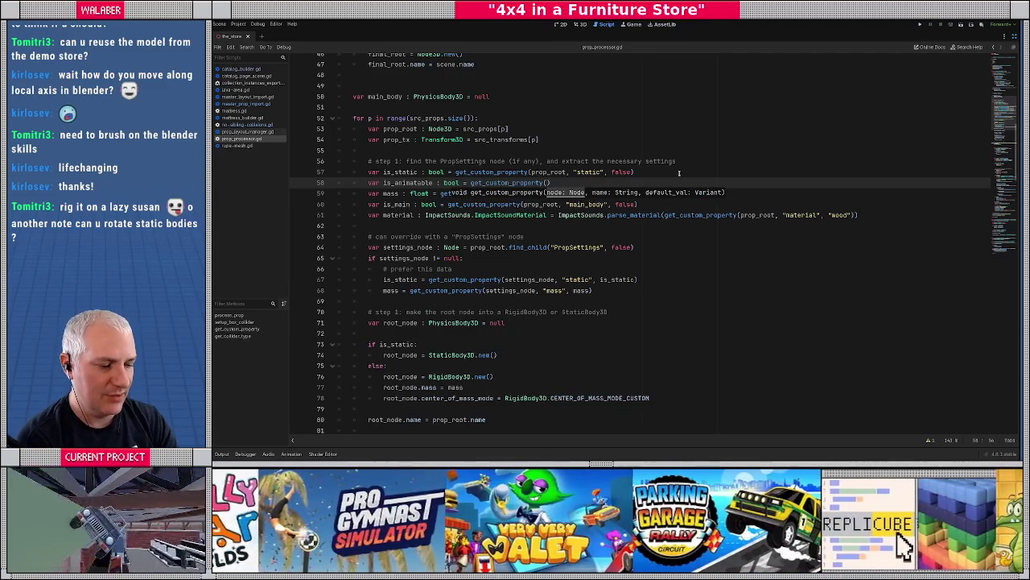
text(prop_root, ")
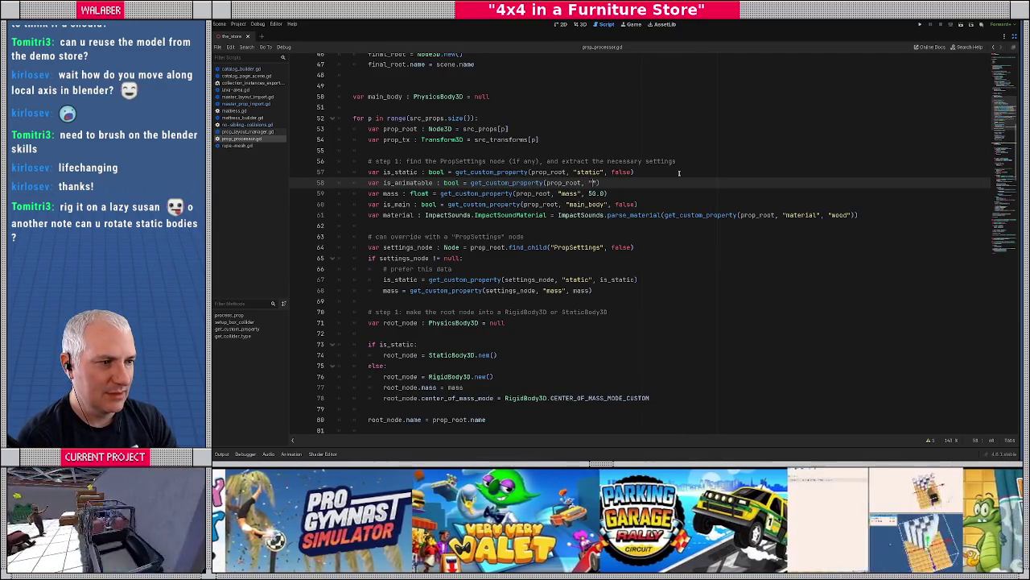
text(animatable", false)
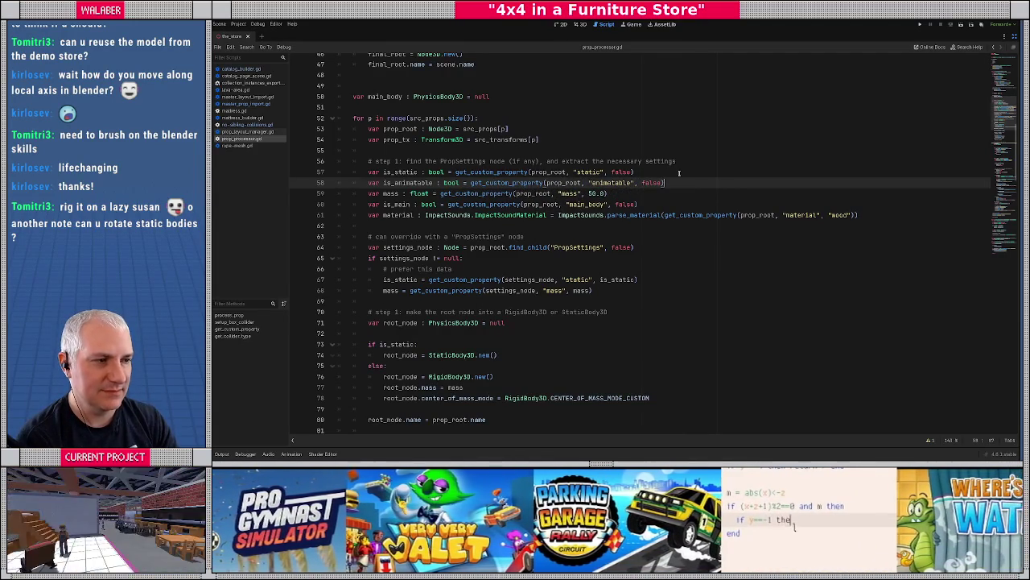
key(Return)
double_click(409, 182)
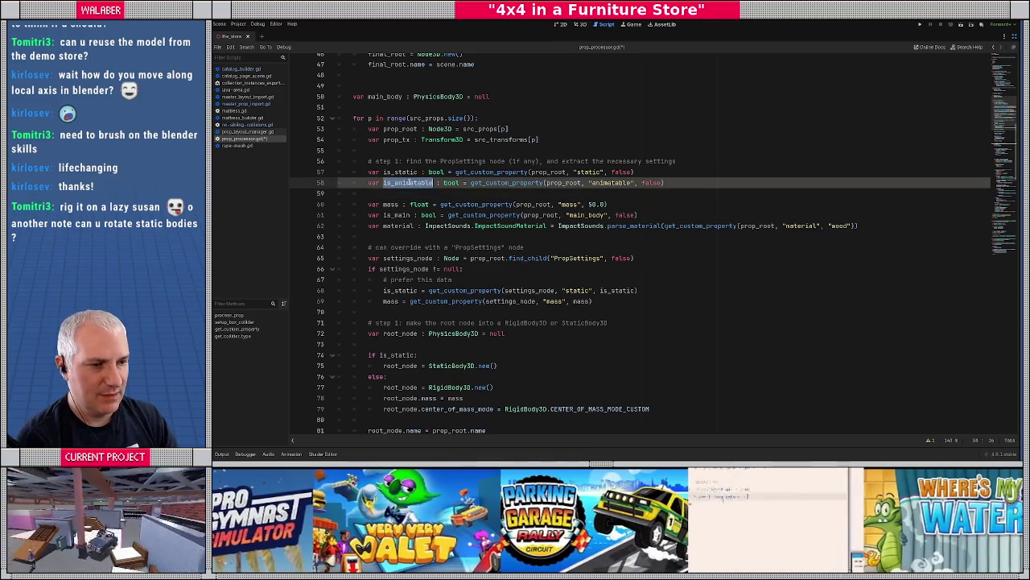
scroll(401, 226, down, 3)
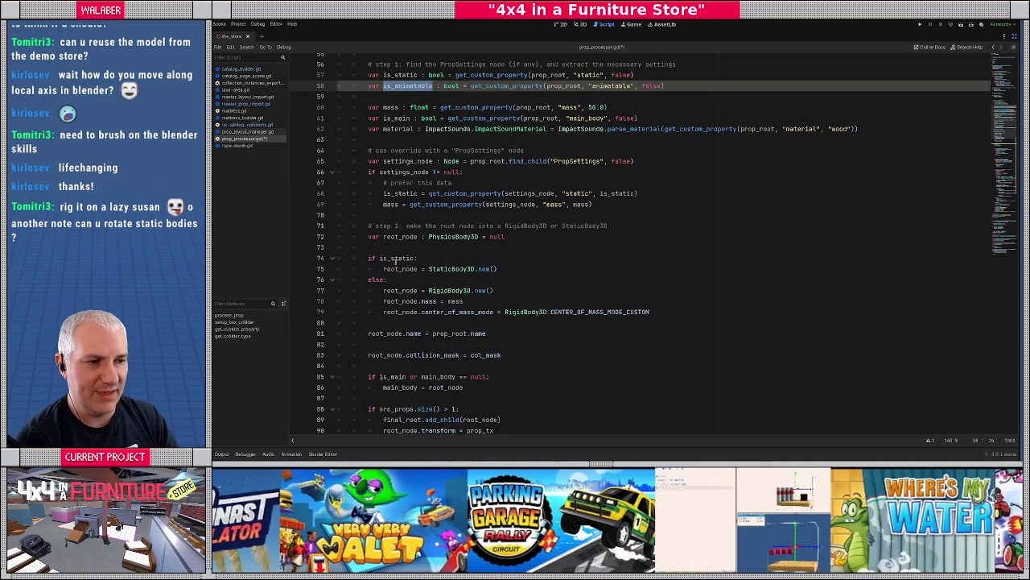
click(426, 259)
scroll(450, 279, down, 2)
Under if is_static, add if is_animatable: root_node = AnimatableBody3D.new().
key(Return)
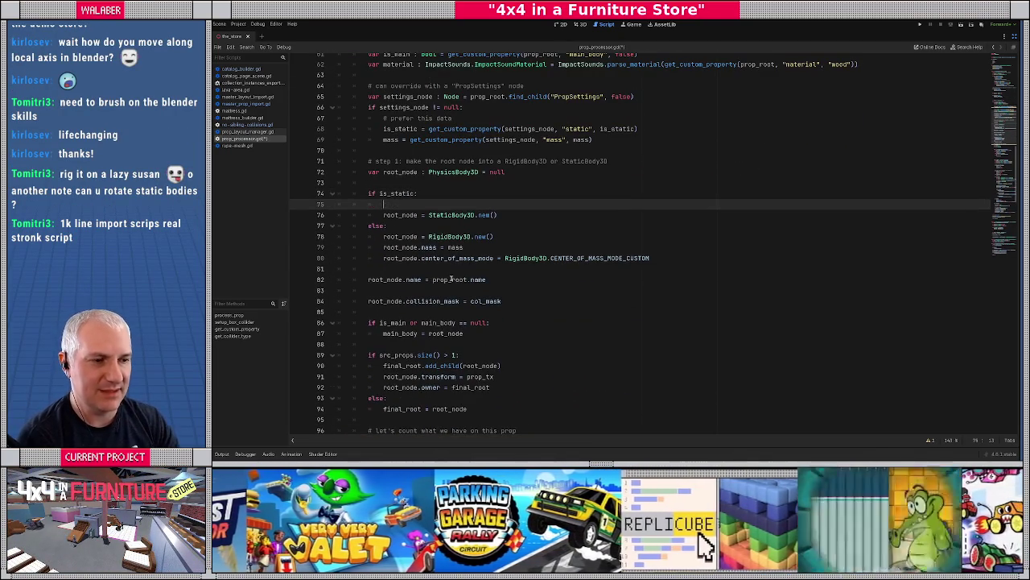
text(if is_animatable:)
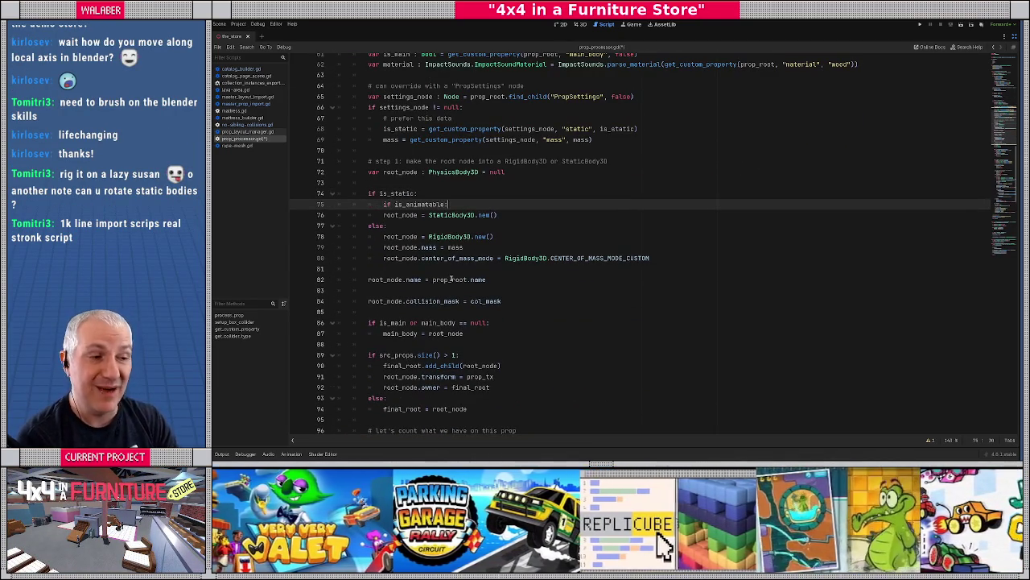
key(Return)
text(root_n)
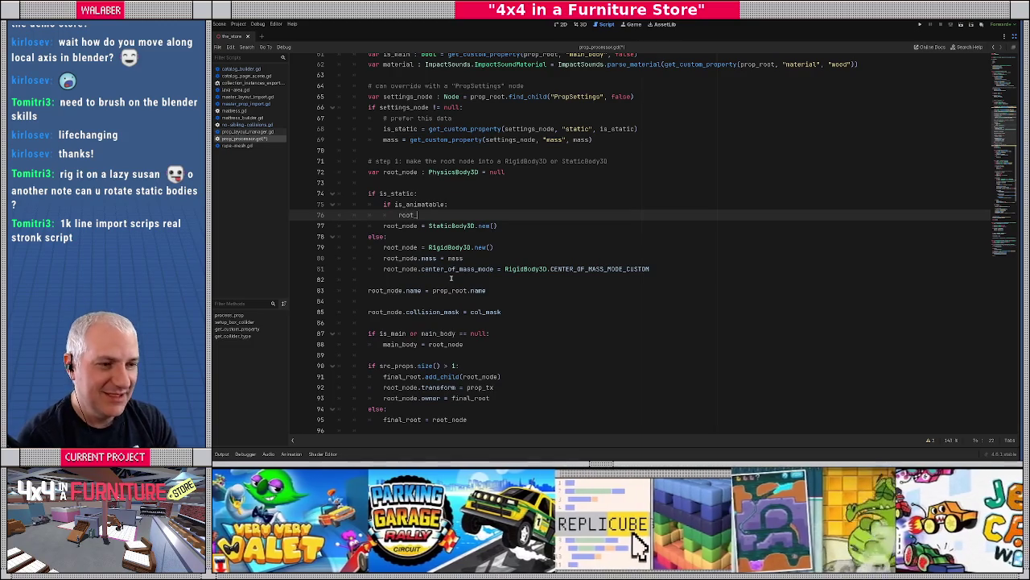
key(Return)
text(Anima)
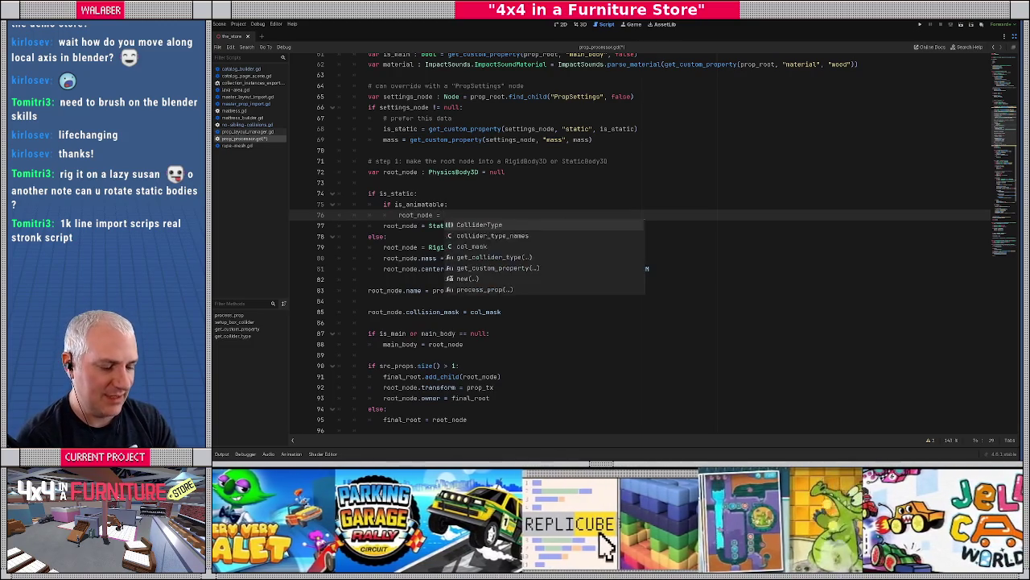
key(Down)
key(Return)
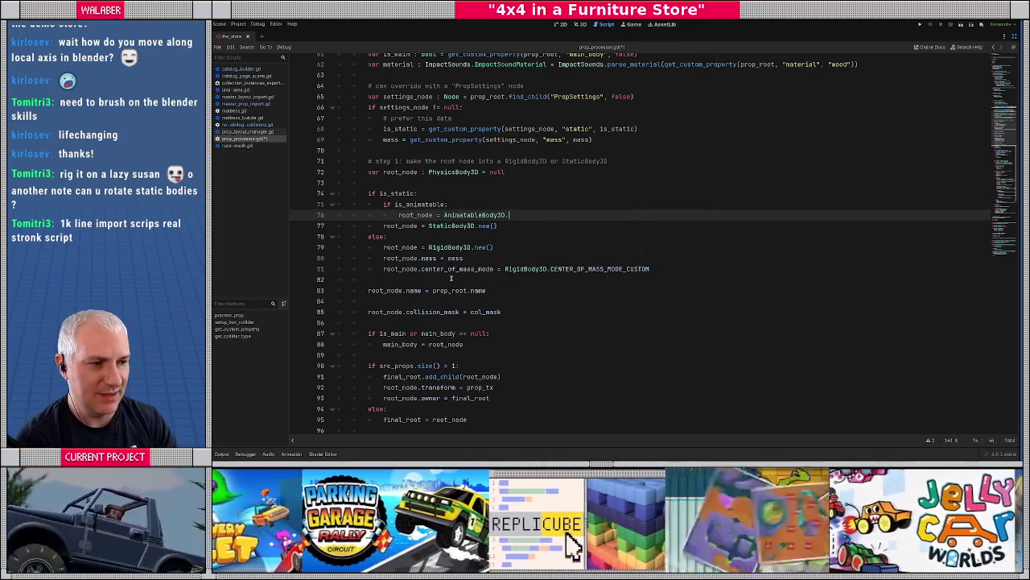
text(.n)
Add an else: branch and indent the StaticBody3D.new() assignment beneath it.
key(Return)
key(Return)
text(else:)
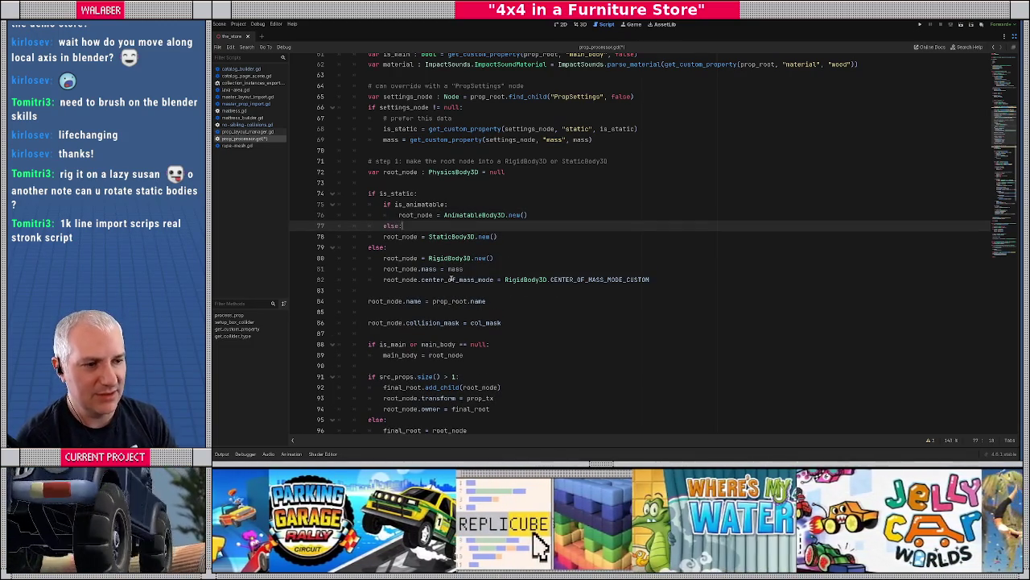
key(Down)
key(Tab)
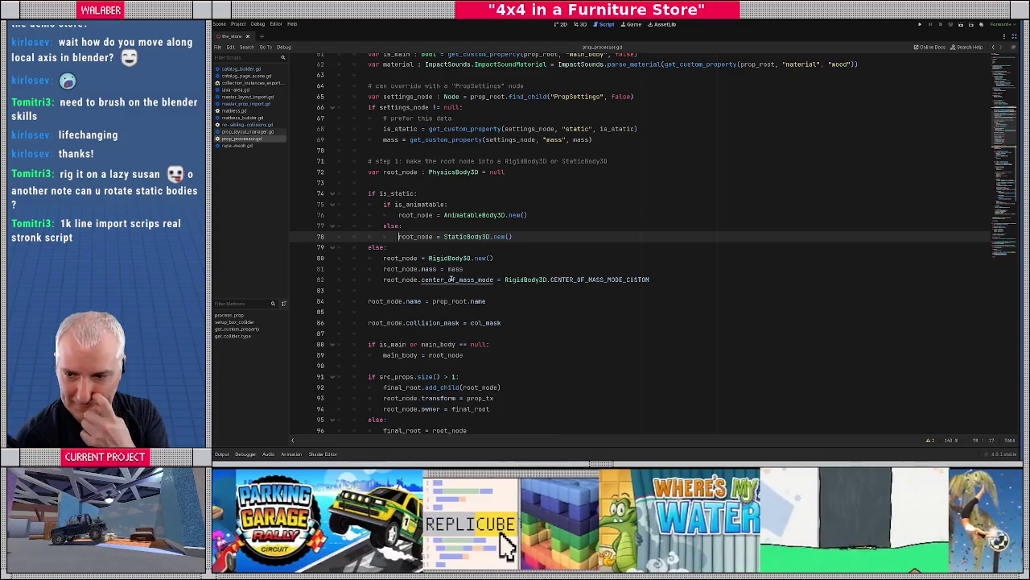
scroll(450, 278, down, 20)
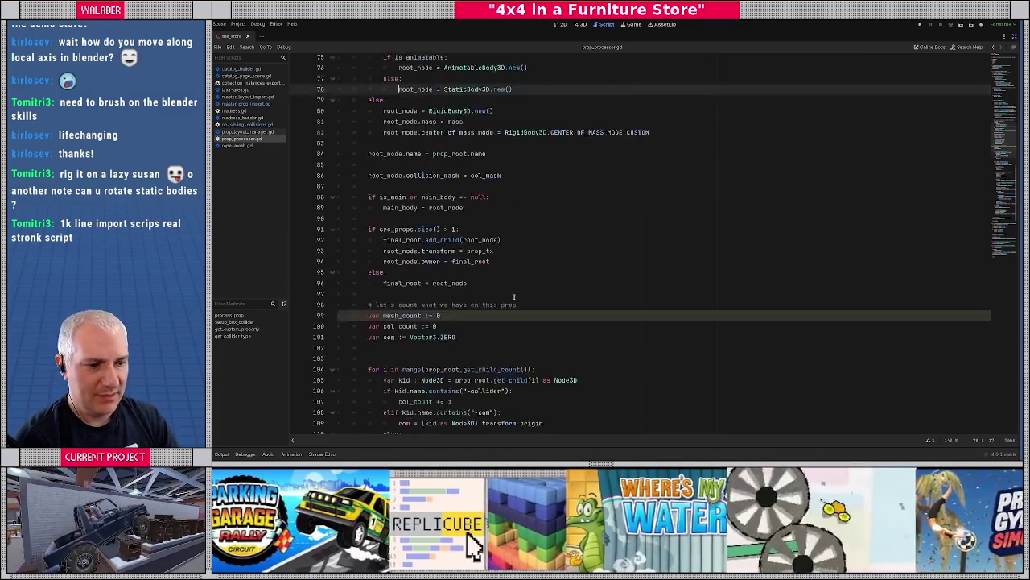
Review the upper part of prop_processor.gd, briefly selecting and deselecting lines 50–75.
scroll(484, 294, down, 20)
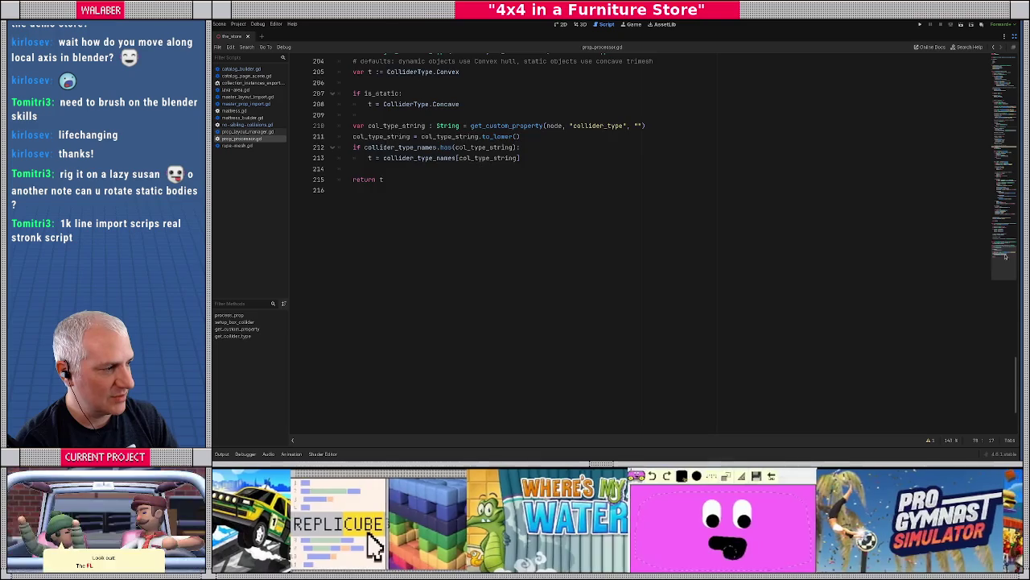
scroll(1005, 256, up, 20)
click(443, 141)
key(Down)
key(Down)
scroll(489, 206, down, 1)
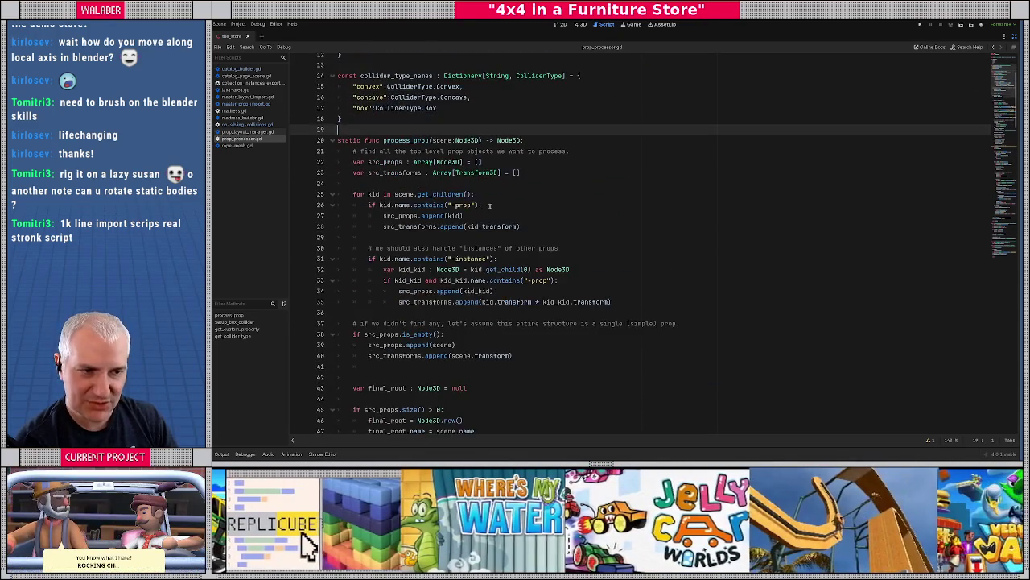
scroll(489, 206, down, 11)
mouse_move(368, 96)
mouse_down()
mouse_move(548, 151)
mouse_move(584, 357)
mouse_up()
click(585, 355)
Scroll further down through the rest of prop_processor.gd.
scroll(489, 281, down, 1)
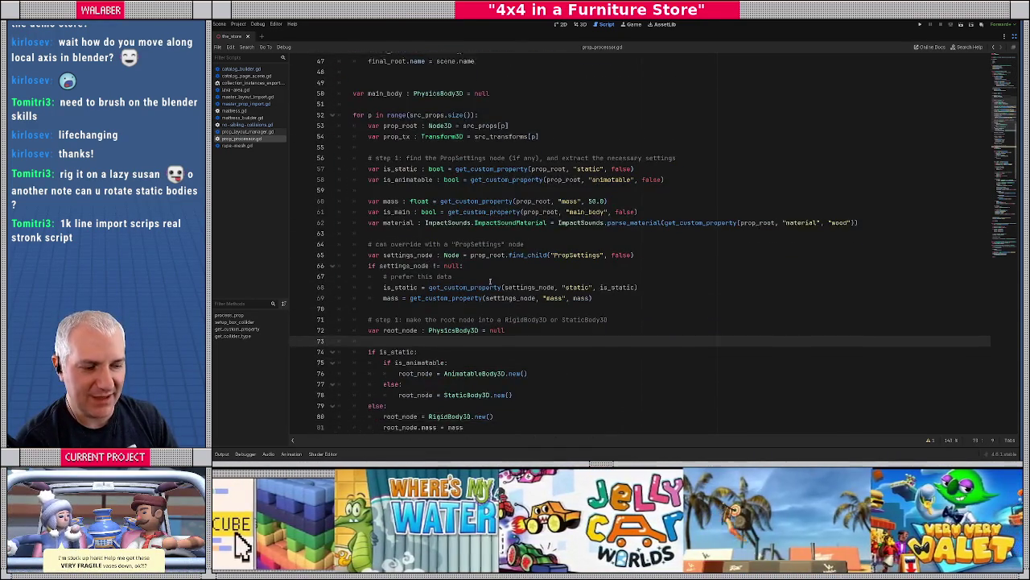
scroll(489, 280, down, 6)
scroll(510, 247, down, 6)
click(408, 247)
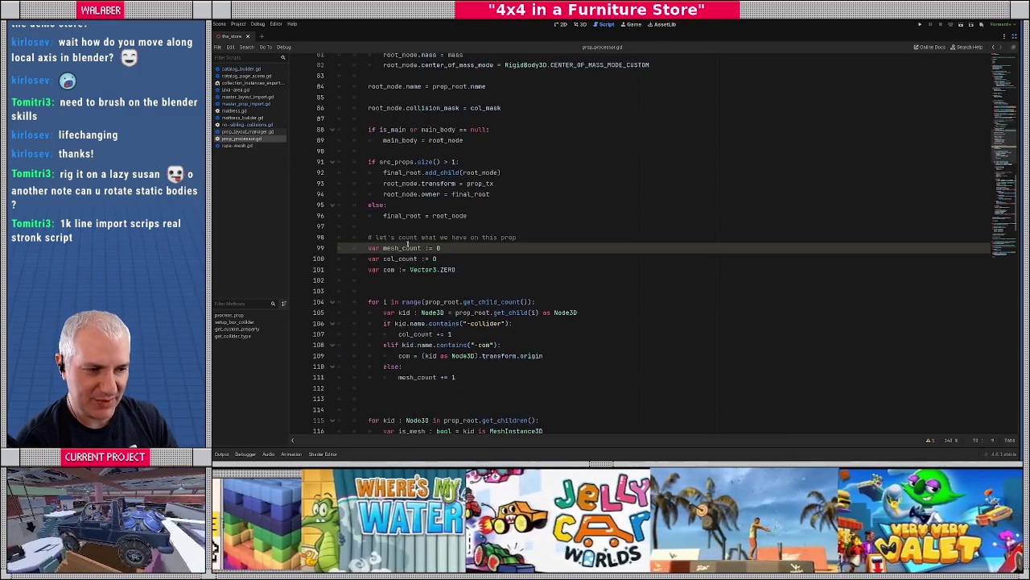
scroll(481, 258, down, 3)
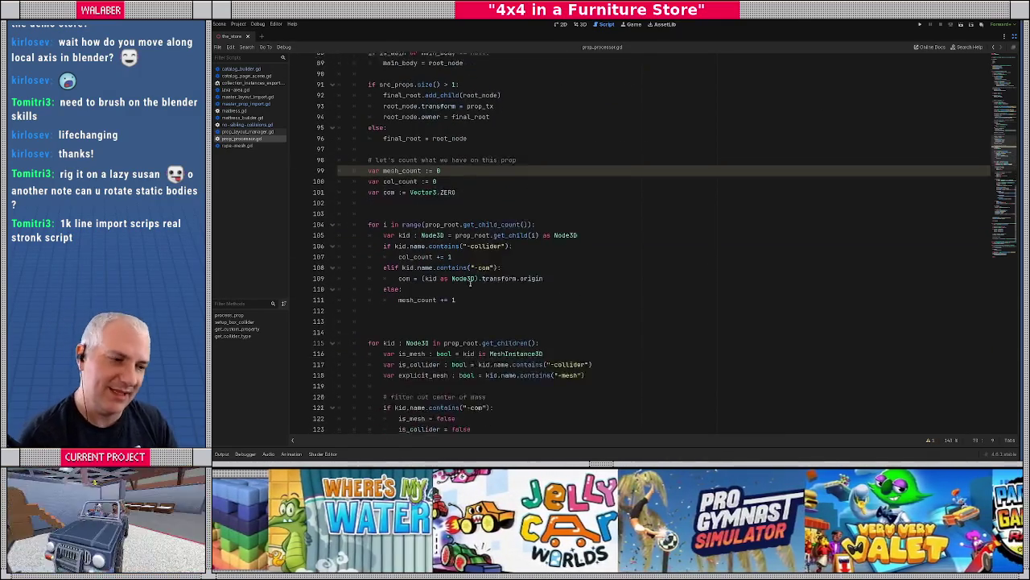
scroll(492, 266, down, 3)
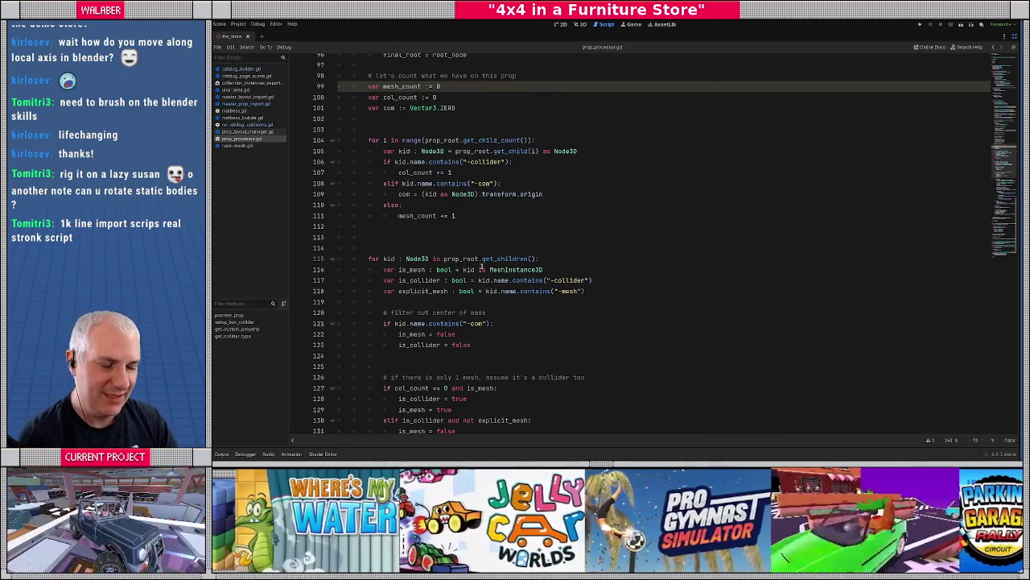
scroll(527, 301, down, 2)
scroll(531, 305, down, 9)
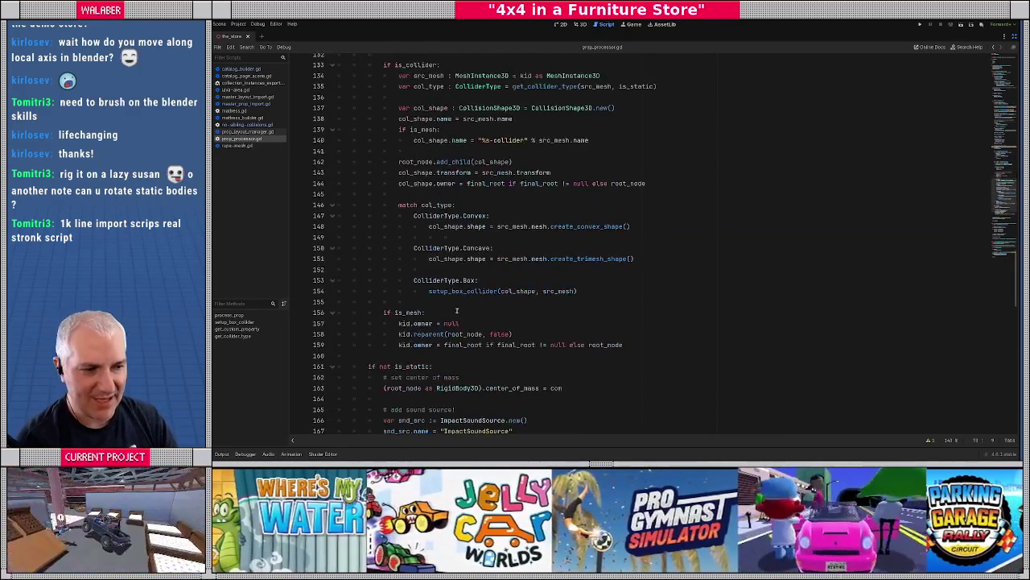
Exit distraction-free mode to restore the Scene, FileSystem and Inspector docks, and clear the bedding filter.
scroll(531, 288, up, 20)
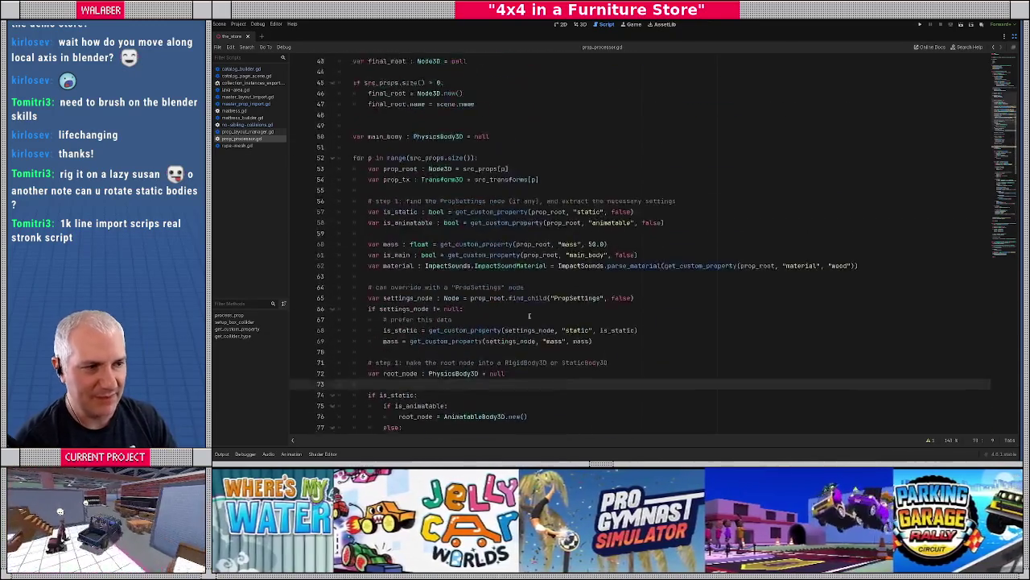
scroll(531, 319, up, 3)
click(488, 178)
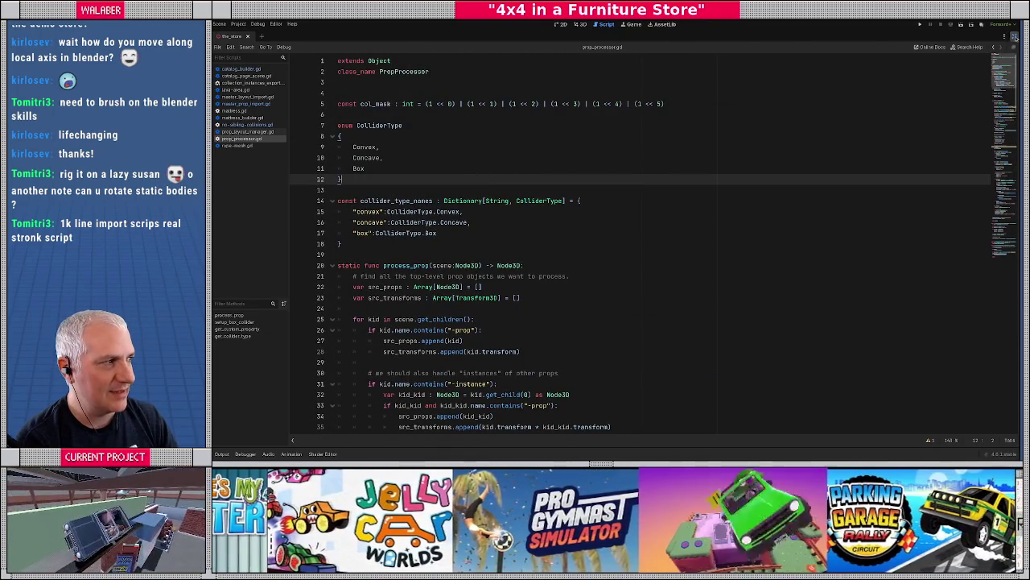
click(995, 48)
click(337, 291)
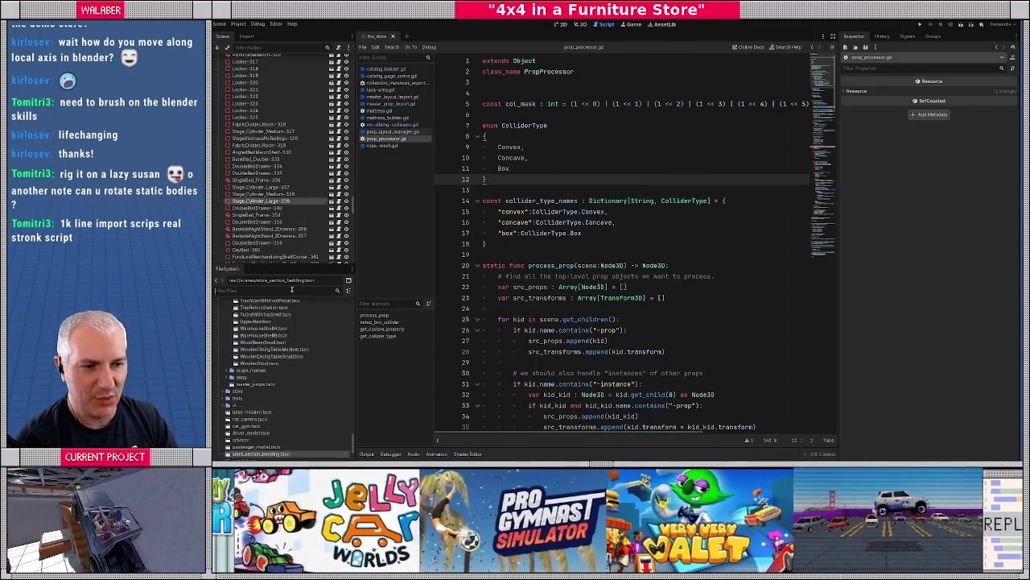
Filter the FileSystem for the props file and reimport props.gltf.
click(288, 288)
text(prop)
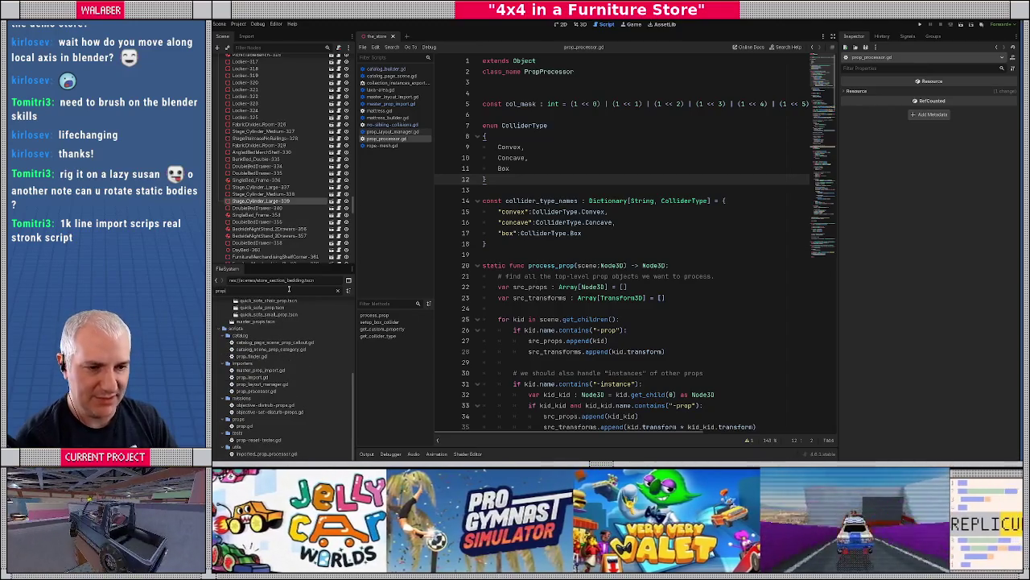
text(.gd)
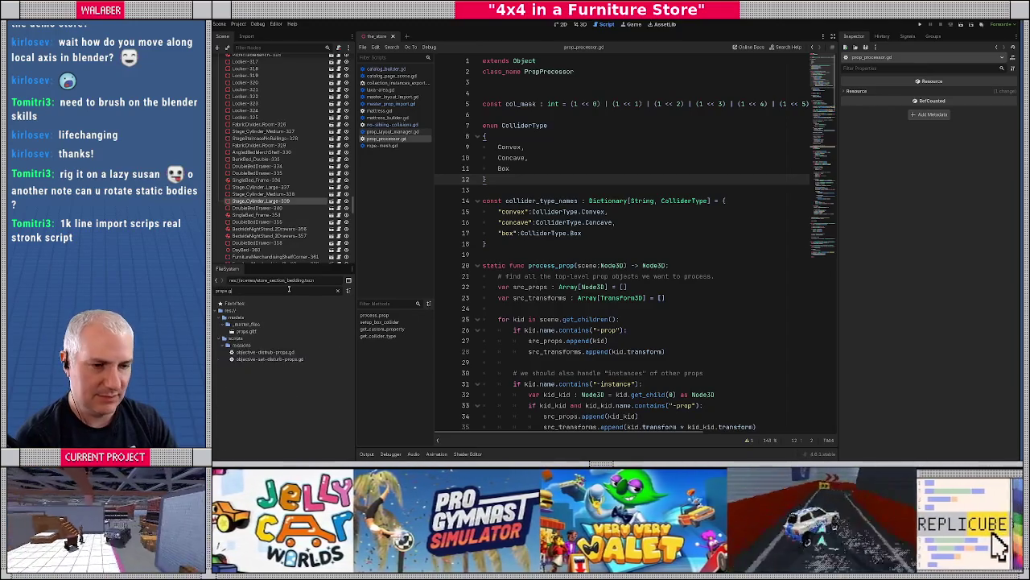
right_click(245, 330)
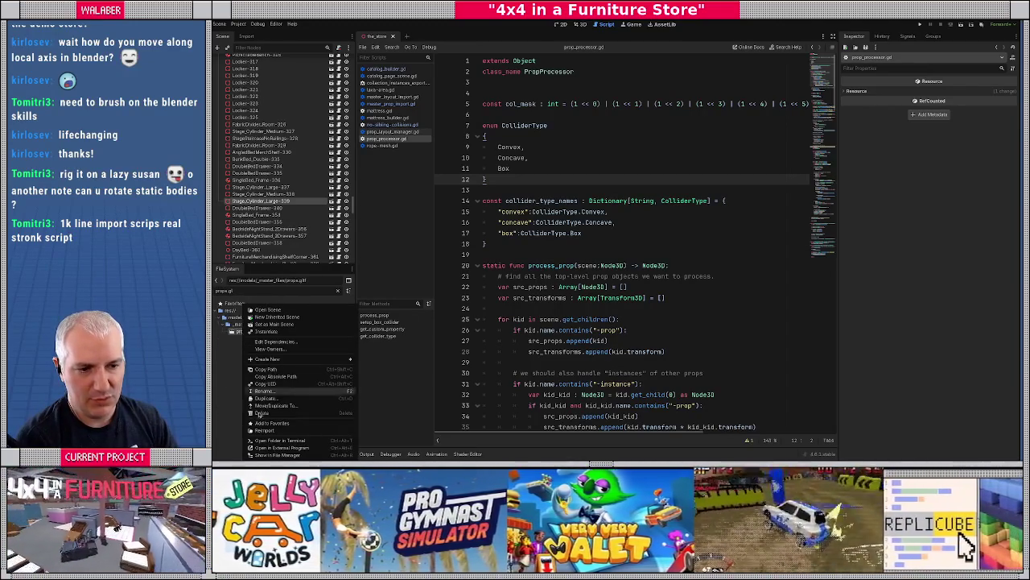
click(264, 430)
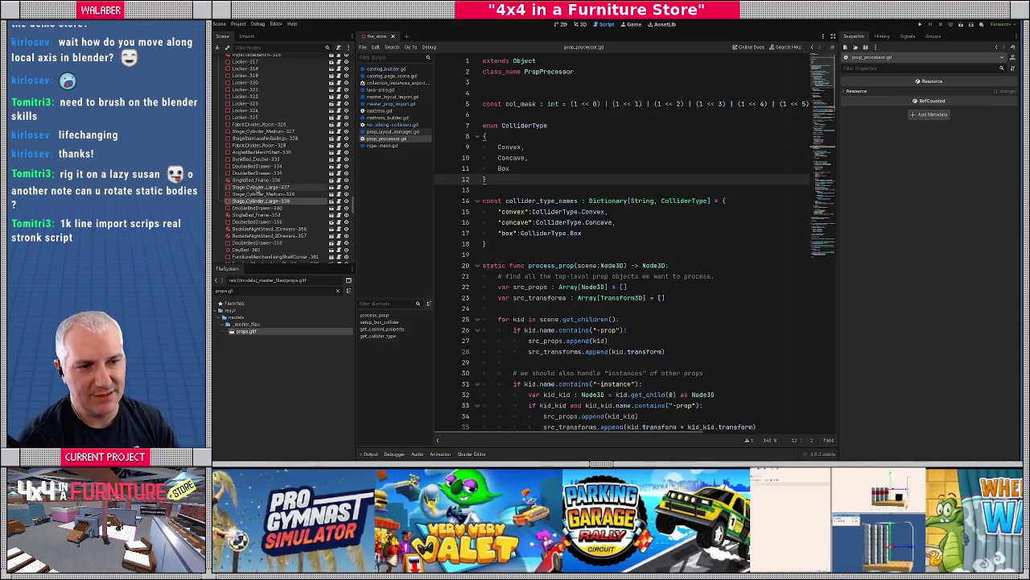
Check Stage_Cylinder_Medium-338 and DoubleBedDrawer-340 in the Inspector and open the Scene menu.
click(258, 194)
click(252, 207)
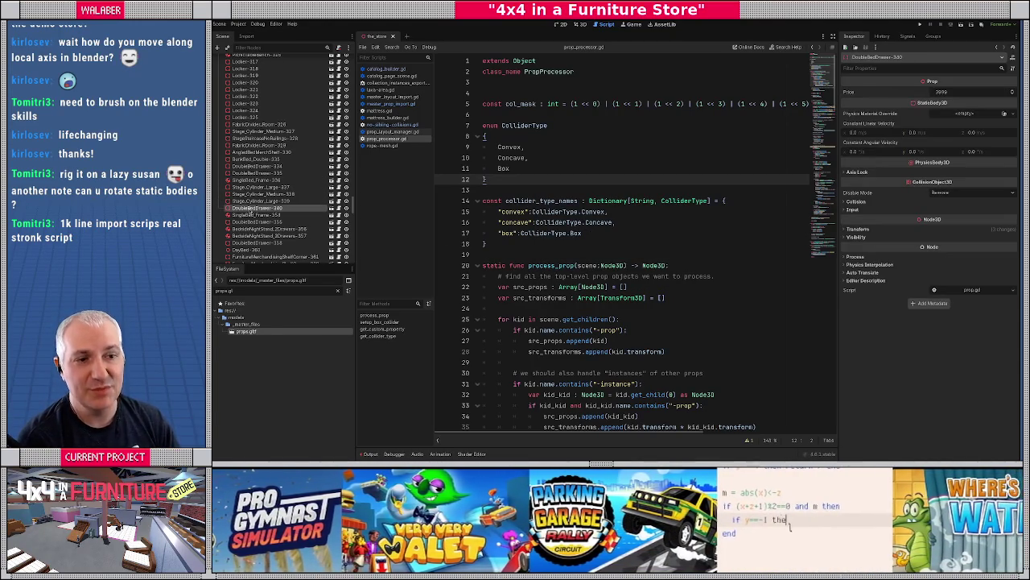
click(220, 24)
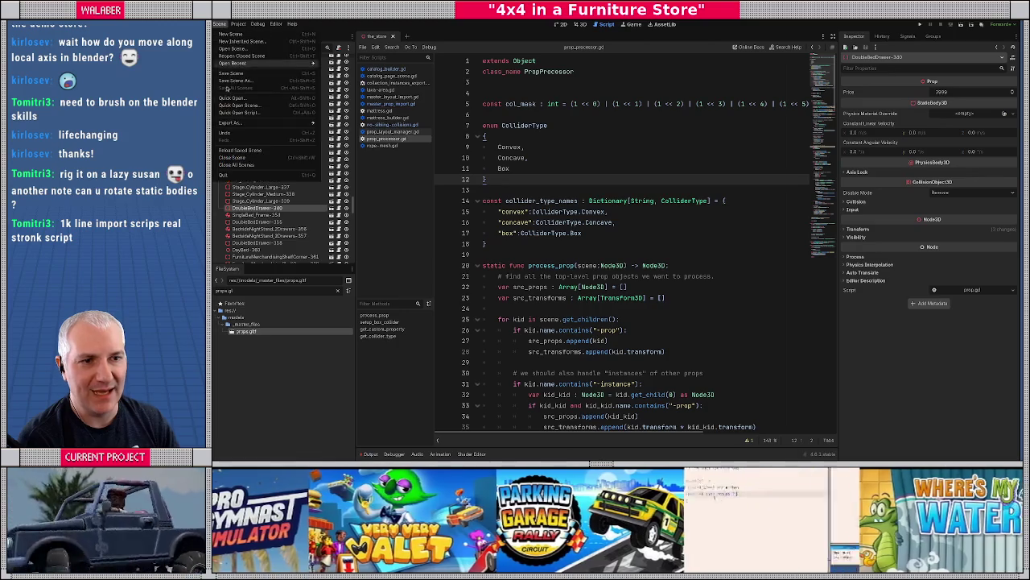
mouse_move(238, 23)
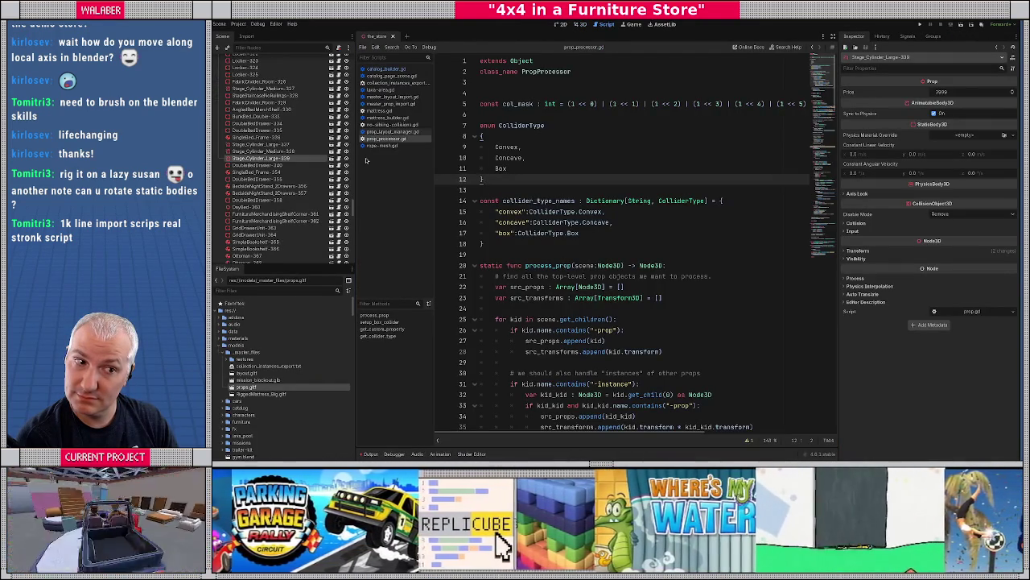
Confirm Stage_Cylinder_Large-337 is an AnimatableBody3D, then switch to the 3D view.
click(231, 145)
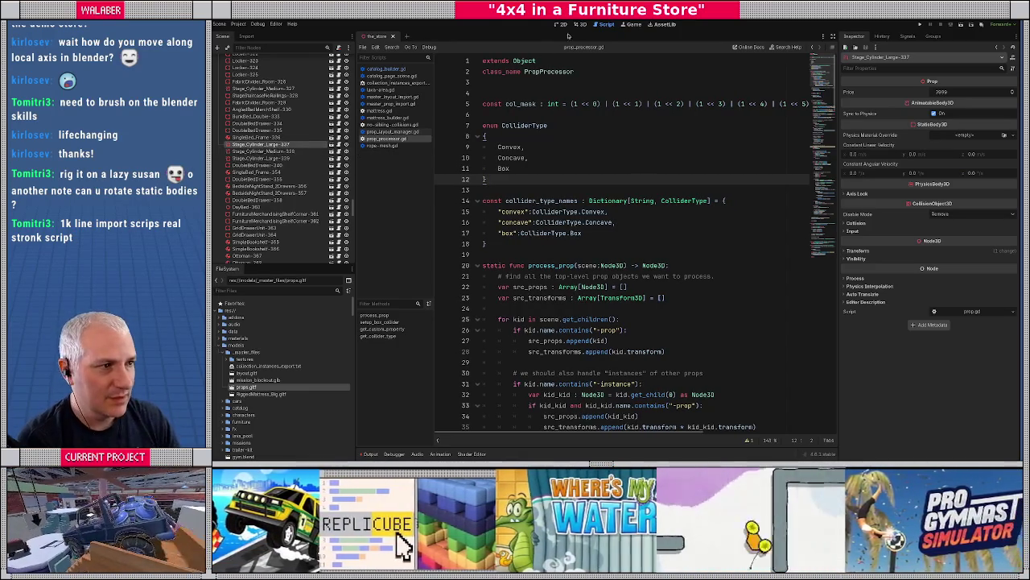
click(579, 24)
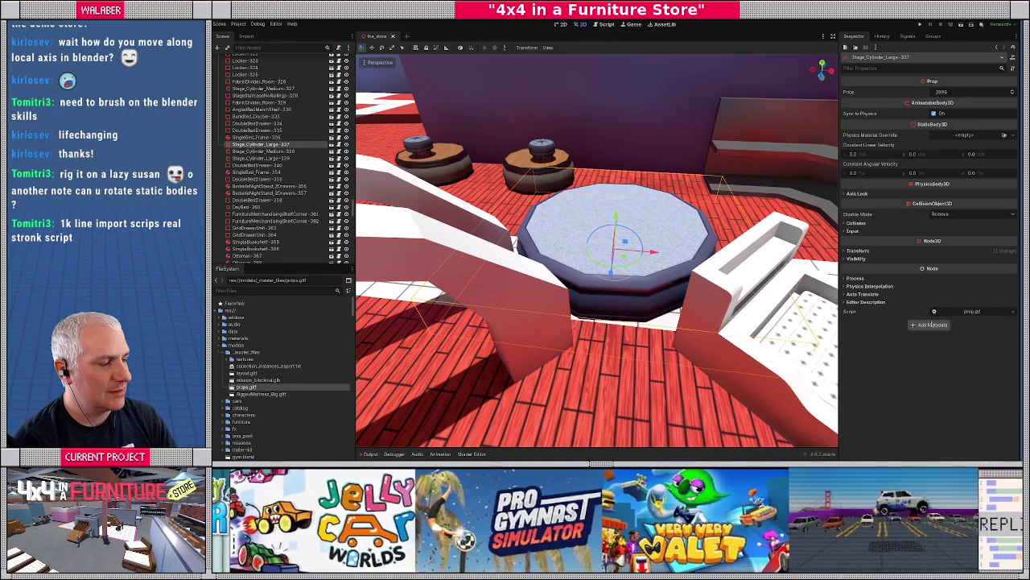
Open simple_rotator.gd through Quick Open Script with the search 'simple', abandoning a scene search.
click(605, 25)
key(ctrl+shift+o)
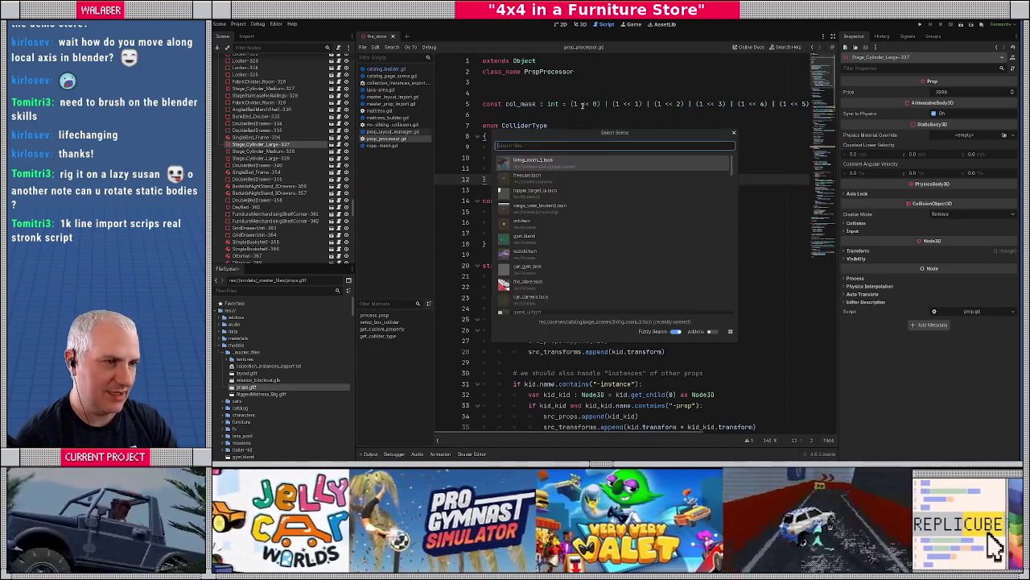
text(simple)
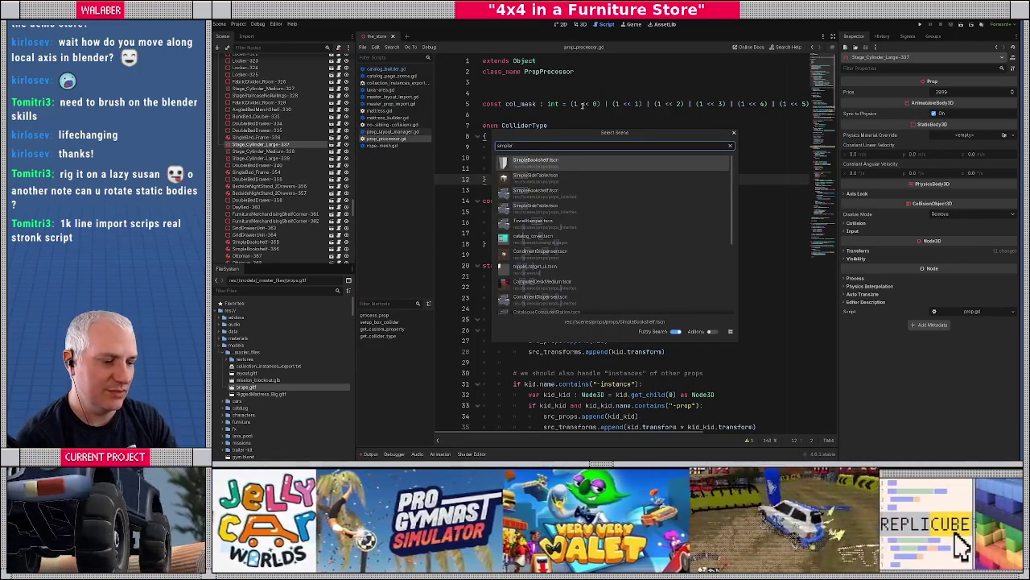
text(bo)
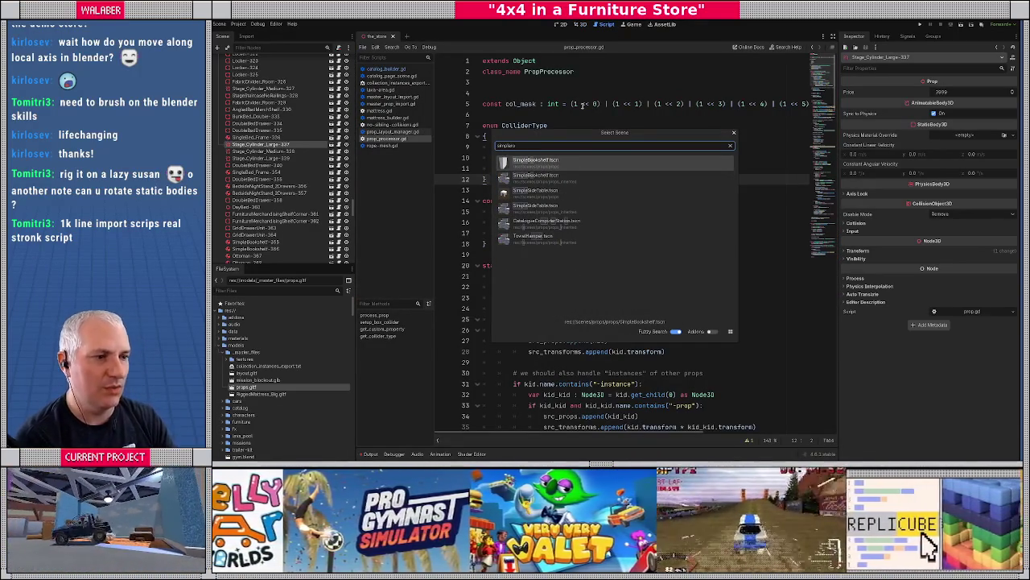
key(BackSpace)
key(BackSpace)
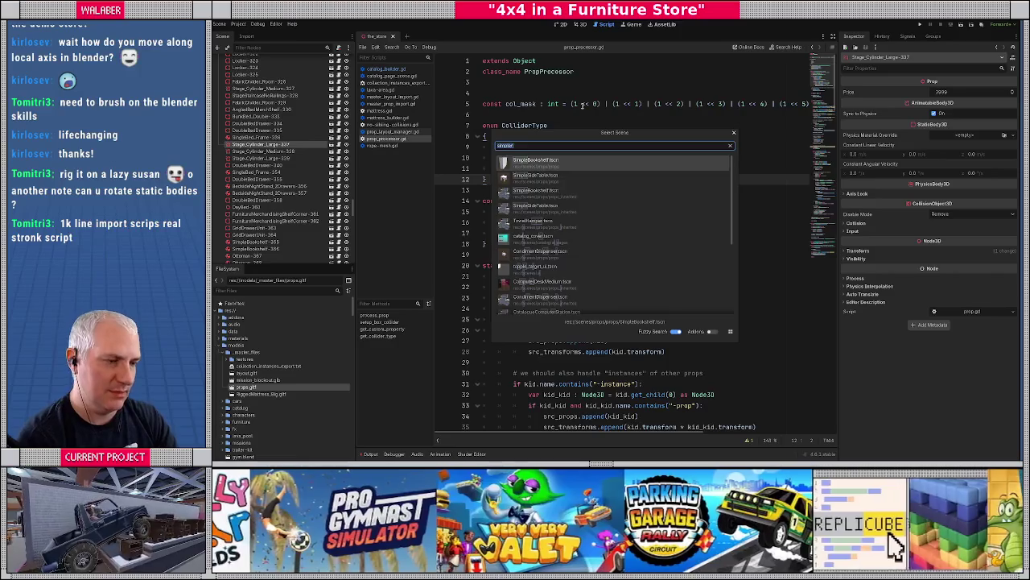
key(Escape)
key(ctrl+alt+o)
text(simple)
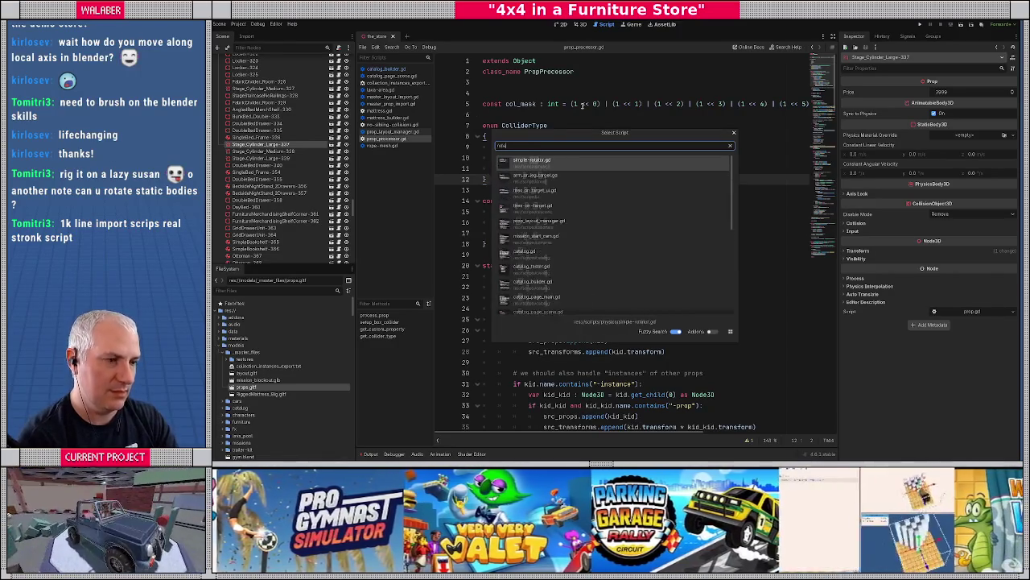
key(Return)
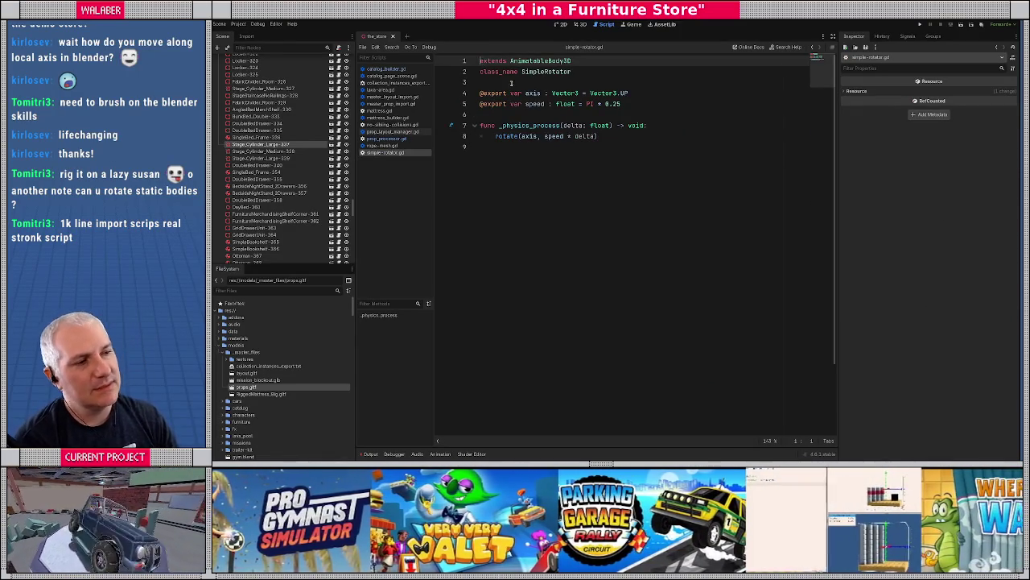
Review the SimpleRotator code, then select Stage_Cylinder_Large-337 and return to the 3D view.
mouse_move(603, 136)
mouse_down()
mouse_move(491, 126)
mouse_move(482, 60)
mouse_up()
click(528, 93)
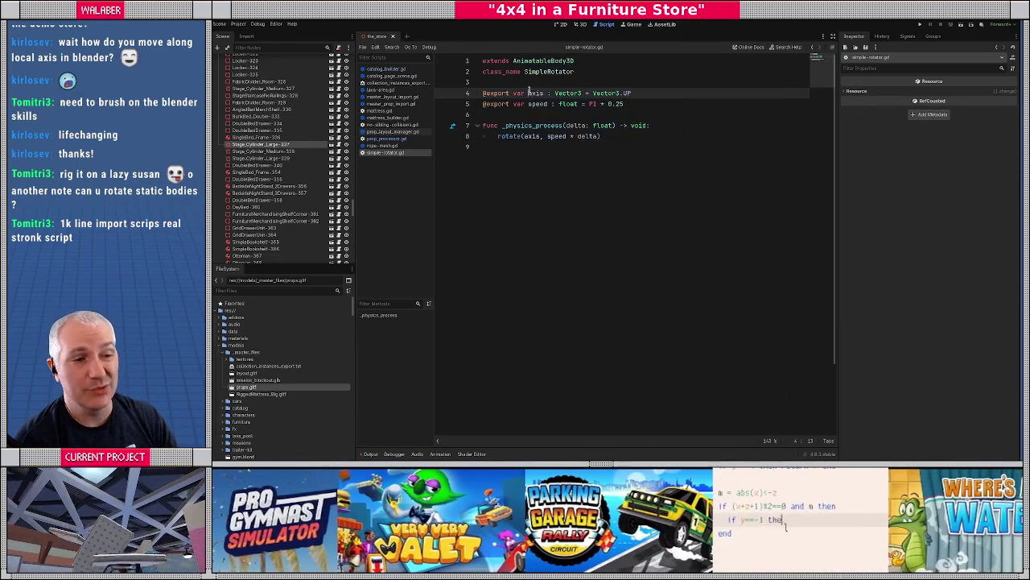
click(259, 144)
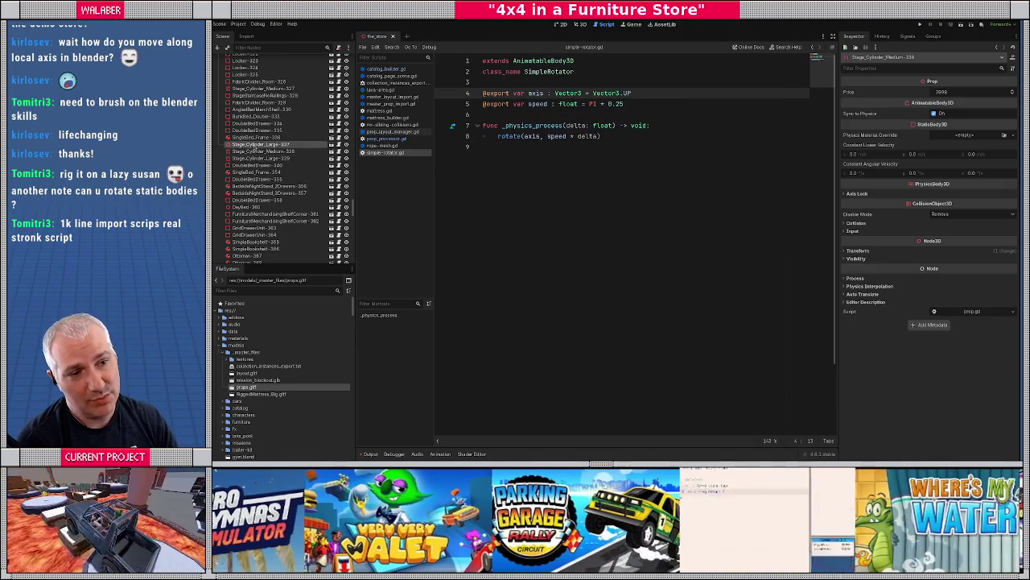
click(580, 24)
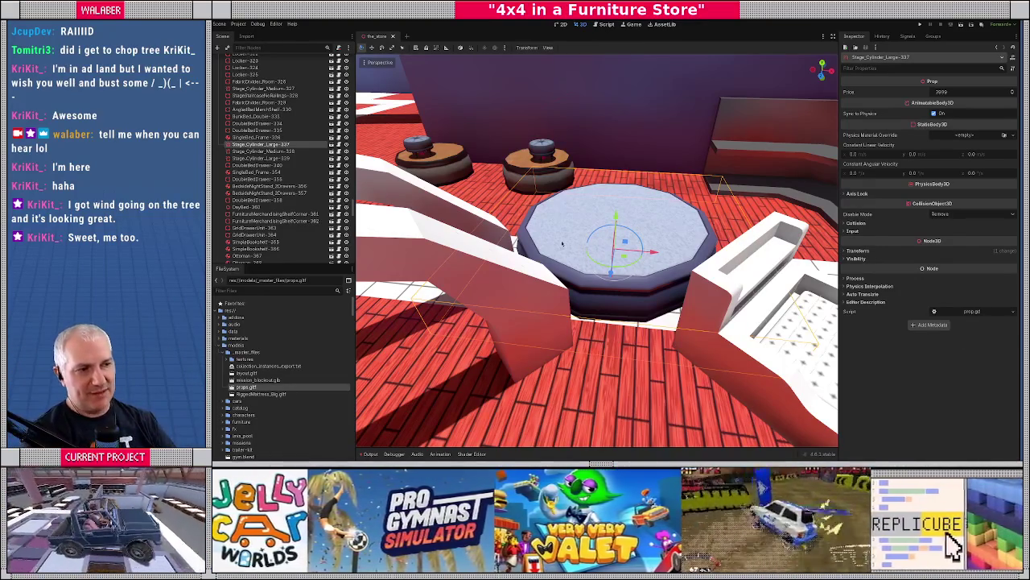
Orbit to a top-down view of the store and expand a props subfolder in FileSystem.
scroll(685, 242, down, 5)
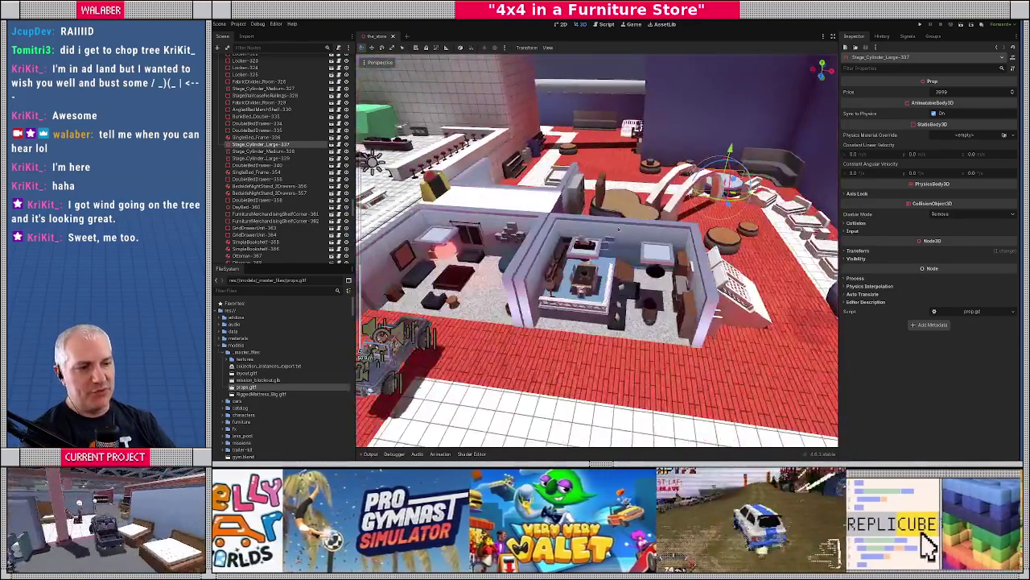
drag(618, 229, 499, 375)
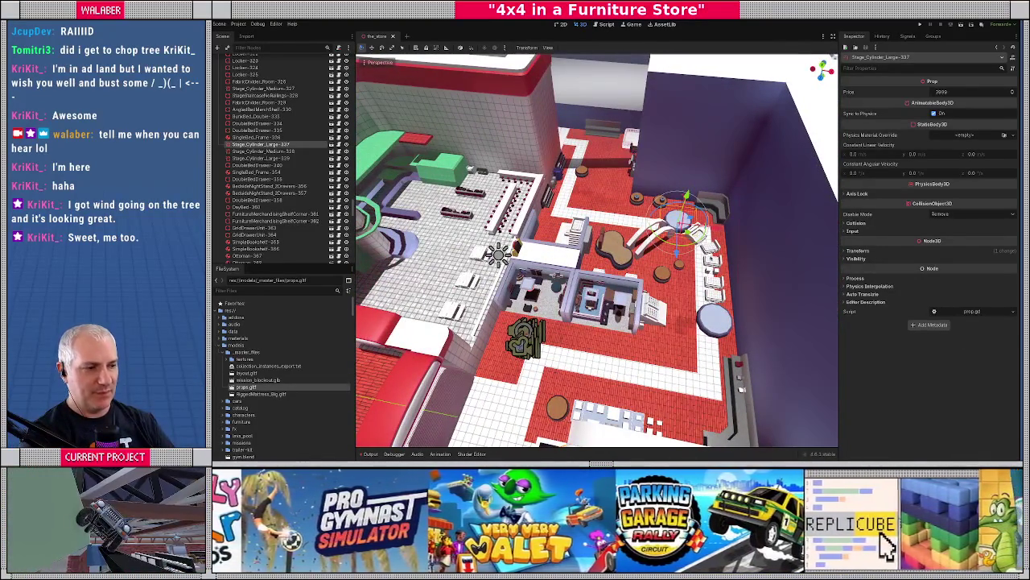
scroll(672, 260, up, 5)
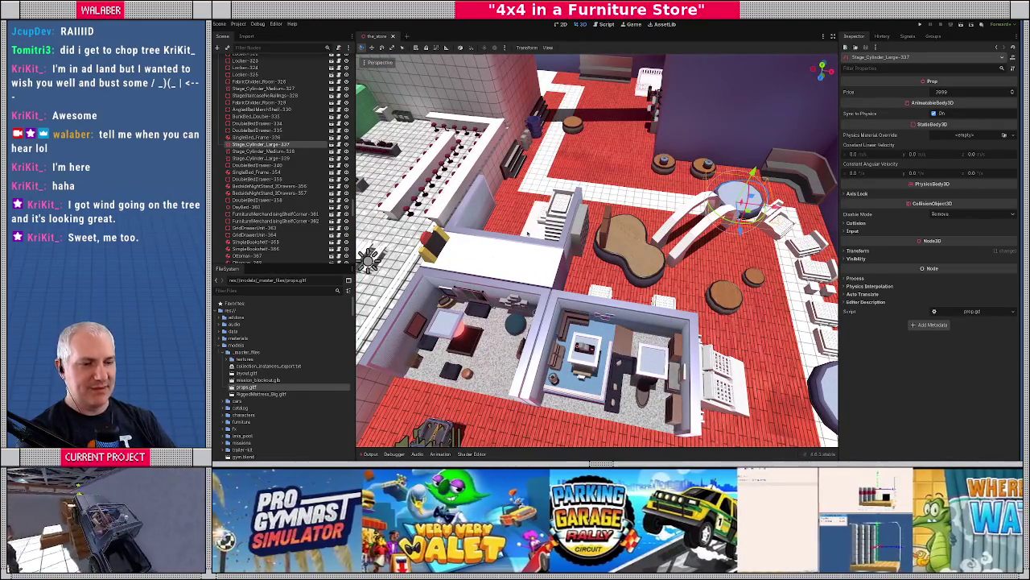
scroll(242, 358, down, 3)
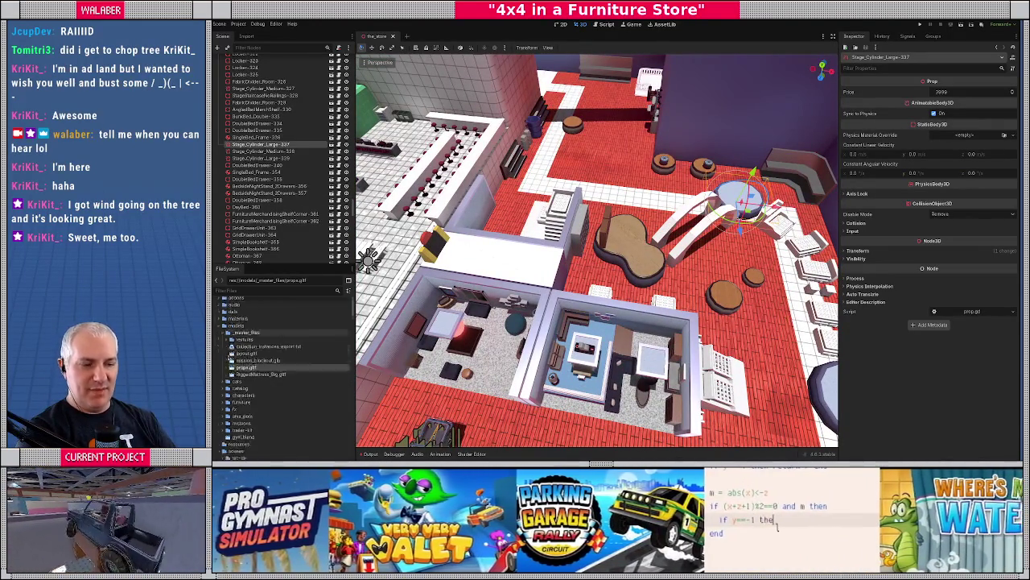
scroll(228, 358, down, 3)
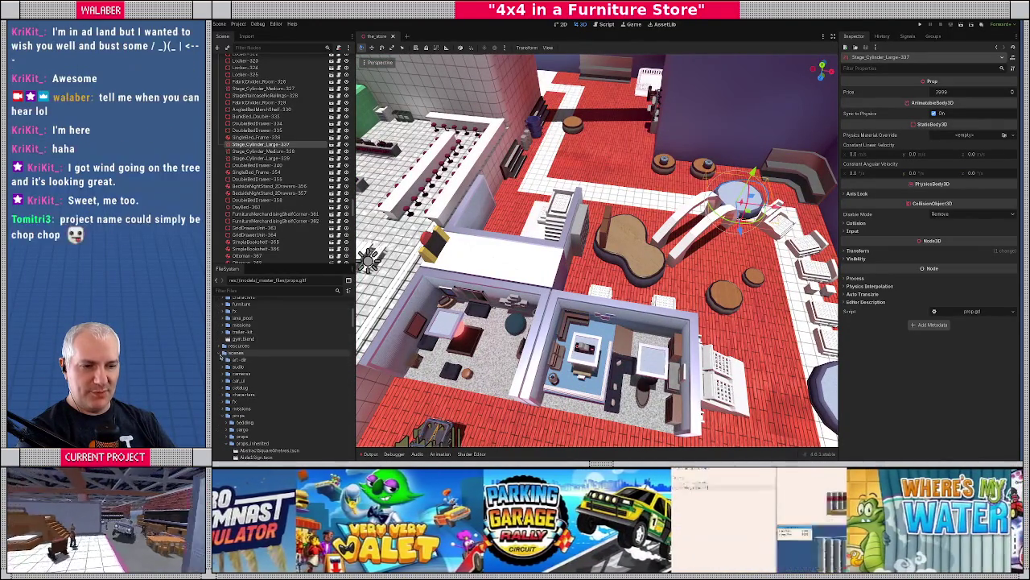
click(232, 400)
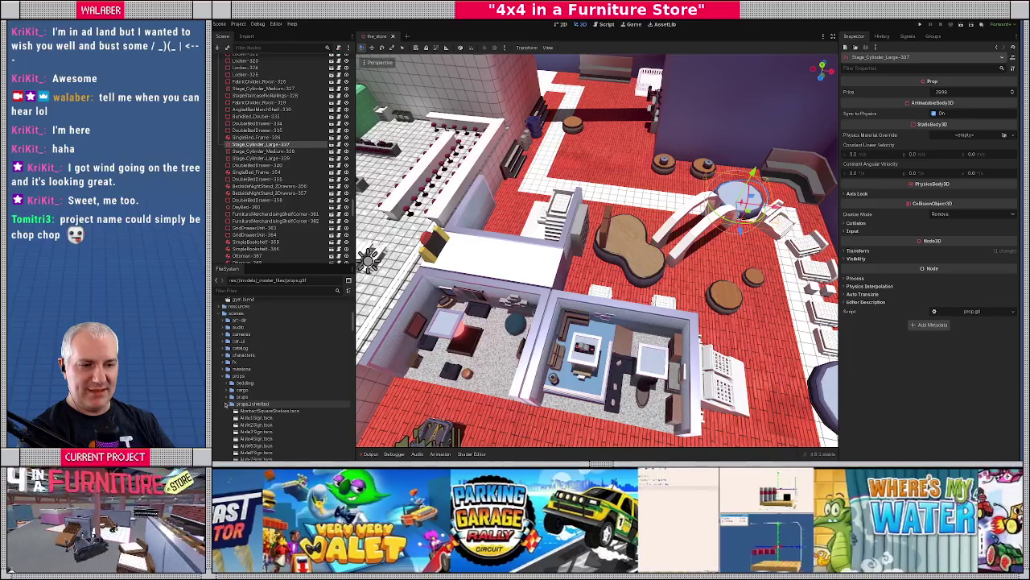
scroll(242, 387, down, 1)
scroll(272, 385, down, 10)
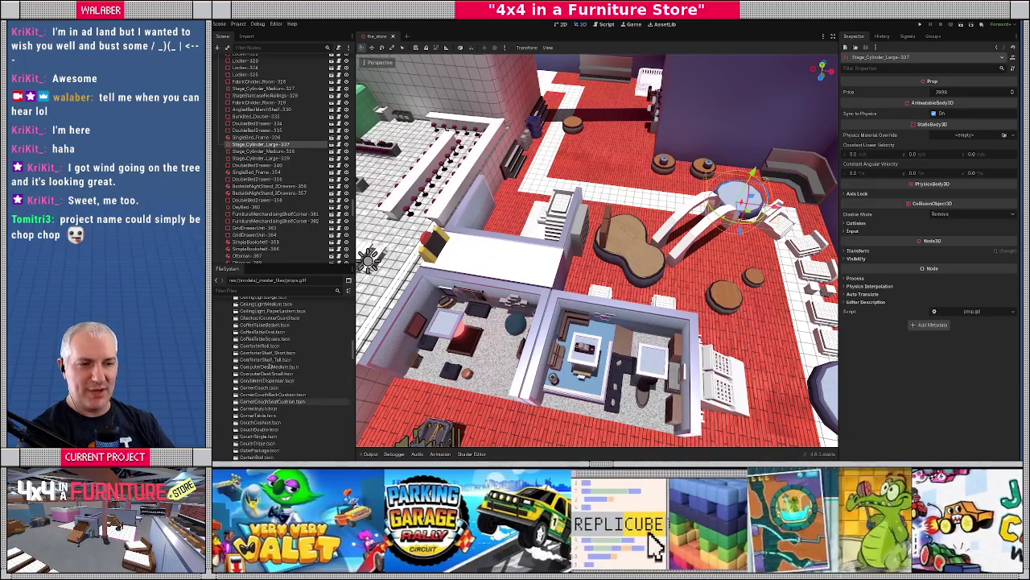
Filter the FileSystem by 'catalog' and open prop_catalog.tscn.
click(271, 291)
text(catalog)
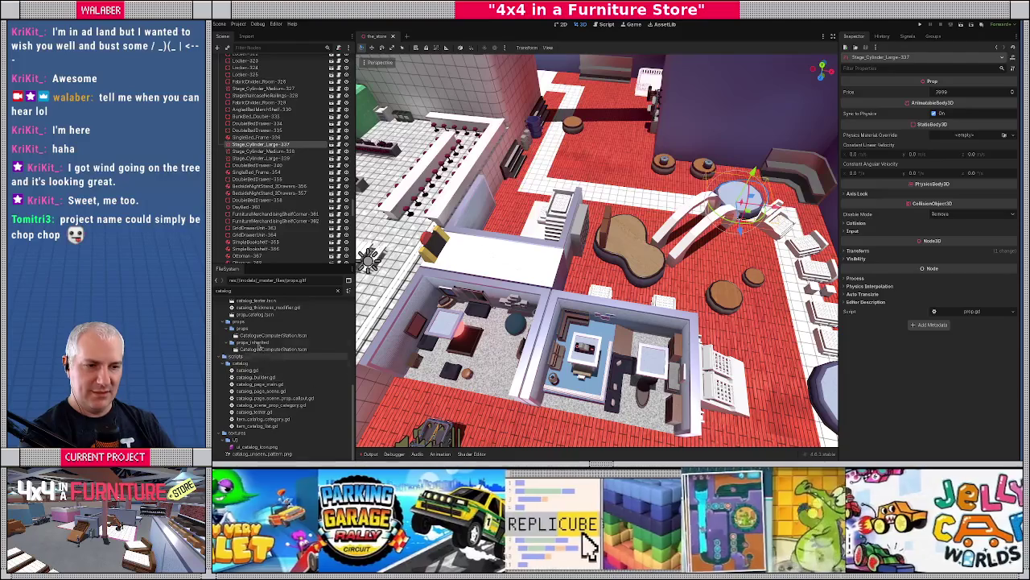
click(256, 315)
double_click(256, 315)
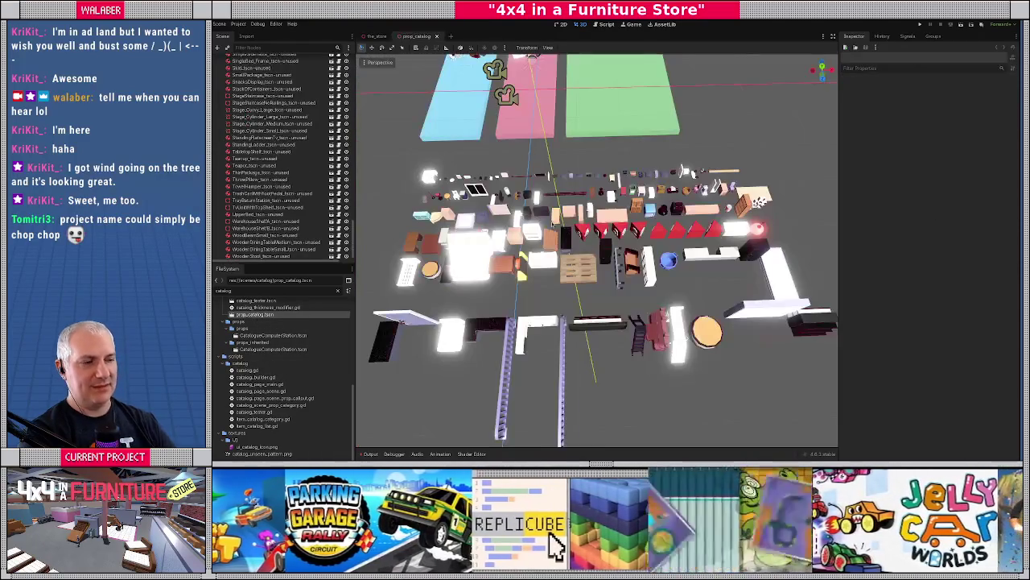
Fly the viewport camera through the catalog rows to close in on the white stage cylinder.
key(w)
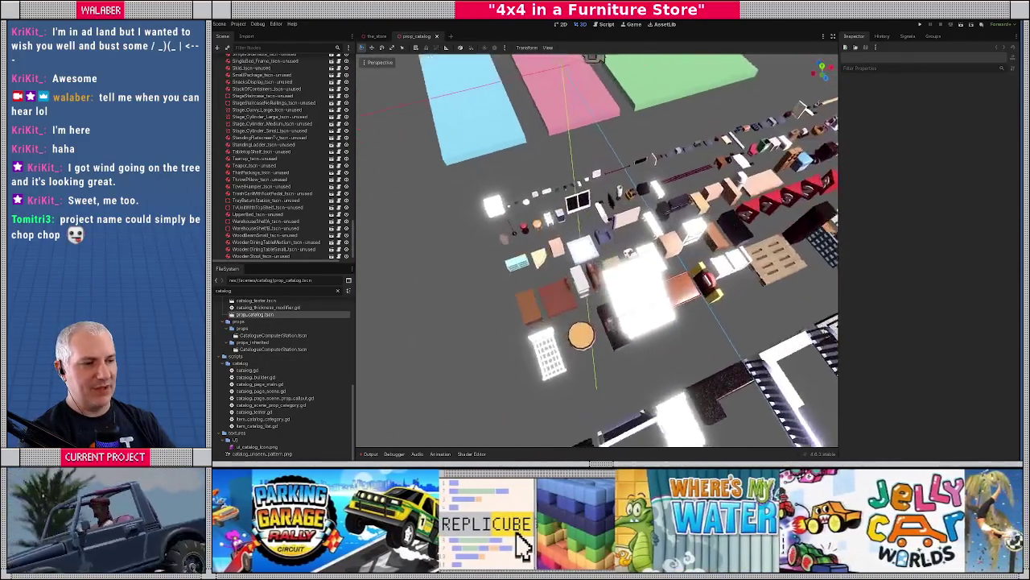
key(w)
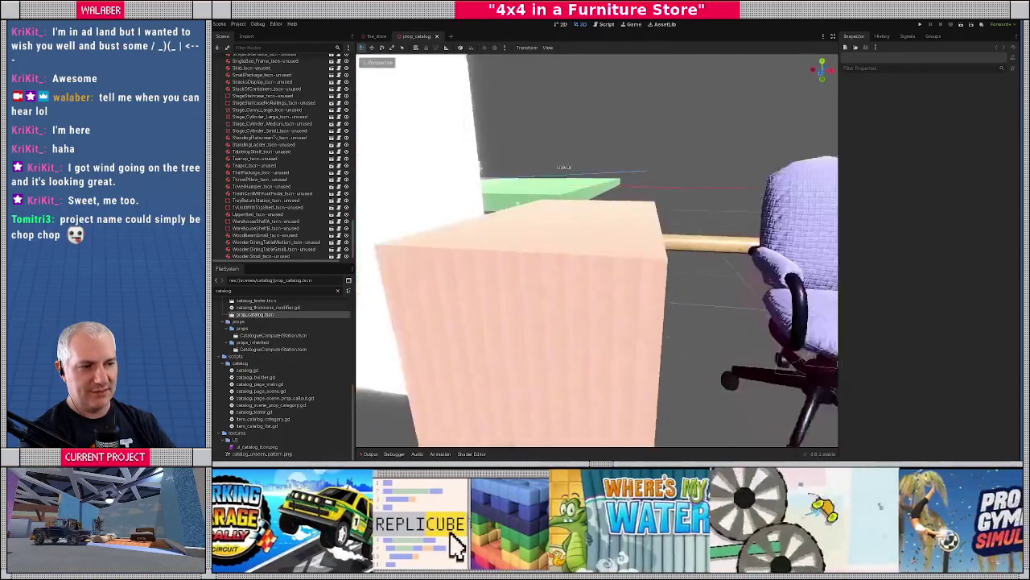
key(e)
key(s)
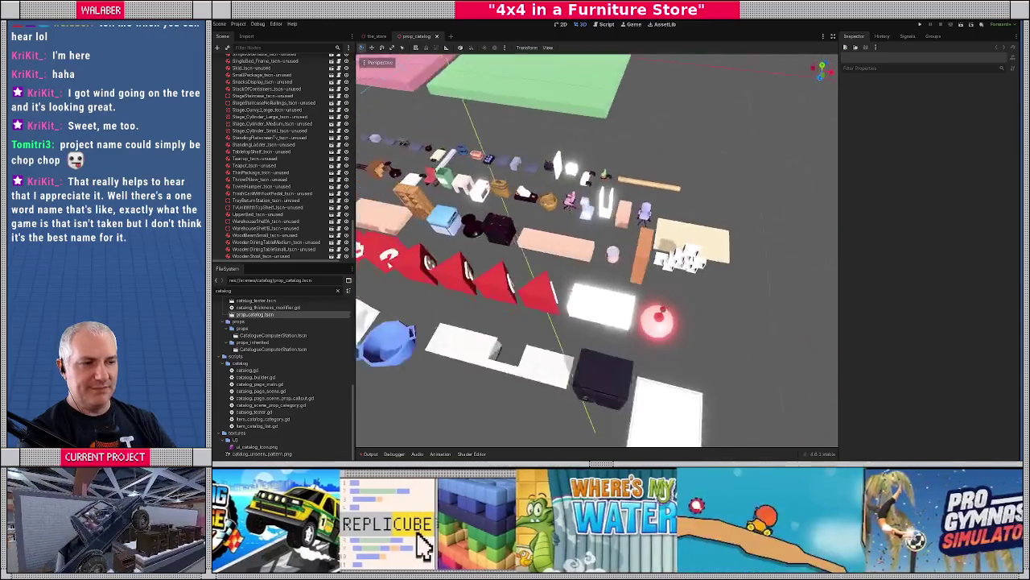
key(d)
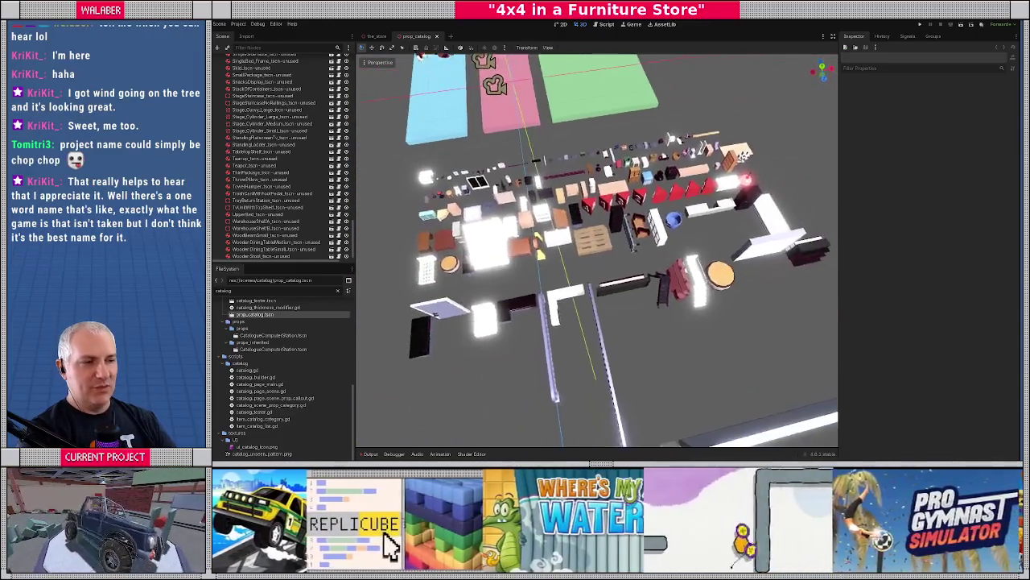
key(w)
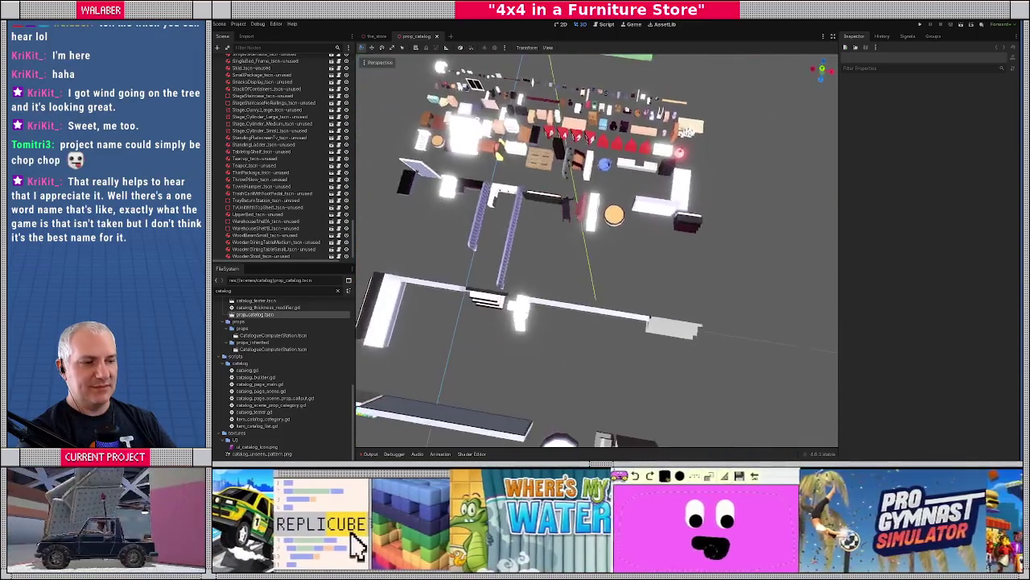
key(w)
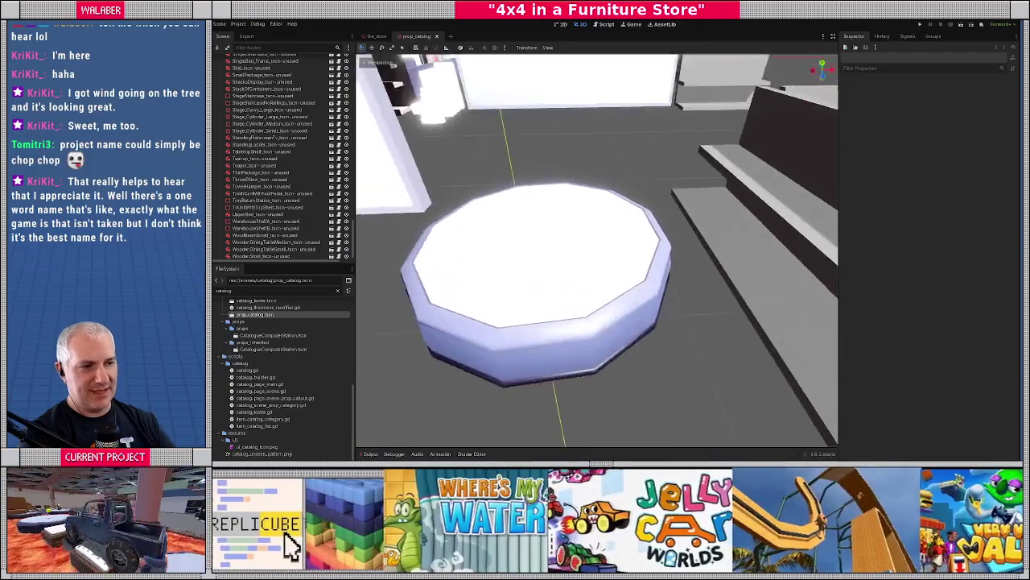
key(s)
key(w)
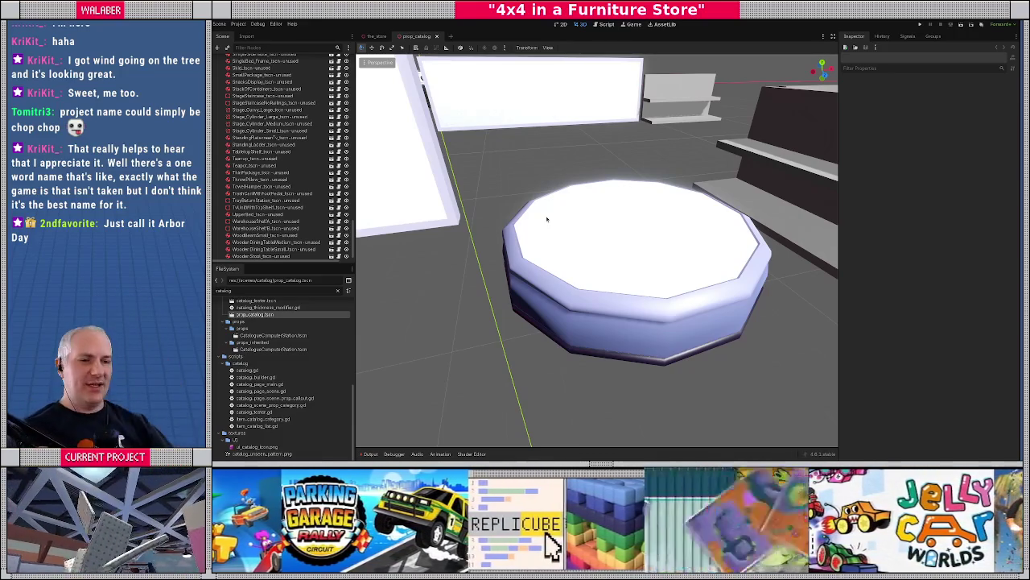
Select the catalog's stage cylinder, check its AnimatableBody3D properties, and return to the_store scene.
click(592, 259)
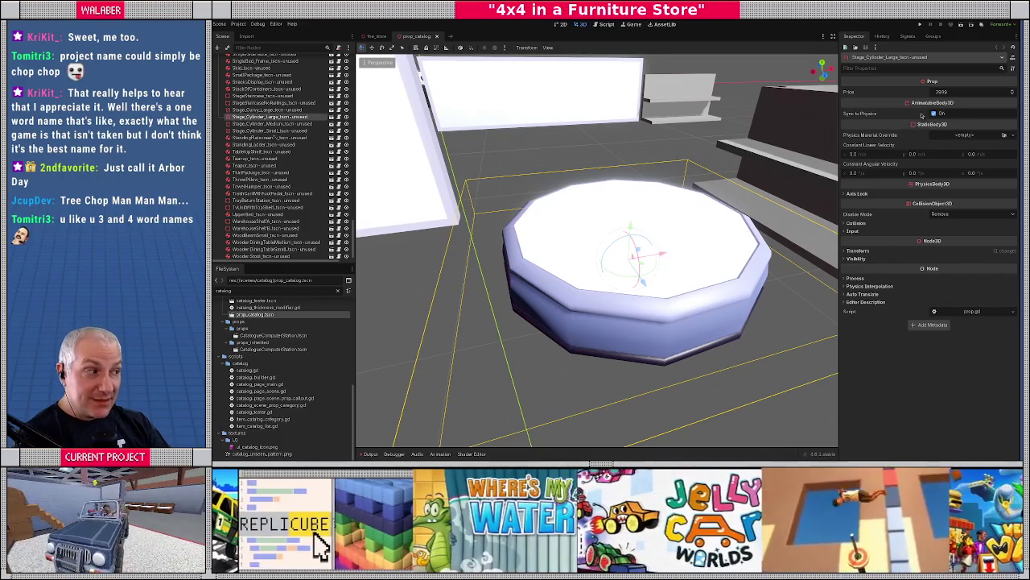
mouse_move(923, 105)
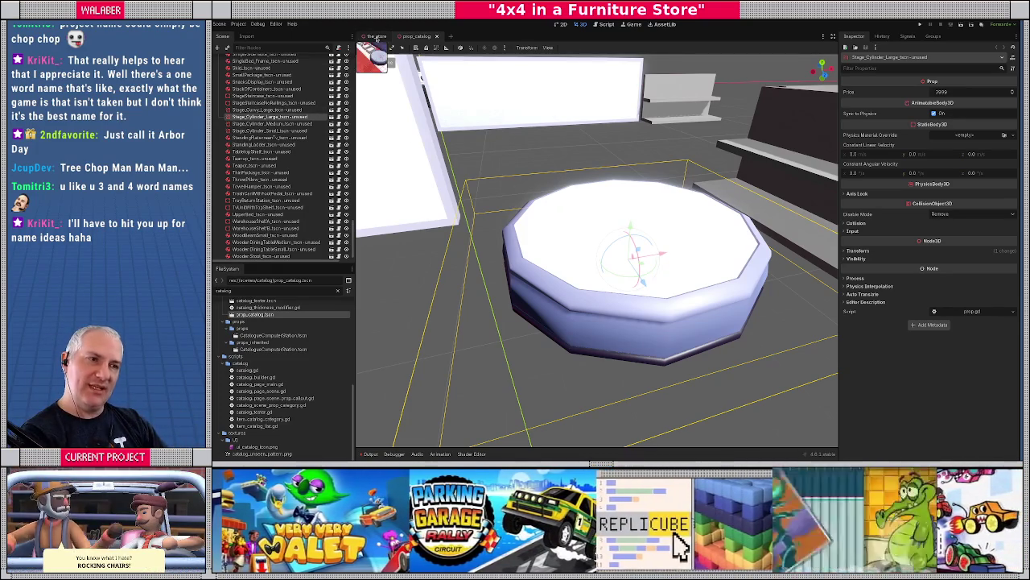
click(376, 37)
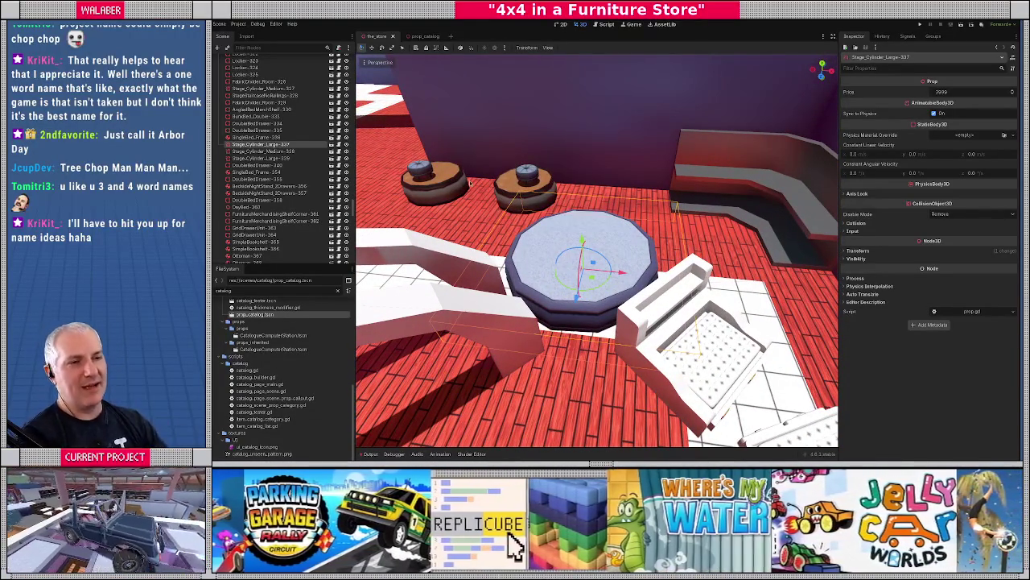
Collapse the Props group and select the the_store root node.
scroll(285, 157, up, 15)
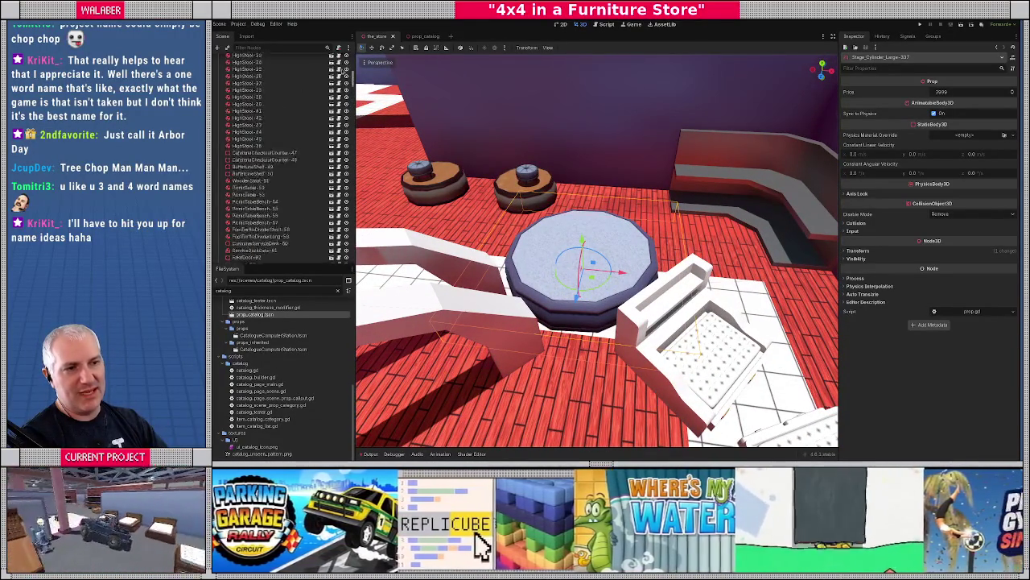
click(223, 82)
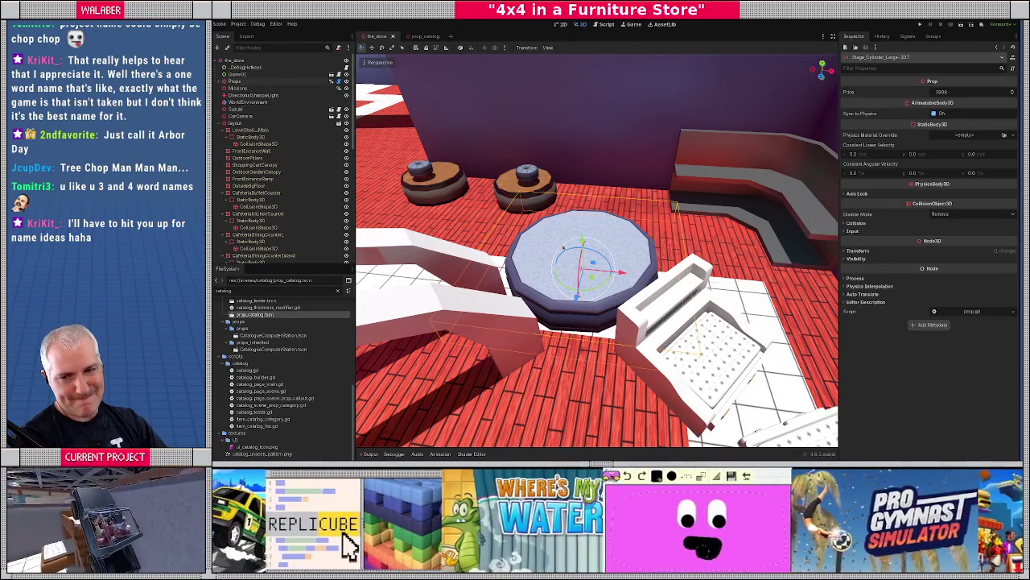
click(241, 61)
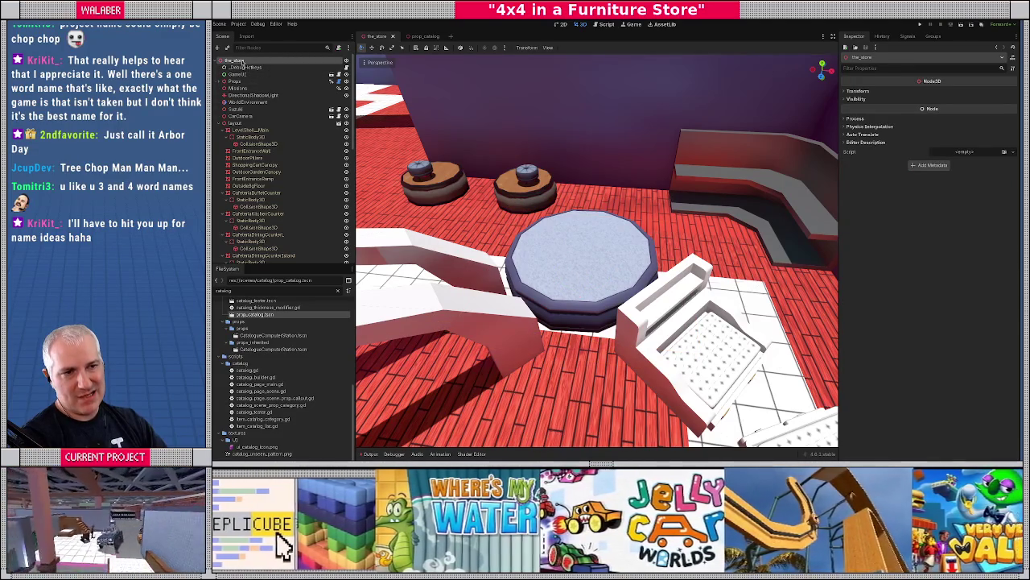
Add a Node3D child under the_store and start renaming it to PropAffectors.
right_click(241, 62)
click(268, 72)
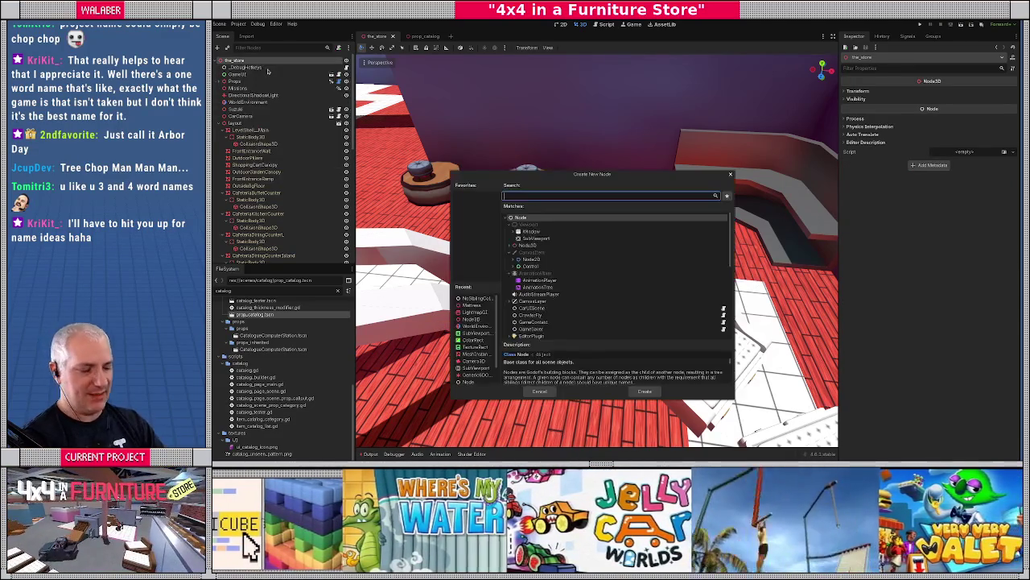
text(node3)
key(Return)
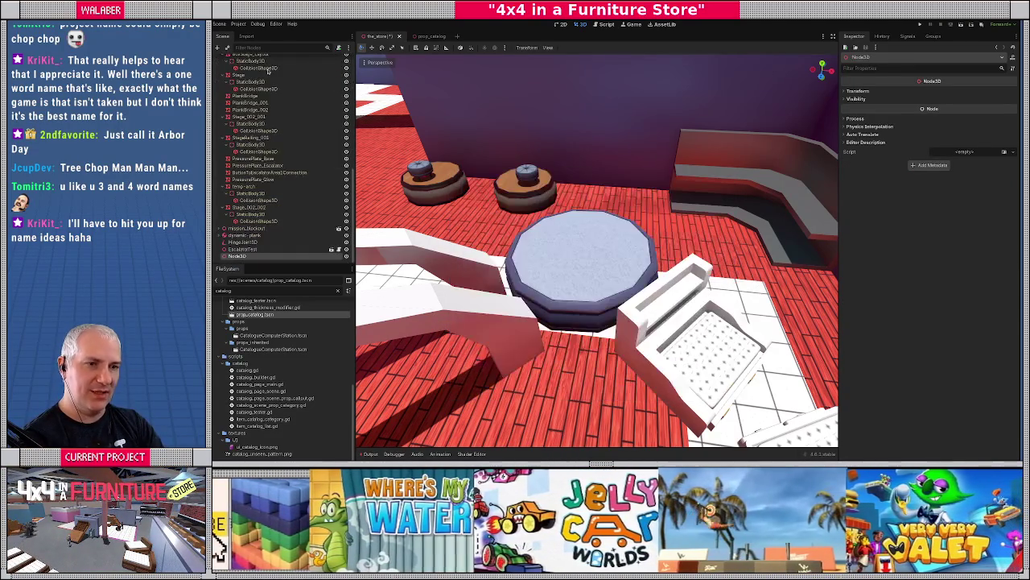
key(F2)
text(psPl)
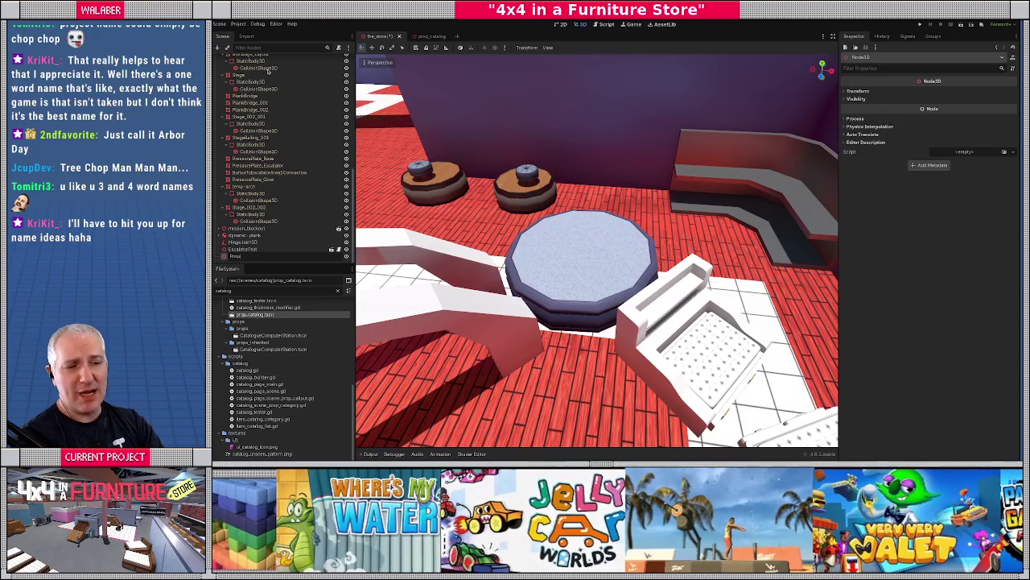
text(atform)
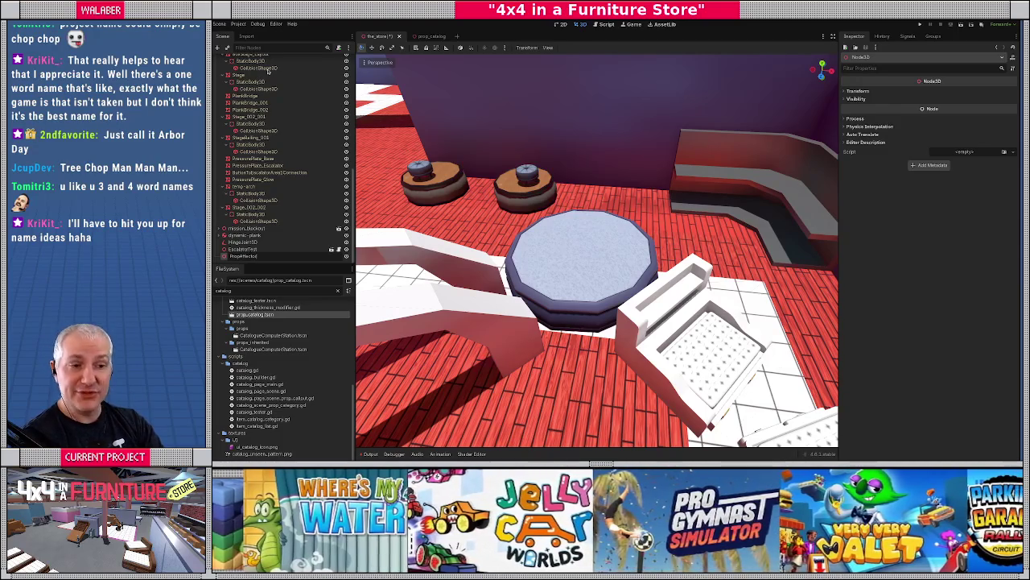
Confirm the name PropAffectors and place the node directly below Props in the scene tree.
key(Return)
mouse_move(258, 257)
mouse_down()
mouse_move(273, 53)
mouse_move(271, 105)
mouse_up()
drag(271, 108, 274, 84)
click(273, 104)
click(224, 87)
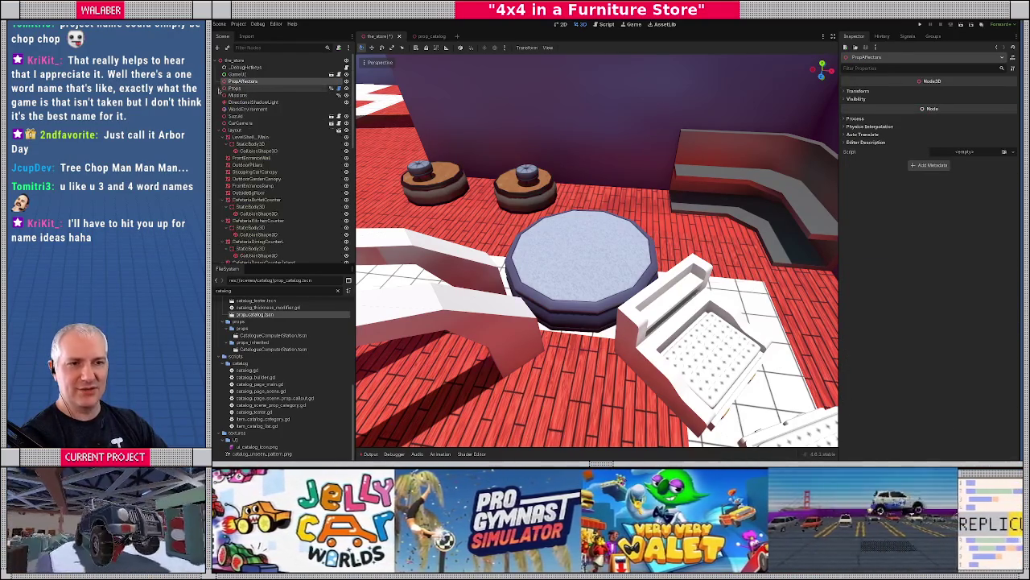
drag(235, 83, 241, 94)
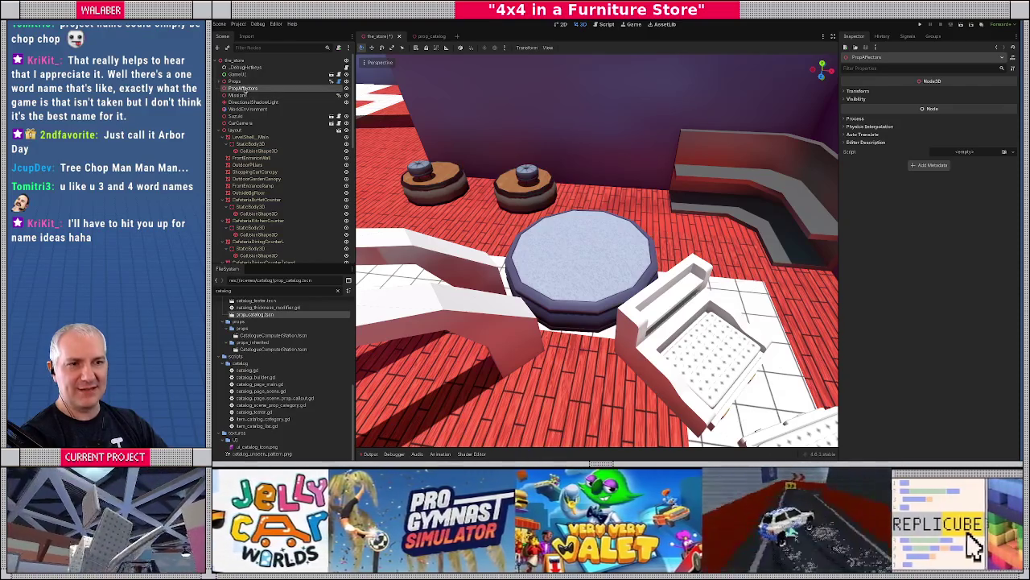
right_click(251, 88)
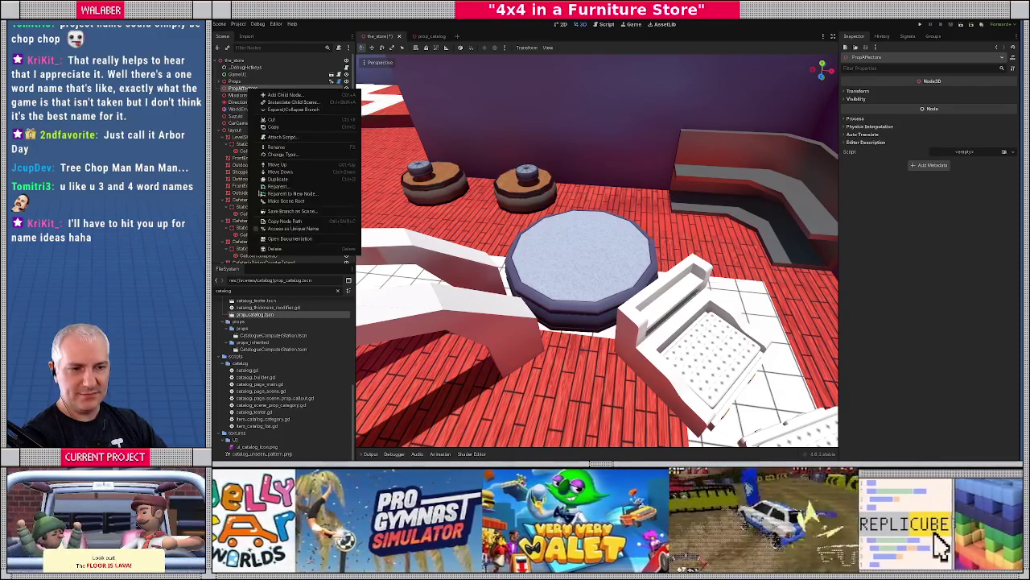
key(Escape)
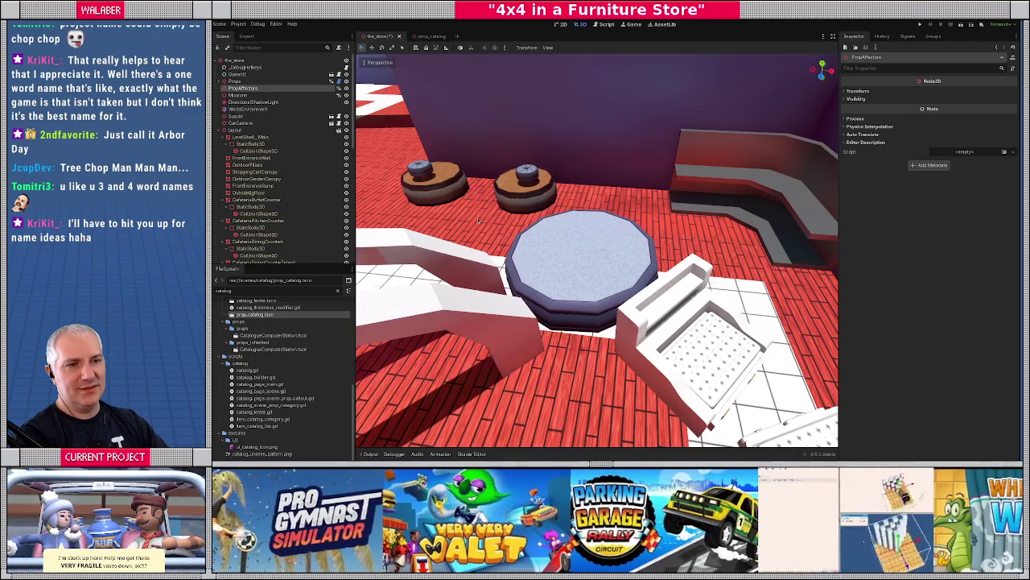
Select the round stage cylinder, expand its Transform, then reselect PropAffectors with Props collapsed.
click(584, 246)
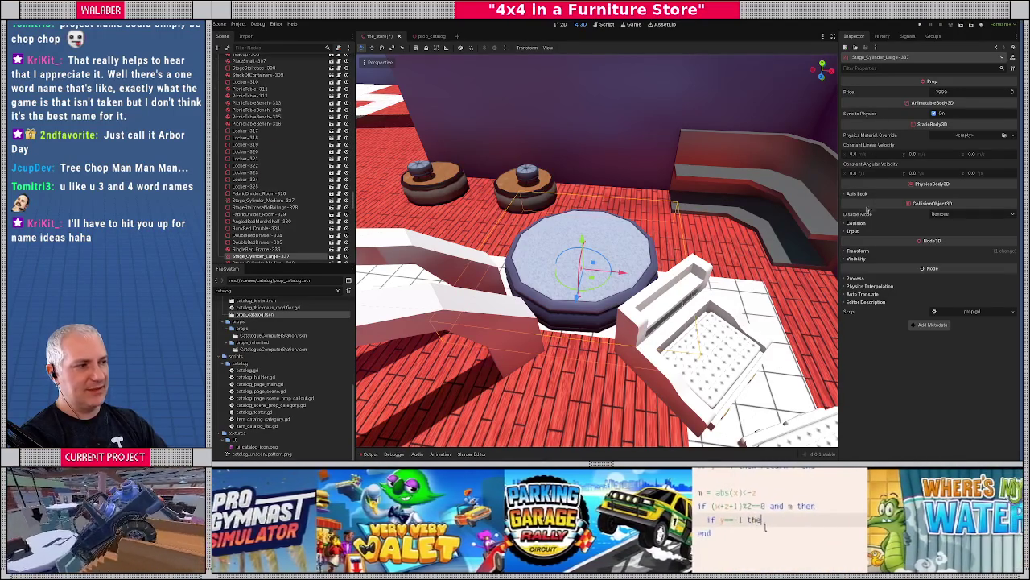
click(858, 247)
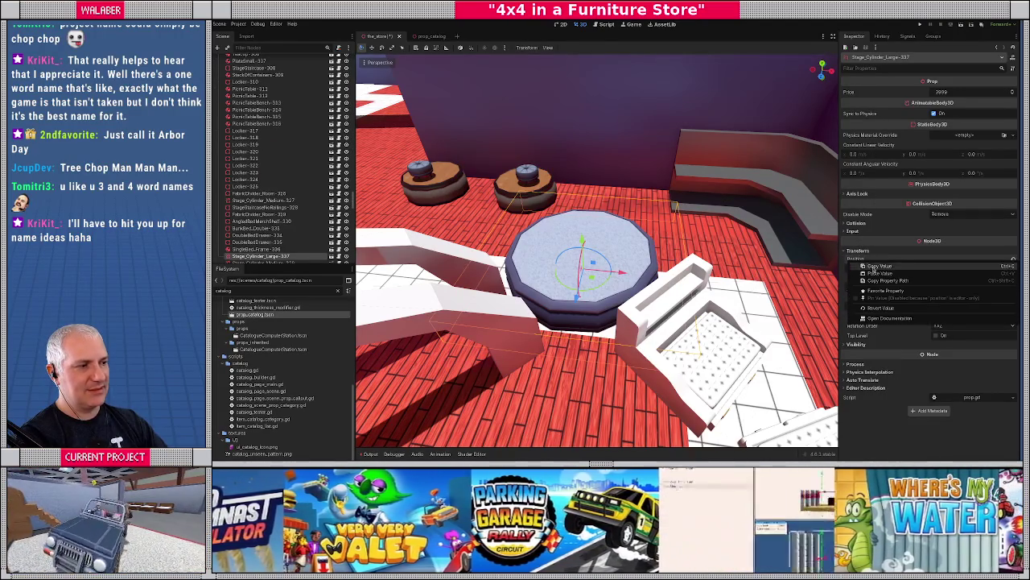
scroll(270, 95, up, 5)
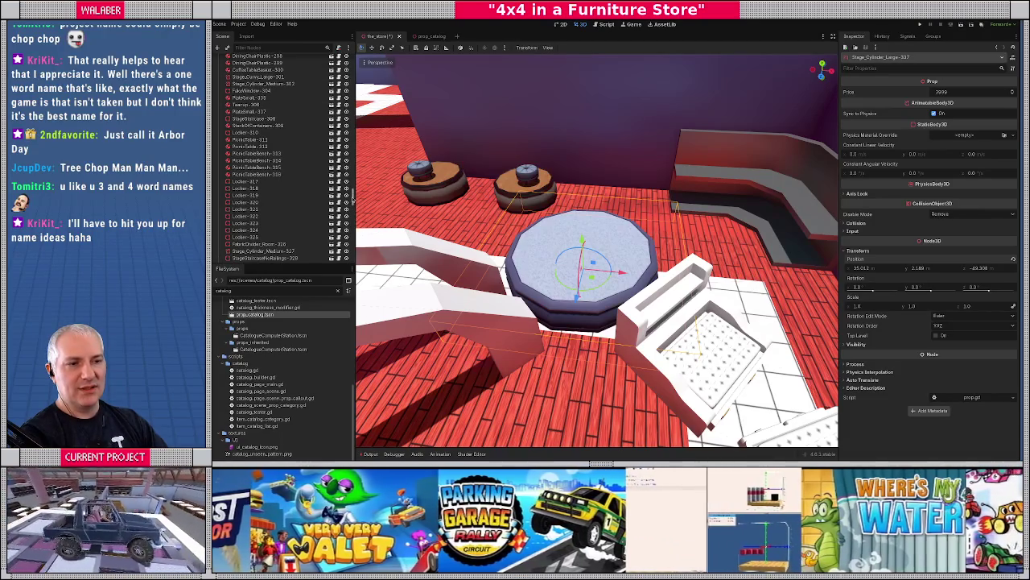
drag(352, 201, 360, 31)
click(225, 81)
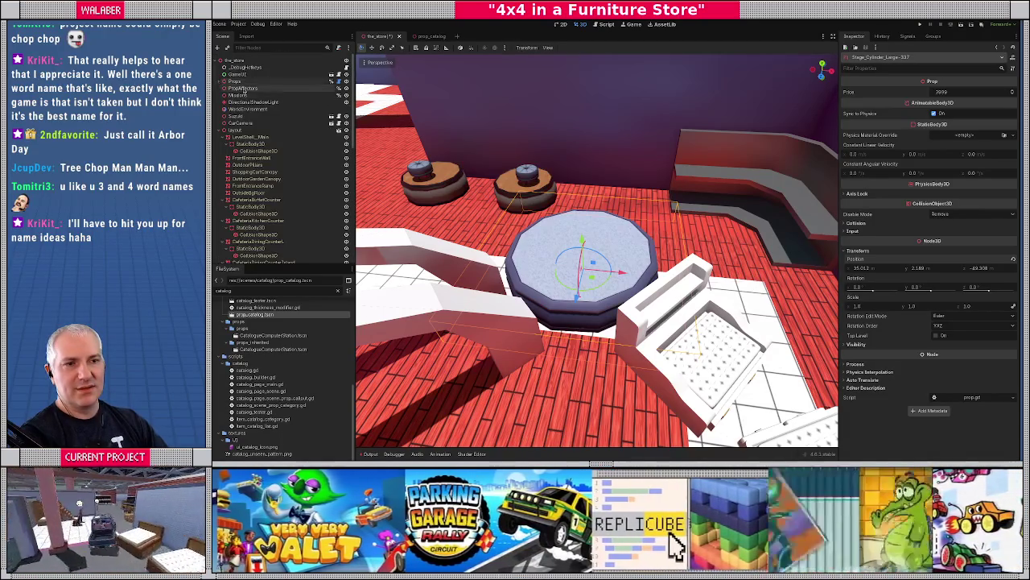
Add a Node3D child under PropAffectors by searching 'Node3D' in Create New Node.
right_click(252, 90)
click(266, 95)
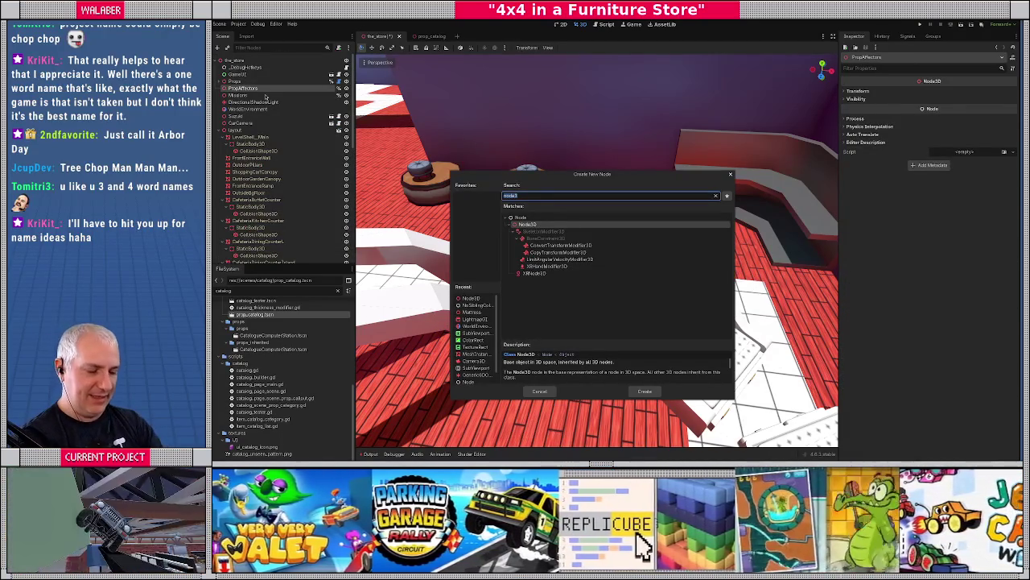
text(node3)
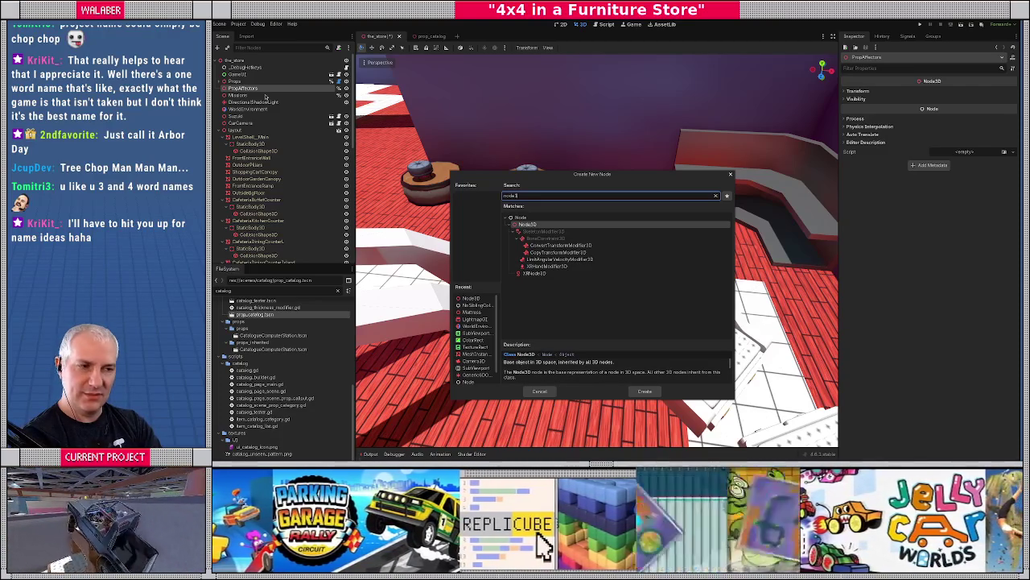
key(BackSpace)
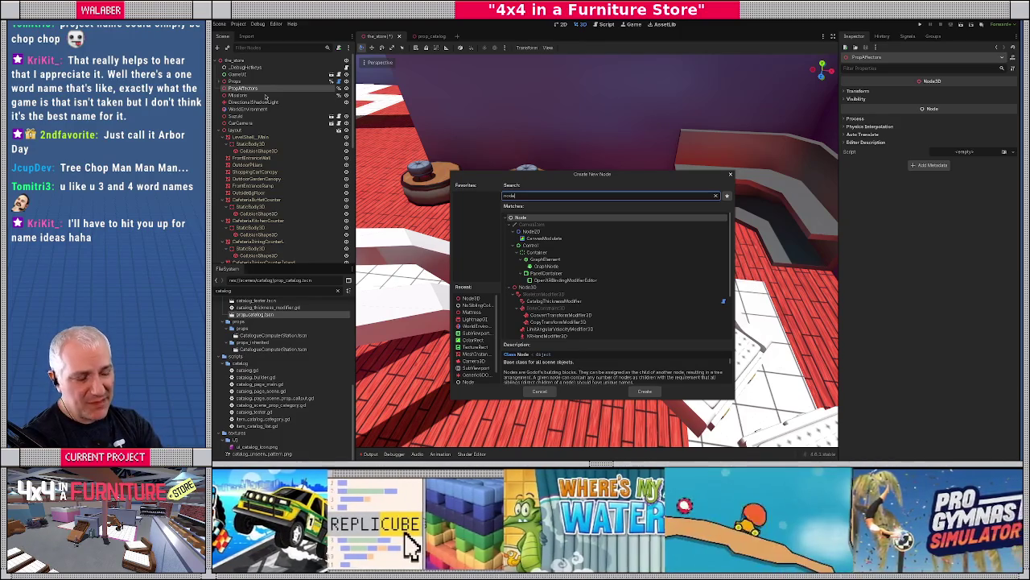
text(3d)
key(Return)
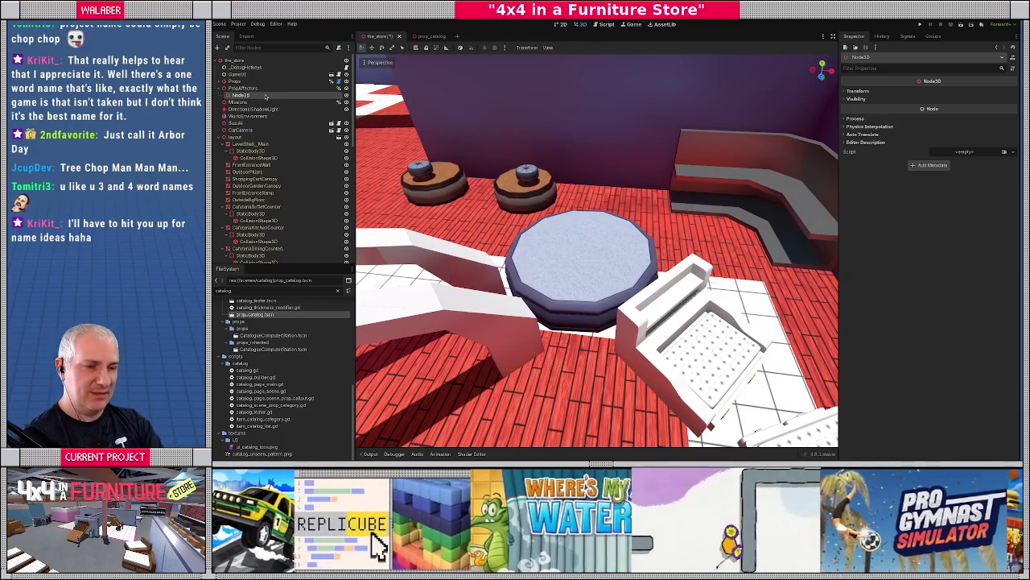
Rename the new Node3D to BeddingRotatingStage1.
key(F2)
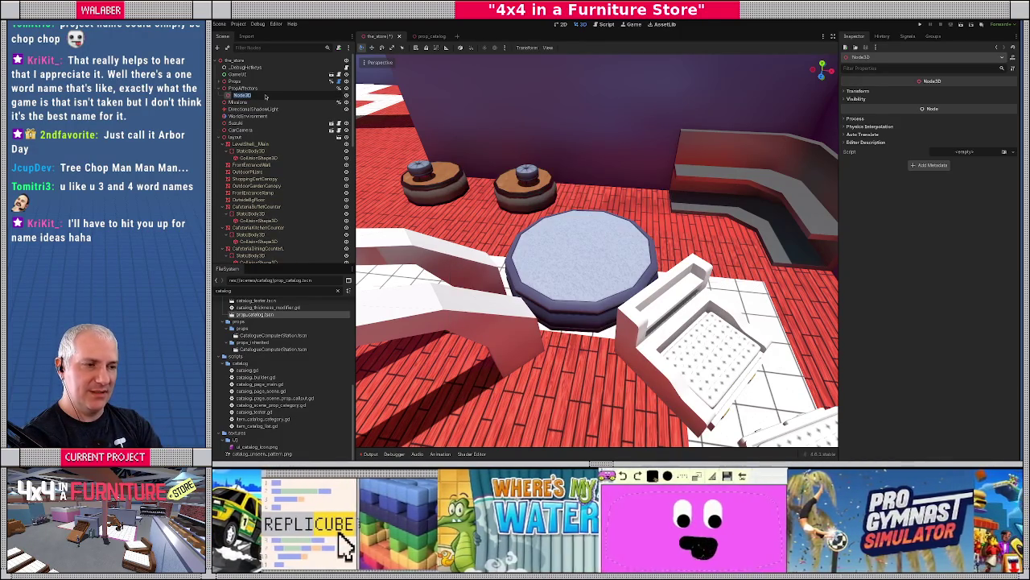
text(Bedd)
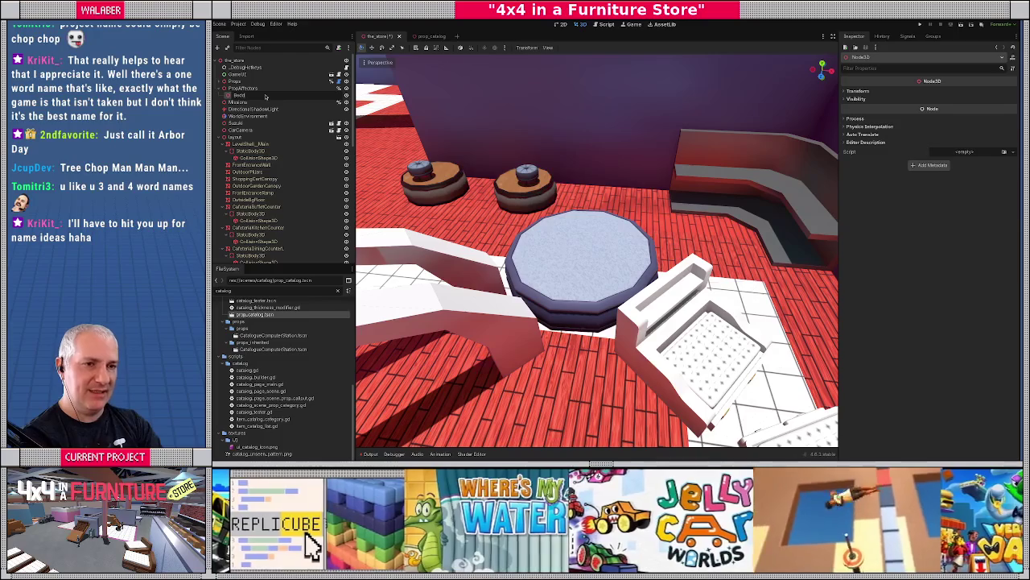
text(Rollin)
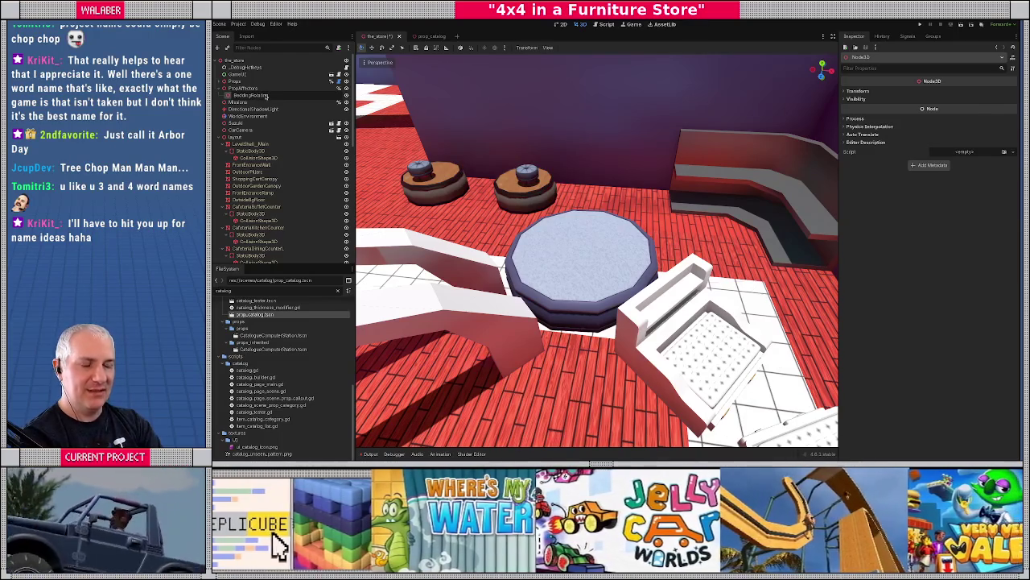
text(ge)
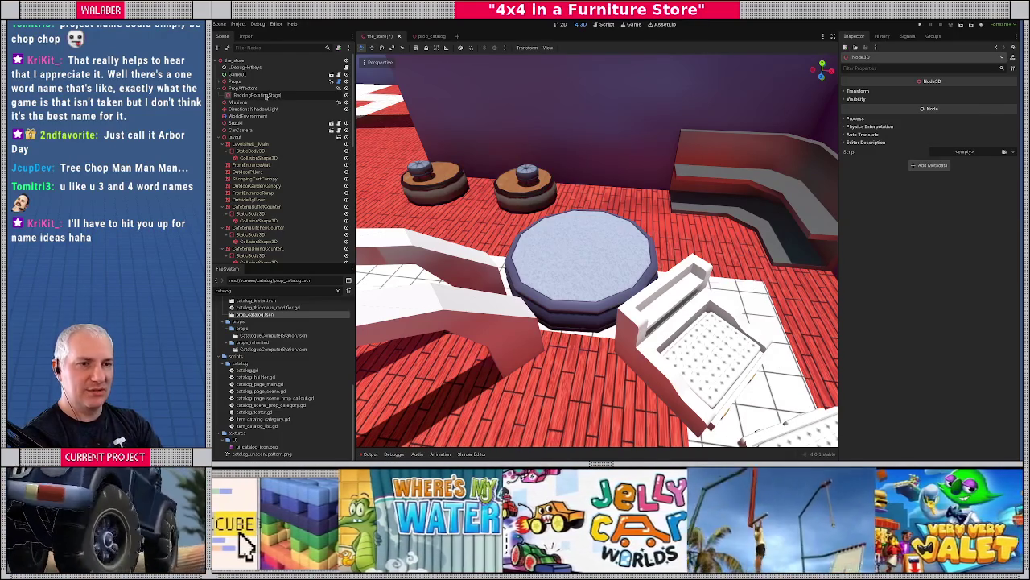
key(Return)
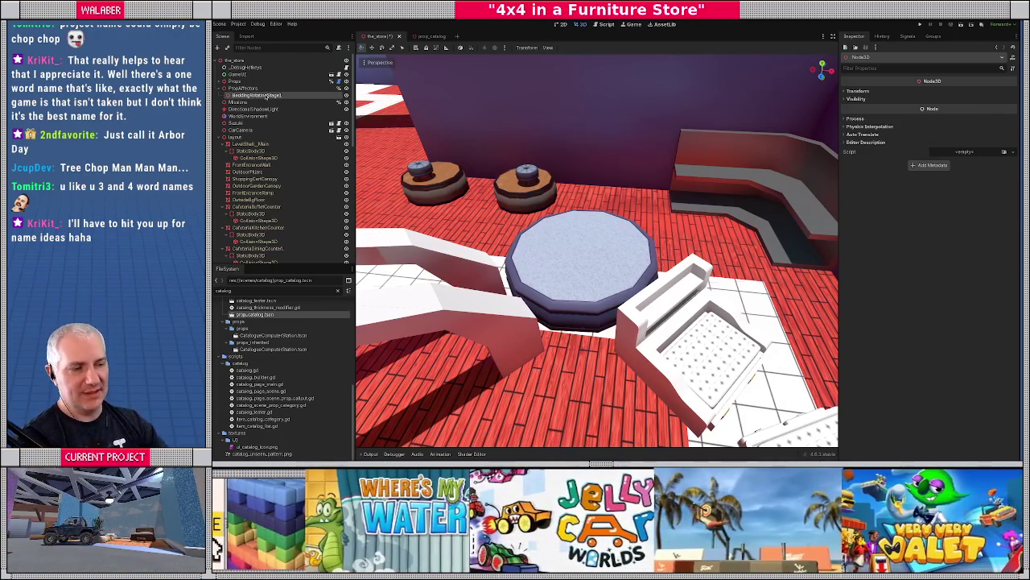
Paste the stage cylinder's position onto the node and lift it above the stage top.
click(858, 91)
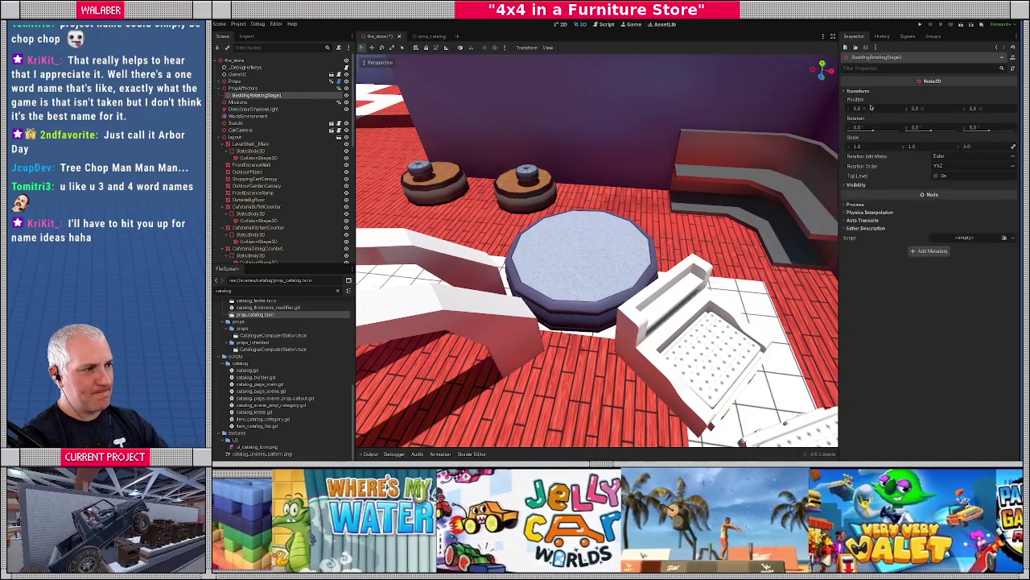
right_click(860, 100)
click(886, 110)
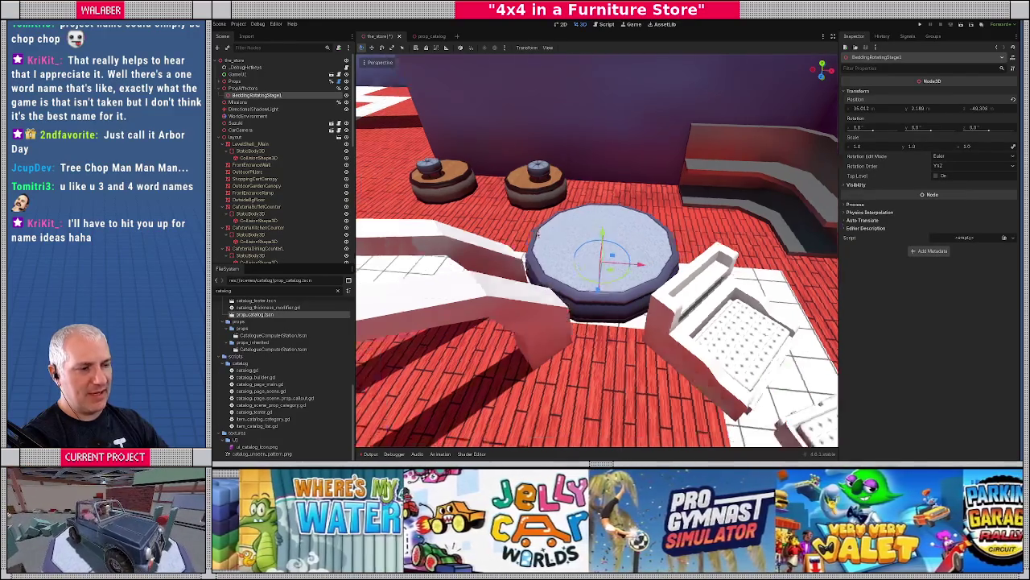
key(f)
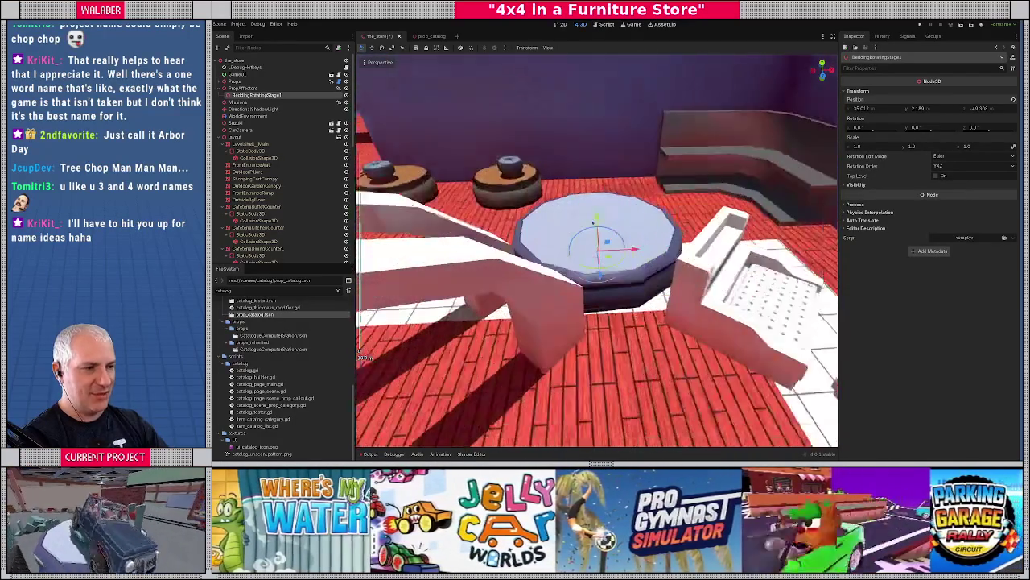
drag(600, 200, 598, 165)
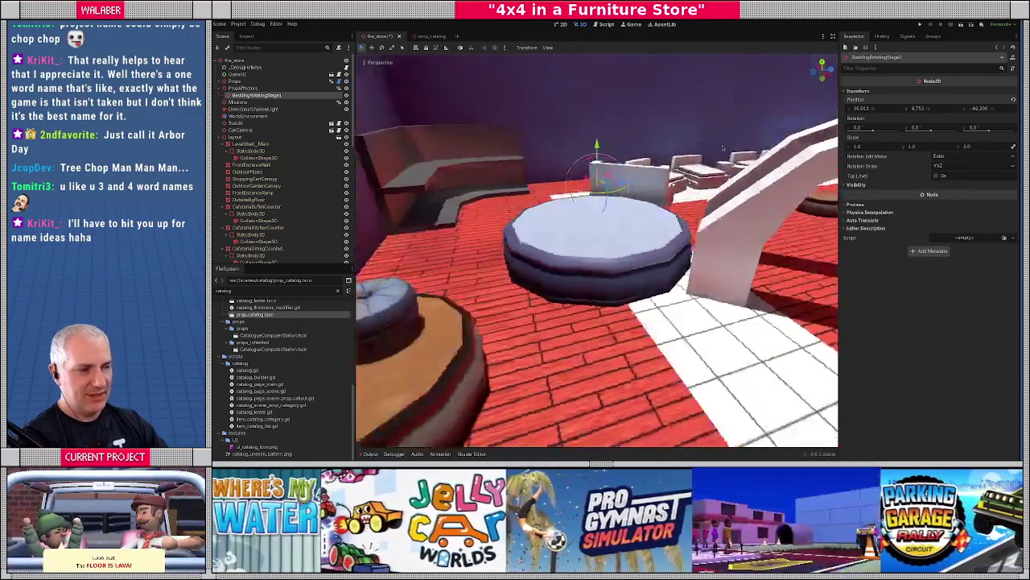
drag(723, 148, 499, 153)
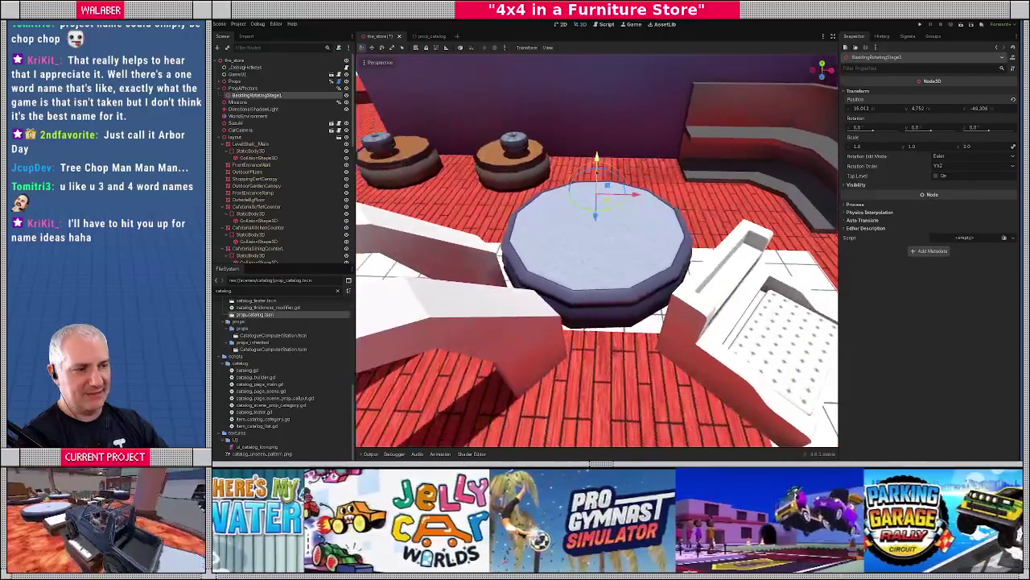
right_click(293, 98)
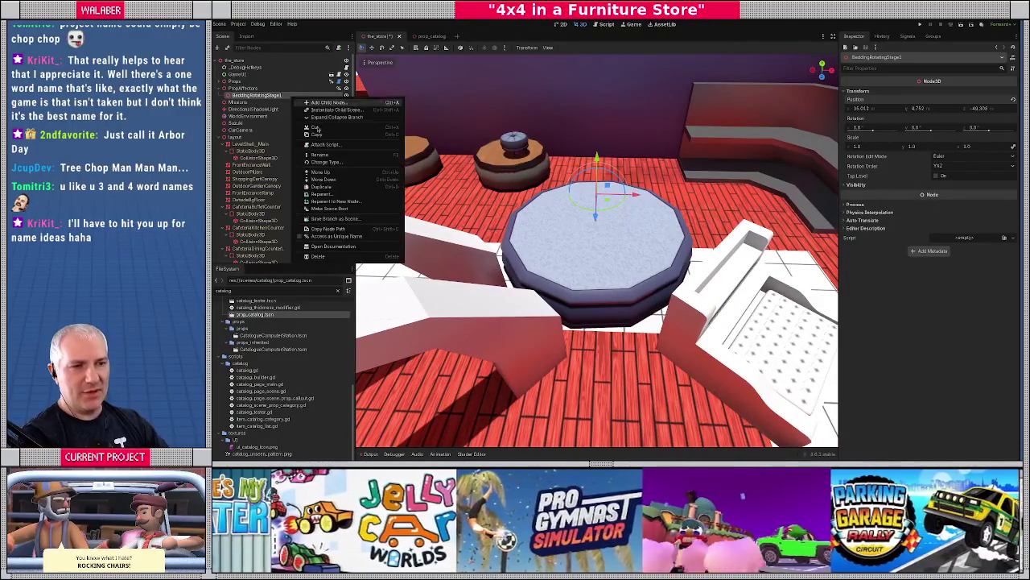
Start attaching a new script and create a prop-affectors folder inside res://scripts.
click(330, 145)
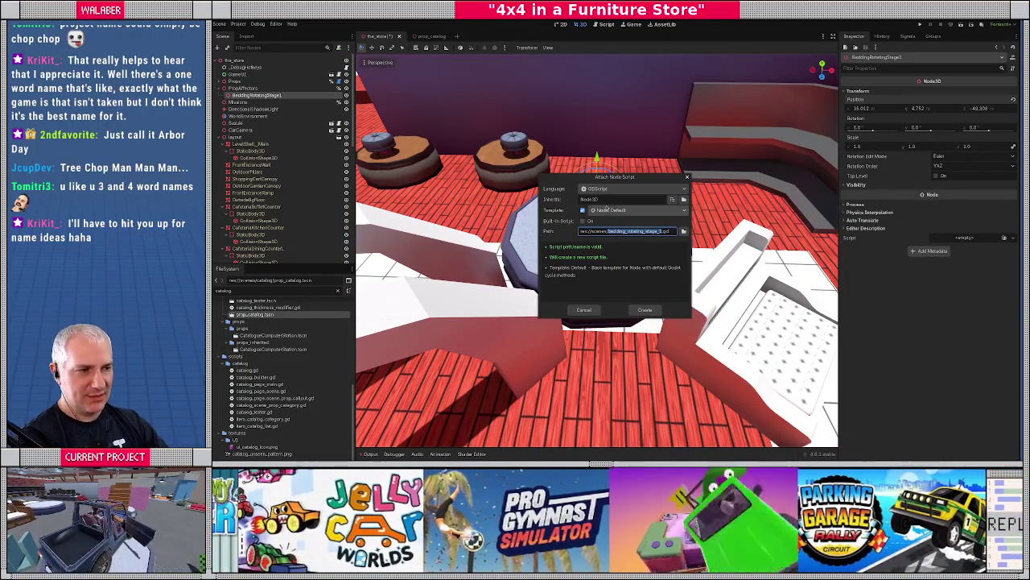
click(684, 231)
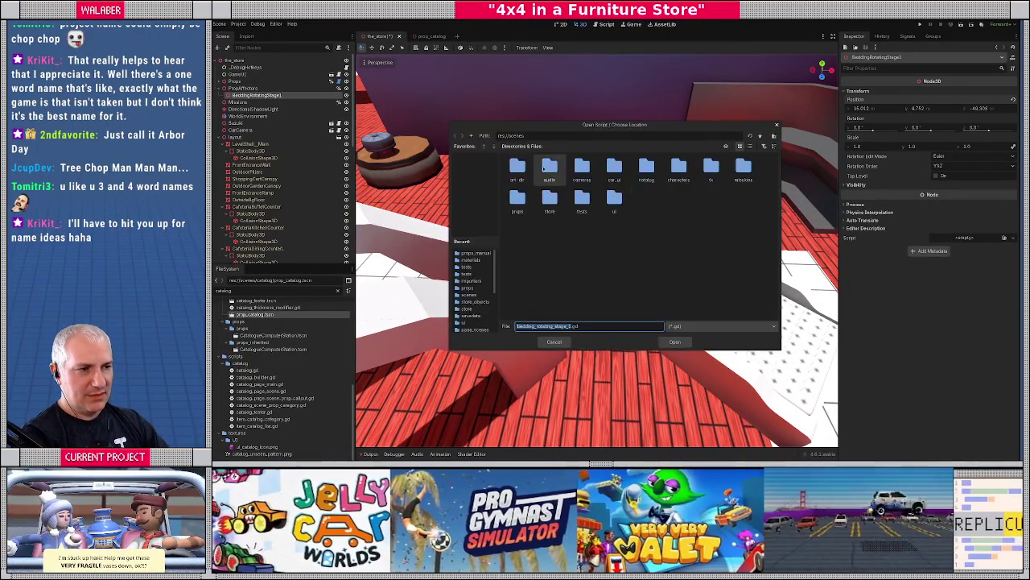
click(472, 135)
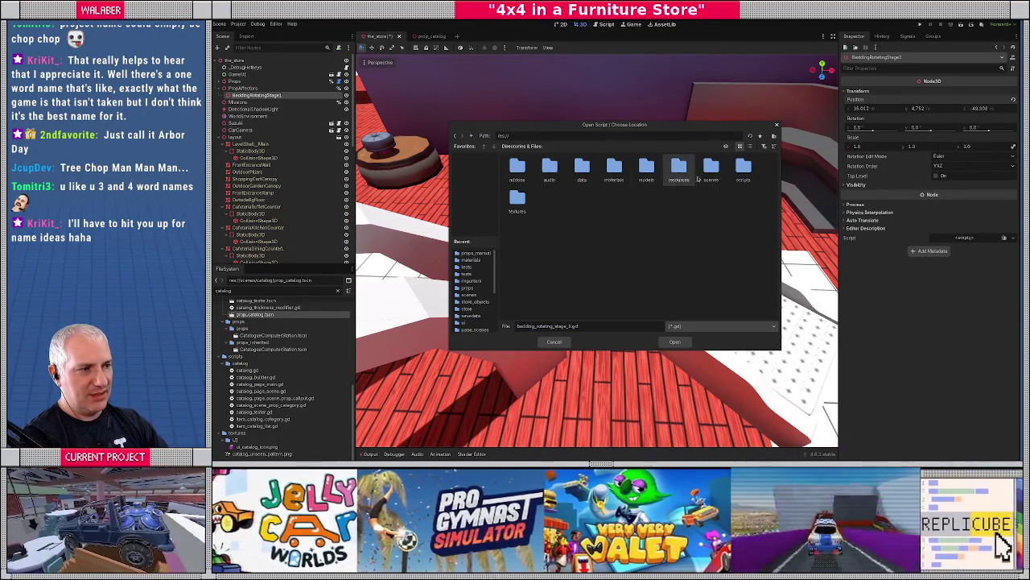
double_click(743, 169)
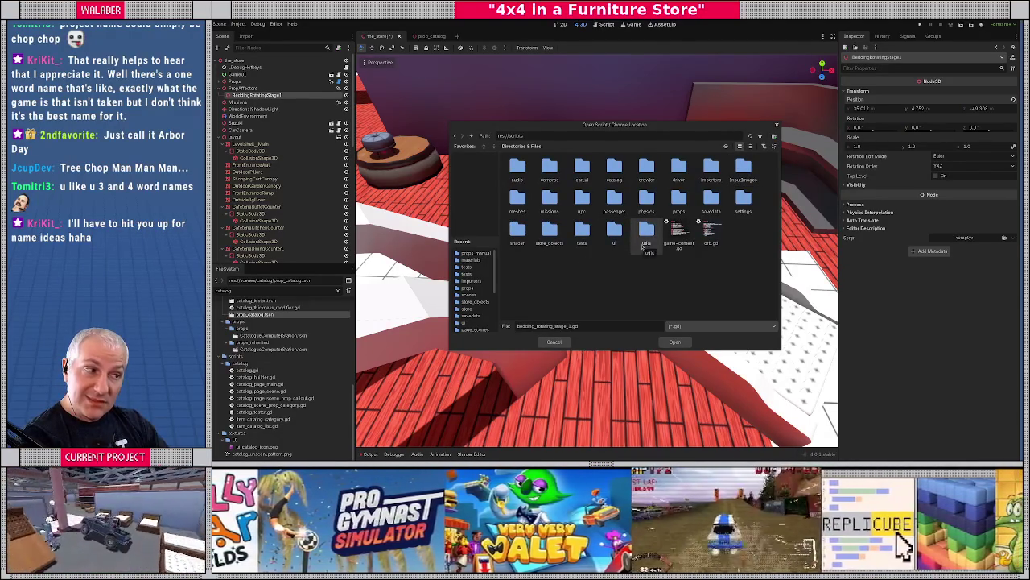
double_click(563, 235)
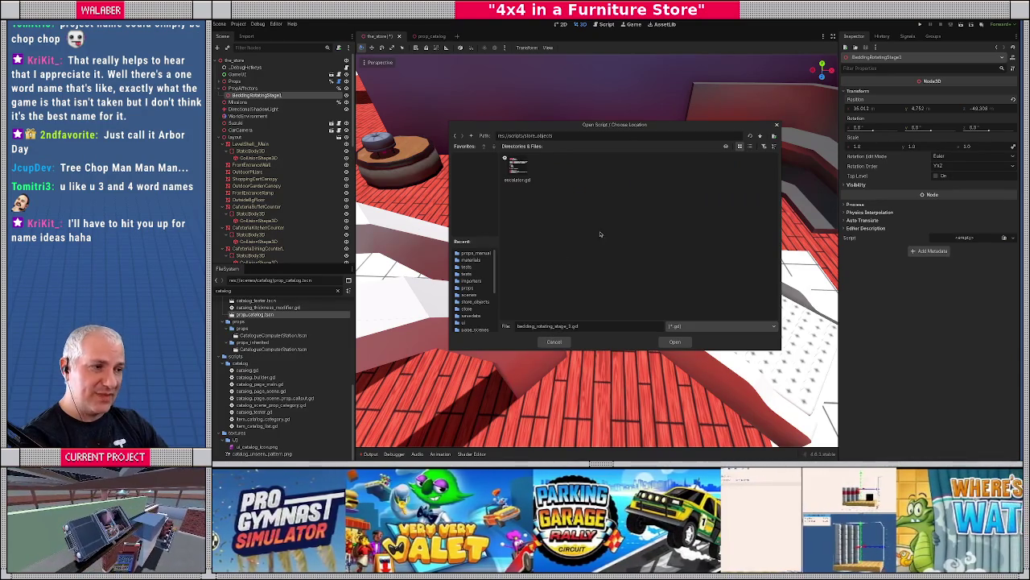
click(472, 136)
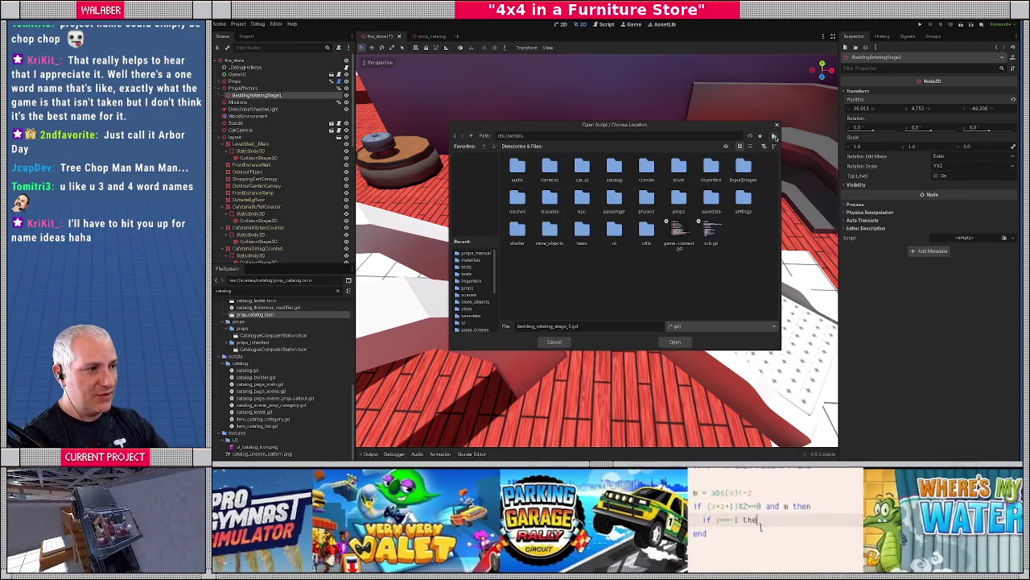
click(774, 137)
text(rop_affectors)
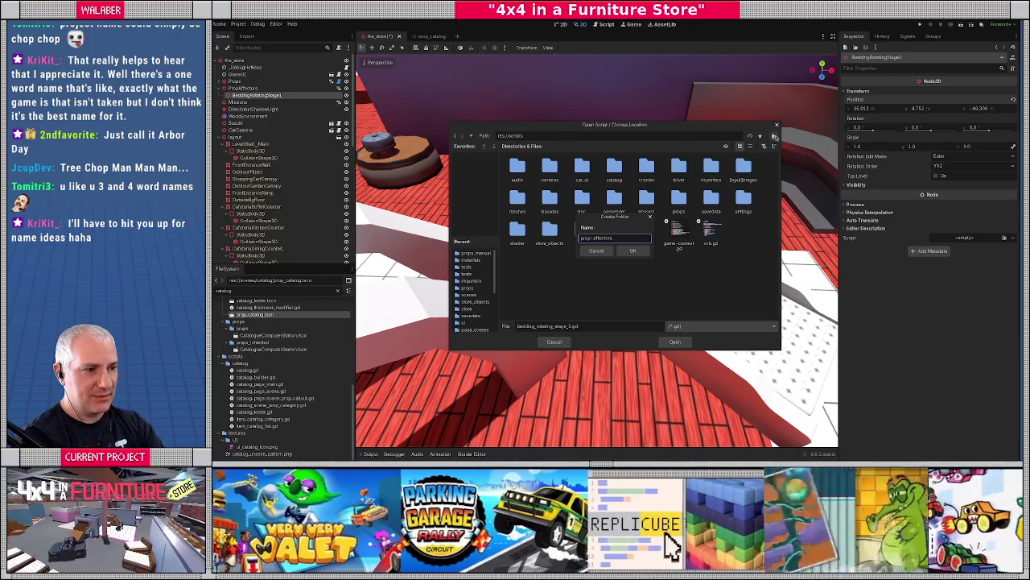
key(Return)
Name the script file affector_simple_rotate.gd and create the script.
double_click(541, 325)
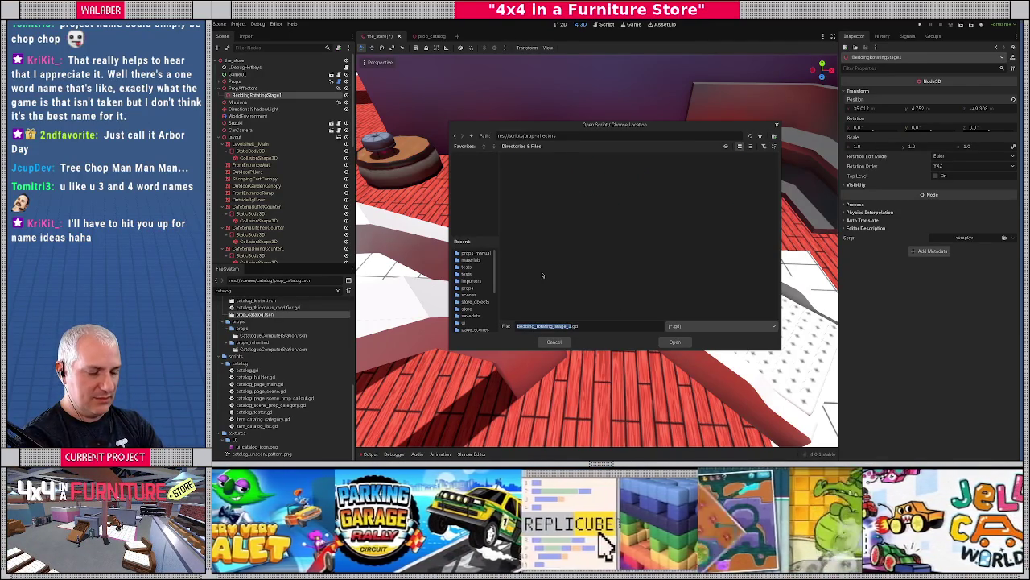
text(affector)
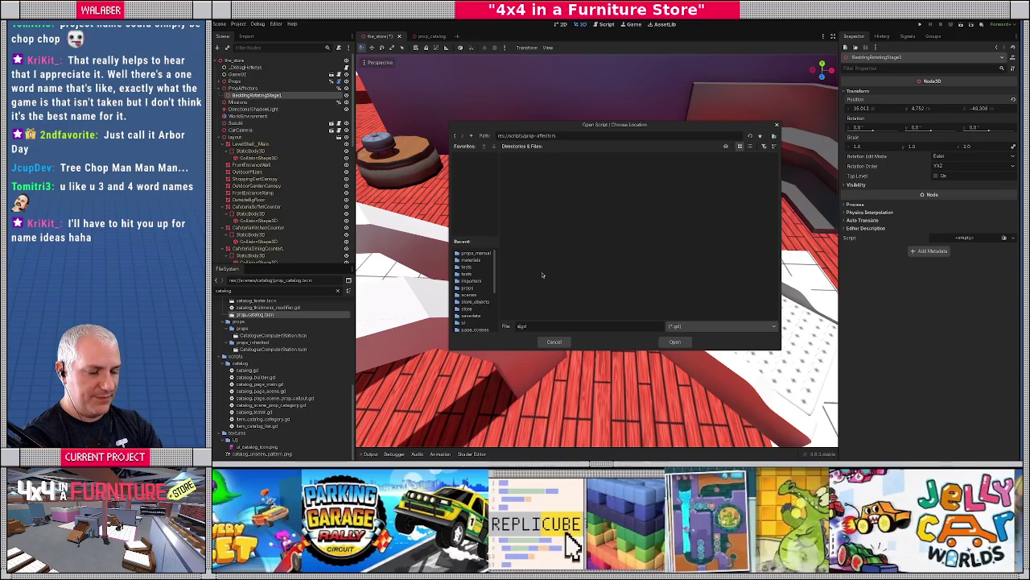
text(_rotat)
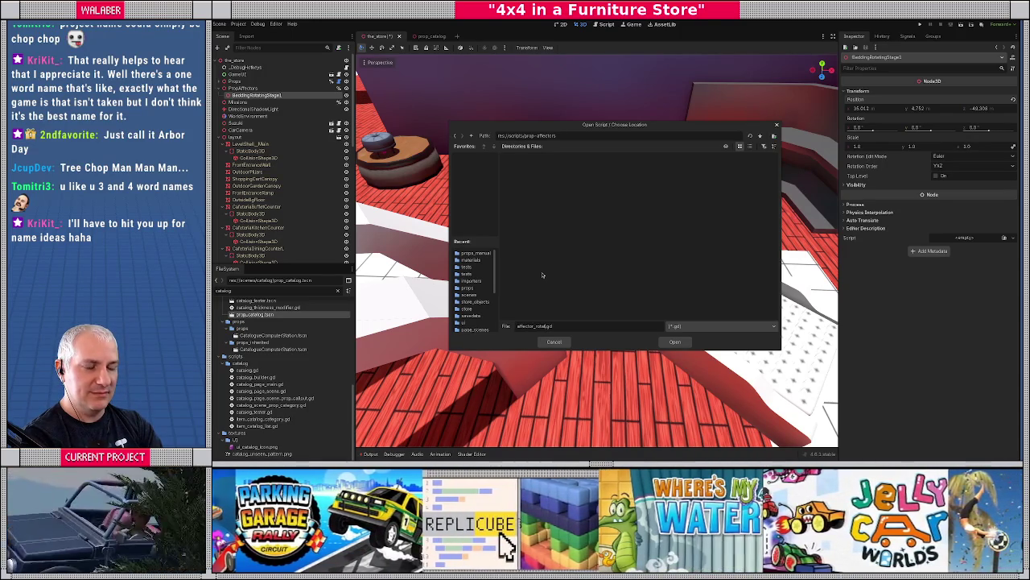
key(BackSpace)
key(BackSpace)
key(BackSpace)
text(simple_rotate)
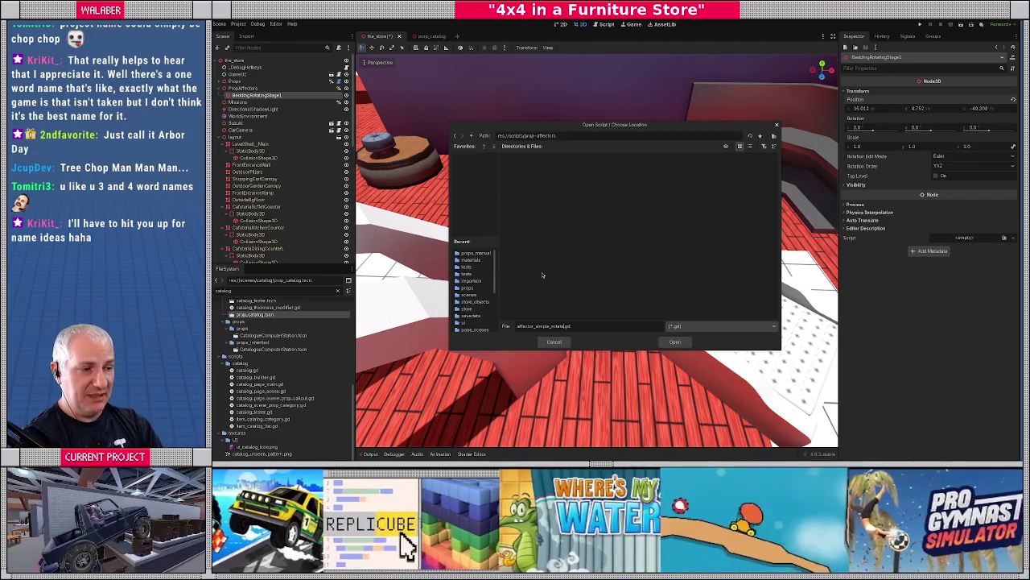
key(Return)
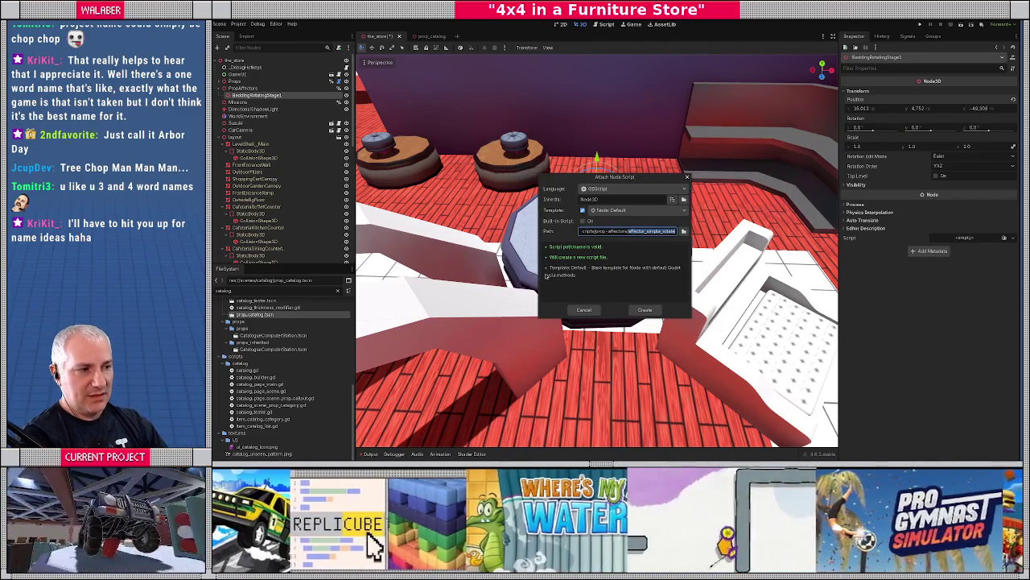
click(645, 309)
Add class_name AffectorSimpleRotate and paste the export vars and rotation code from simple_rotator.gd.
key(Down)
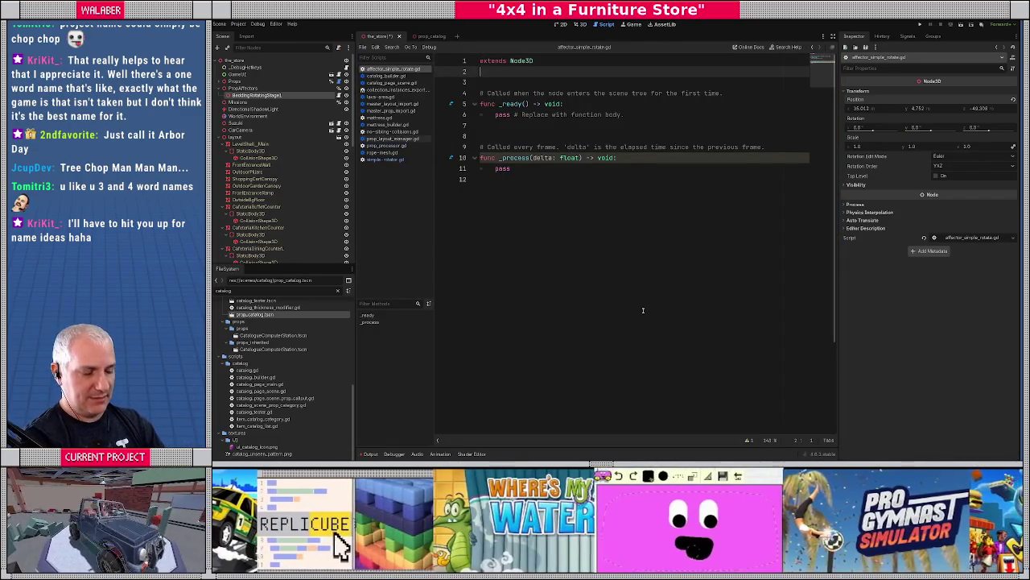
text(class_name Affec)
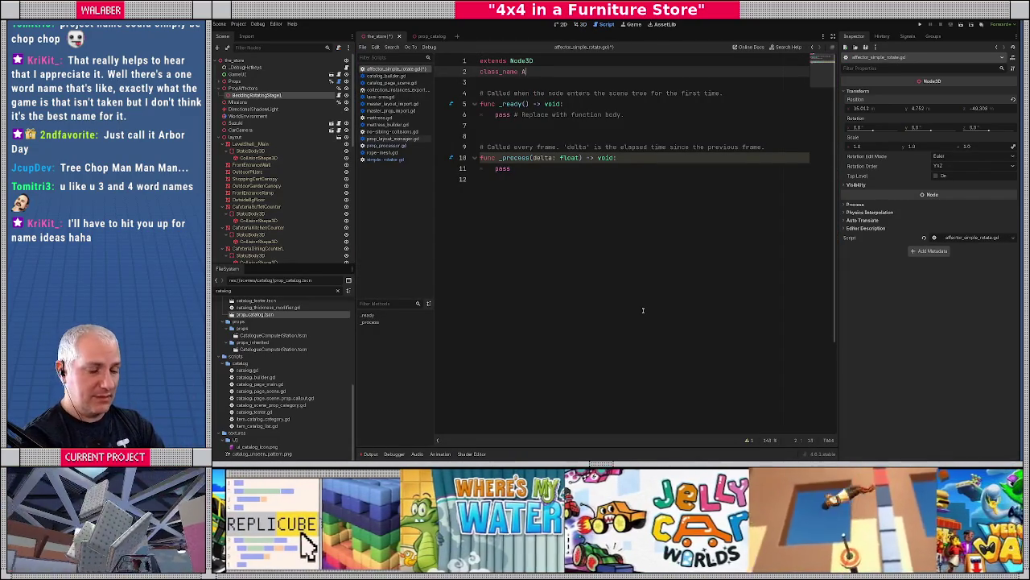
text(torSimpleRotate)
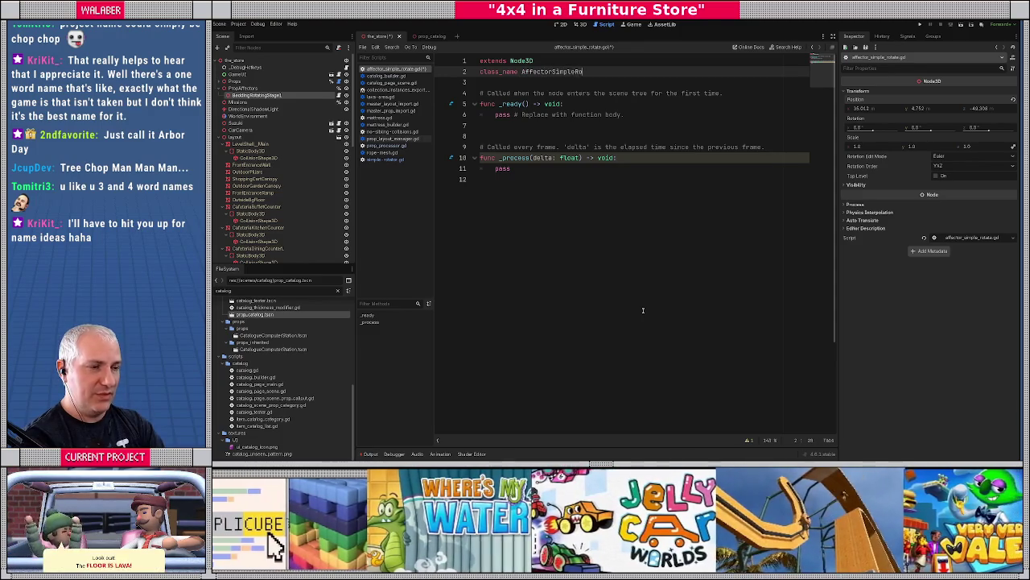
key(Return)
key(Return)
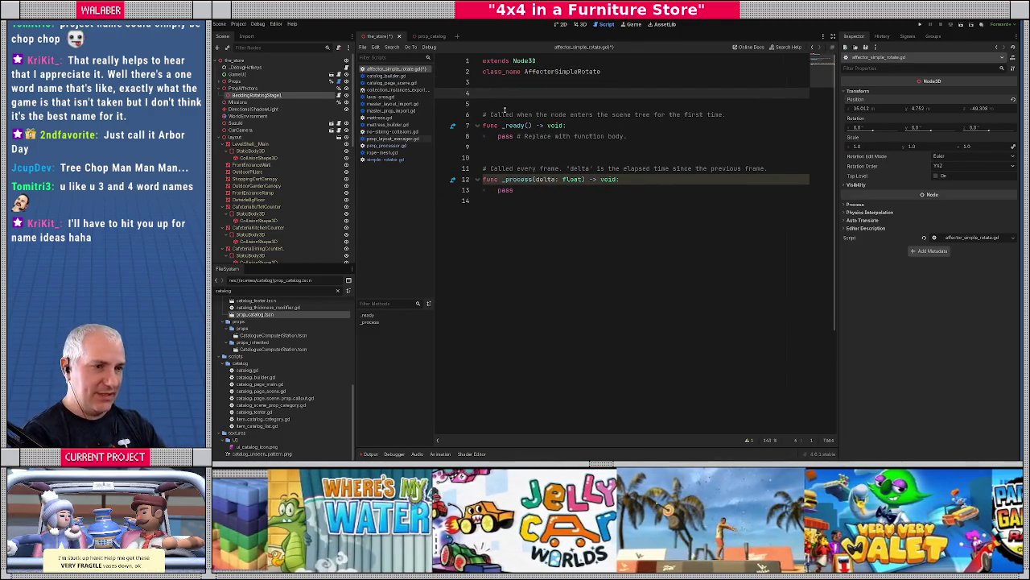
click(378, 160)
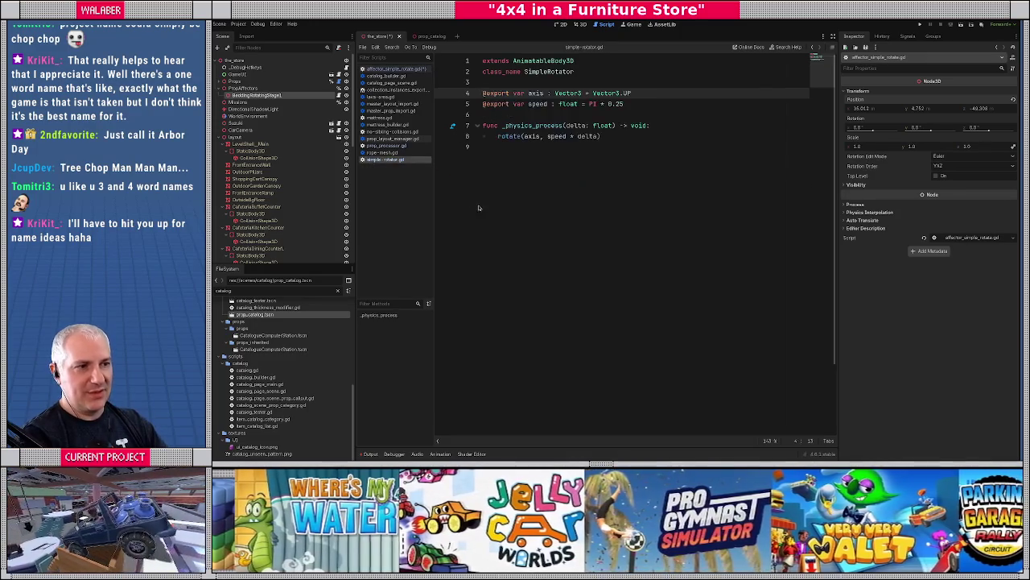
drag(684, 158, 483, 94)
key(ctrl+c)
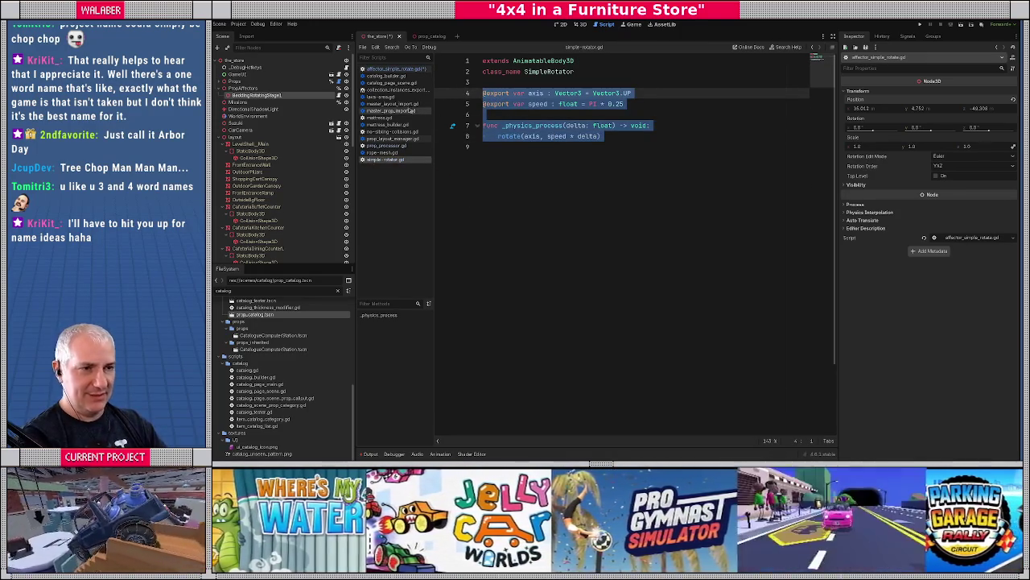
click(395, 69)
shift+click(563, 230)
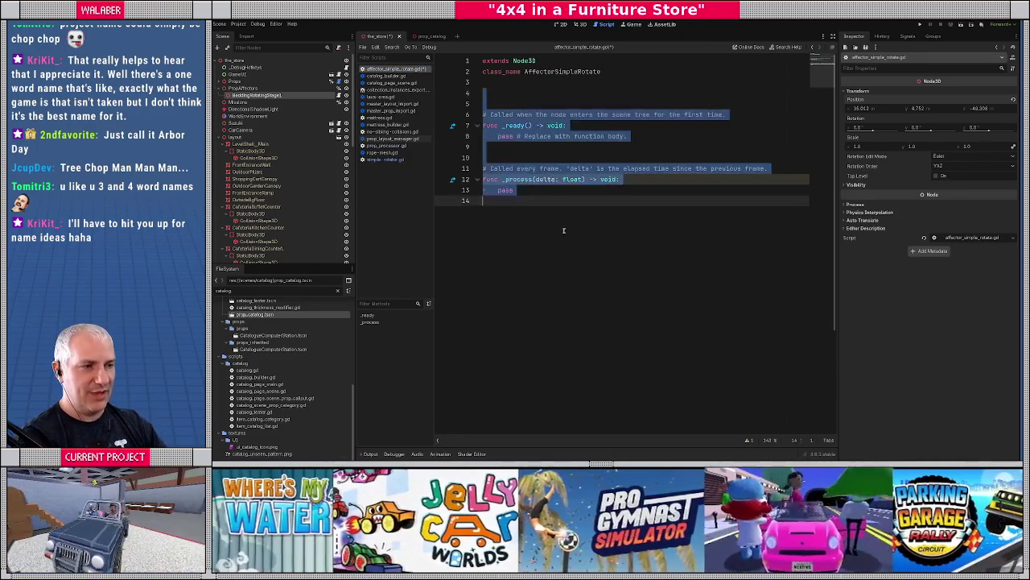
key(ctrl+v)
Add an exported target variable of type AnimatableBody3D.
key(Return)
text(@export var )
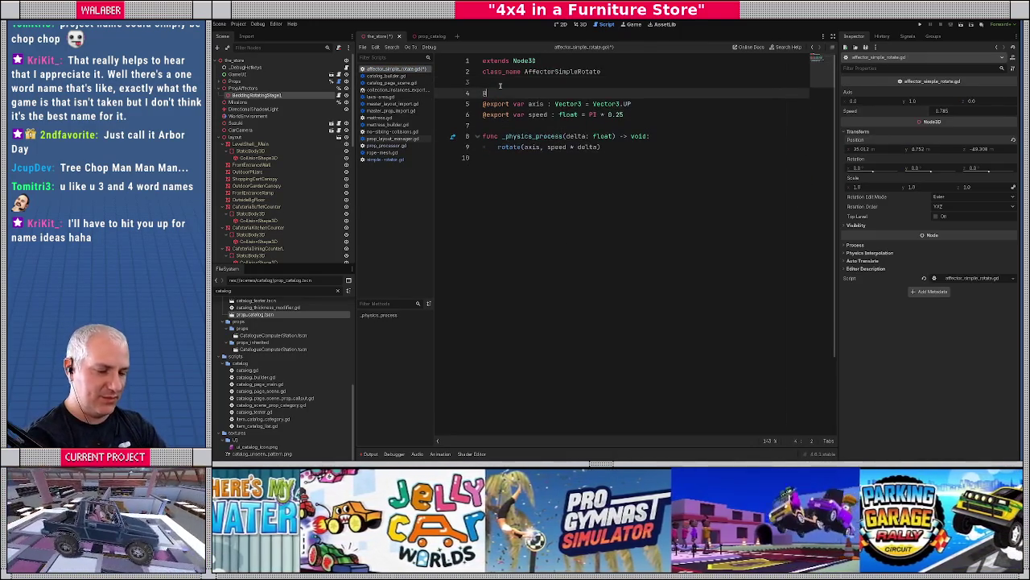
text(target : Prop)
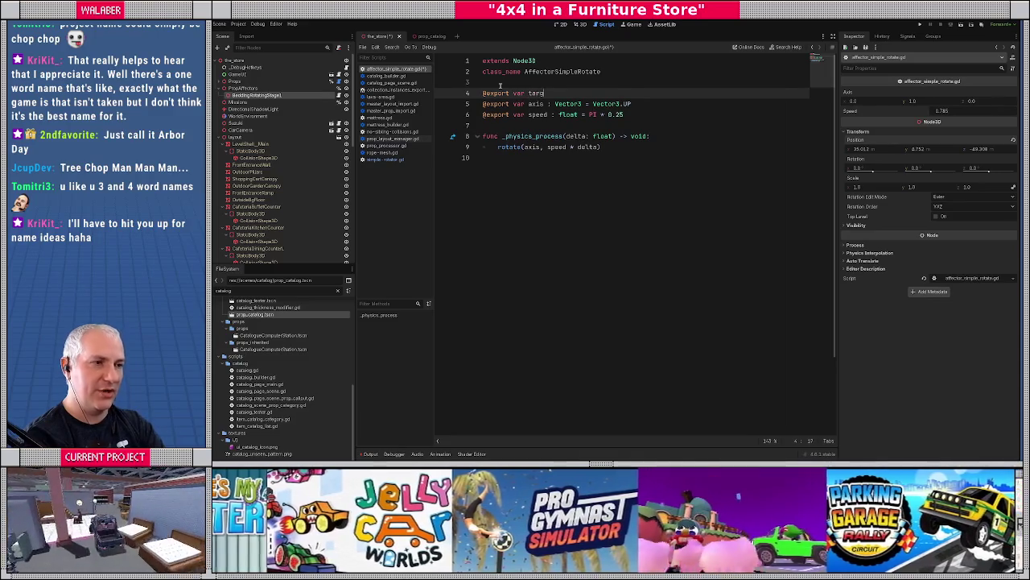
text( = null)
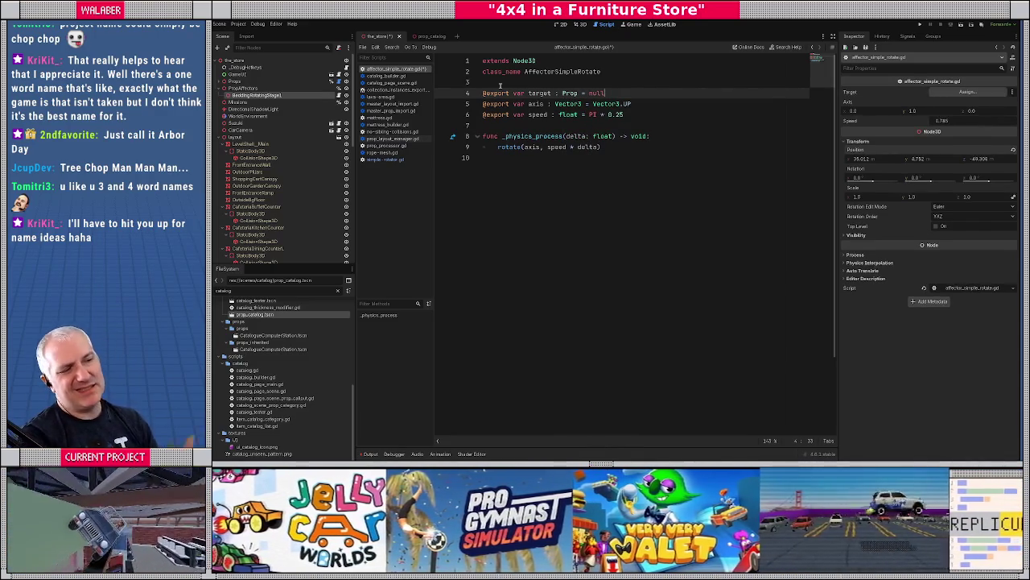
double_click(568, 93)
text(AnimatableBo)
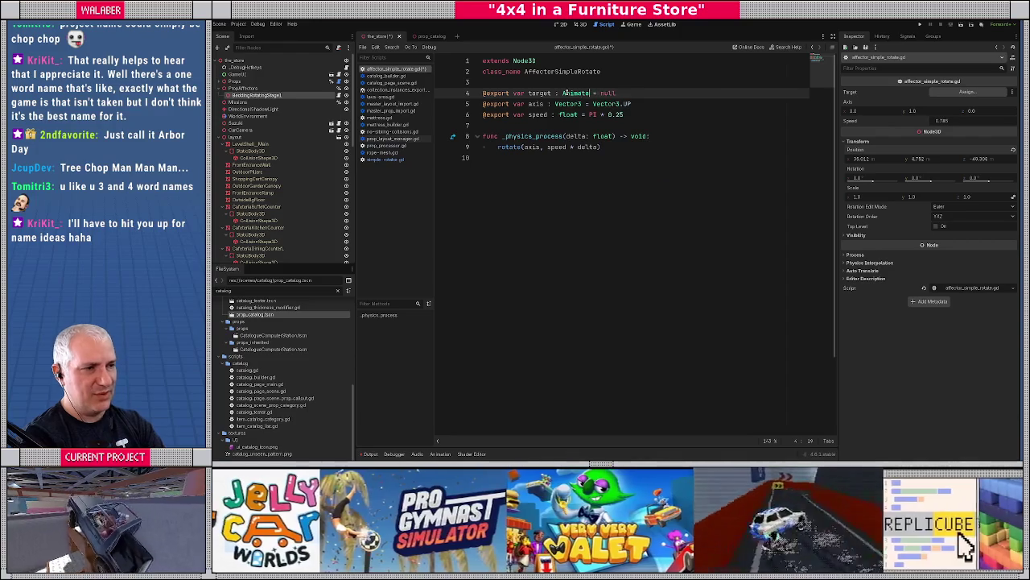
key(Return)
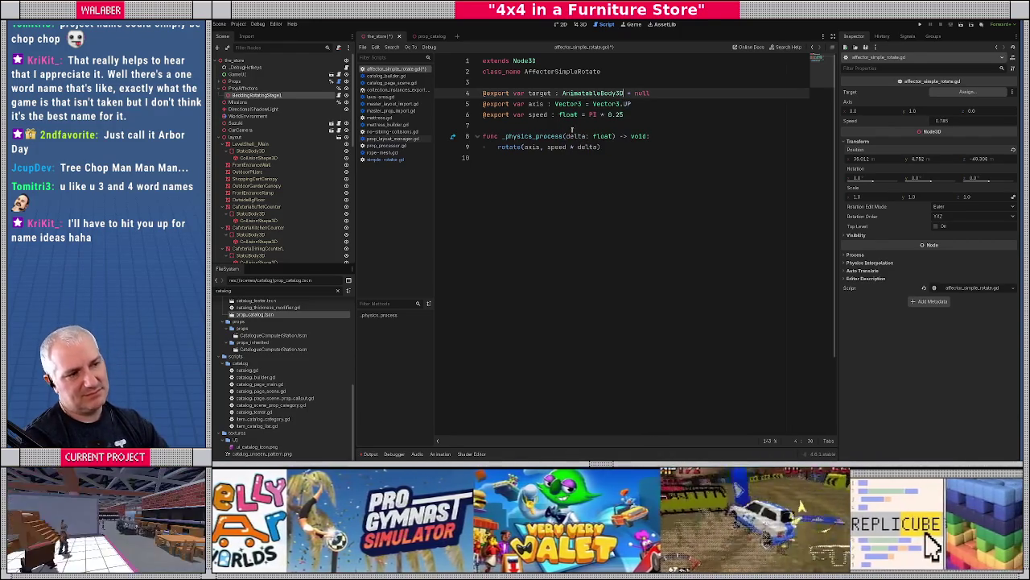
Make the physics process call target.rotate and save the script.
click(493, 149)
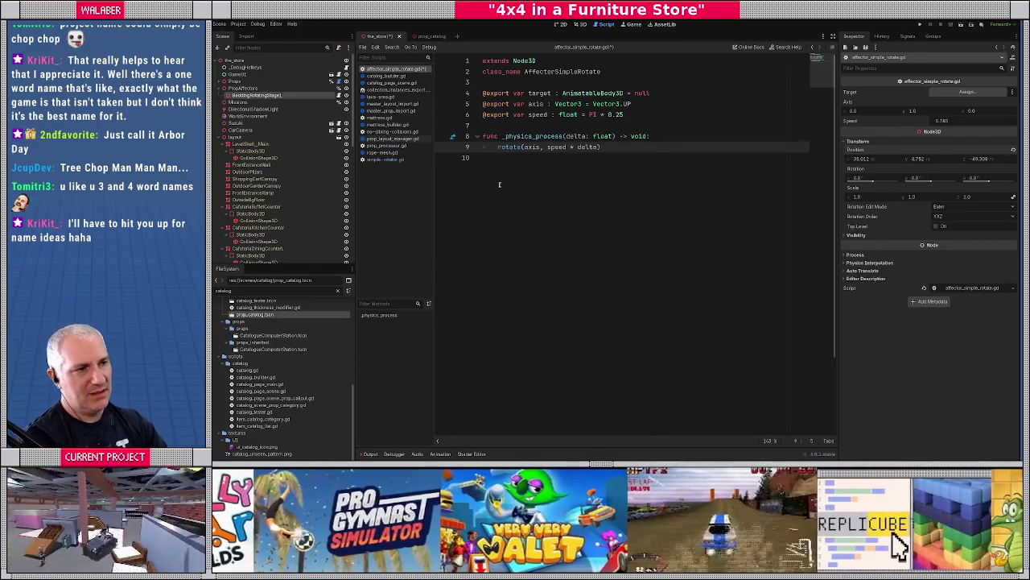
text(target.)
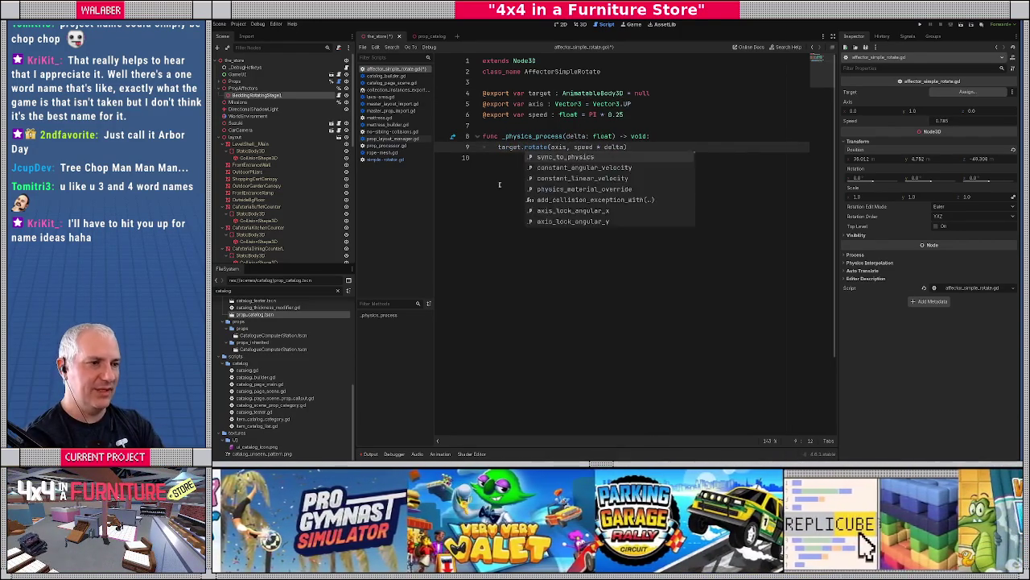
key(Escape)
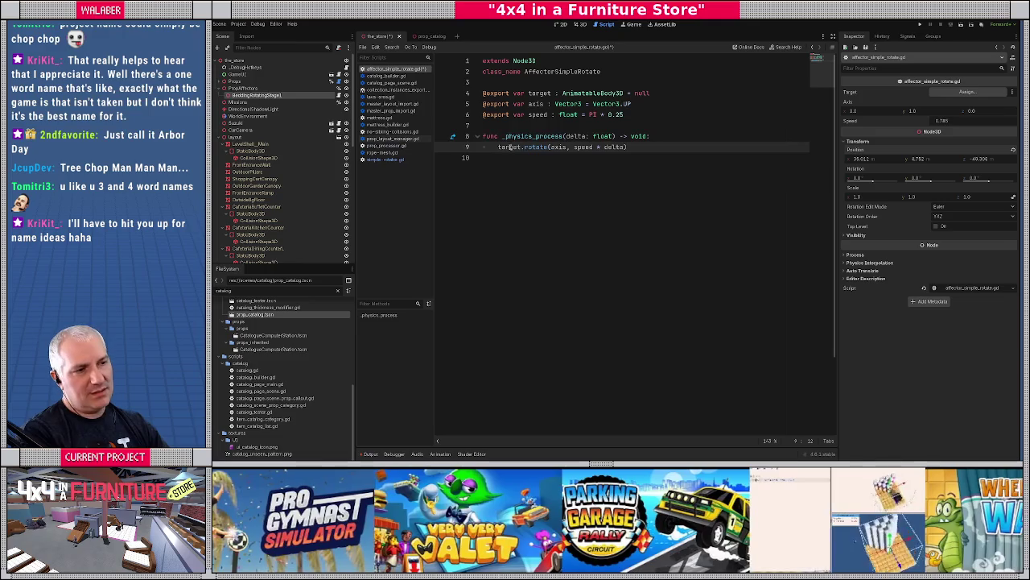
click(507, 126)
key(ctrl+s)
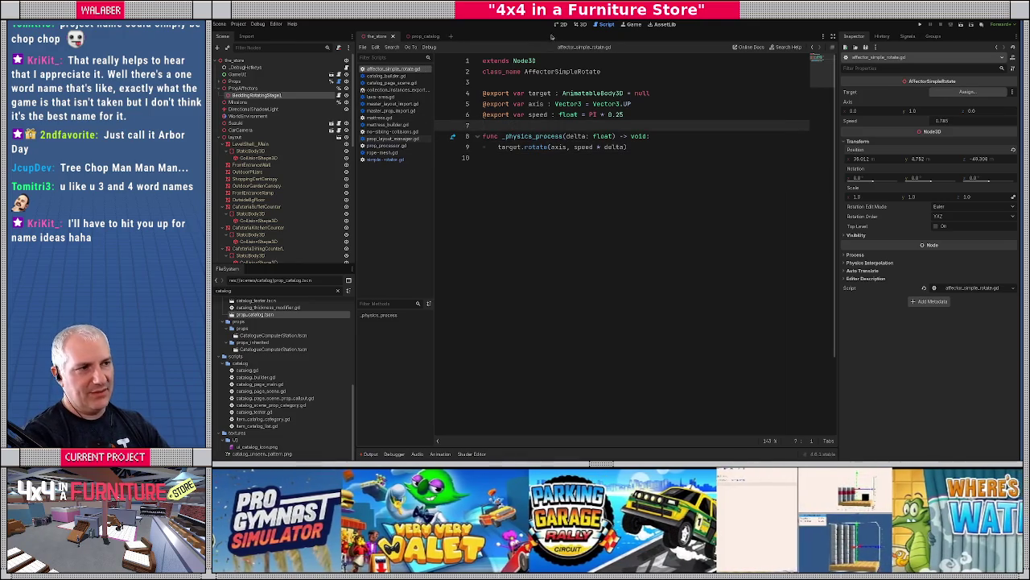
click(578, 24)
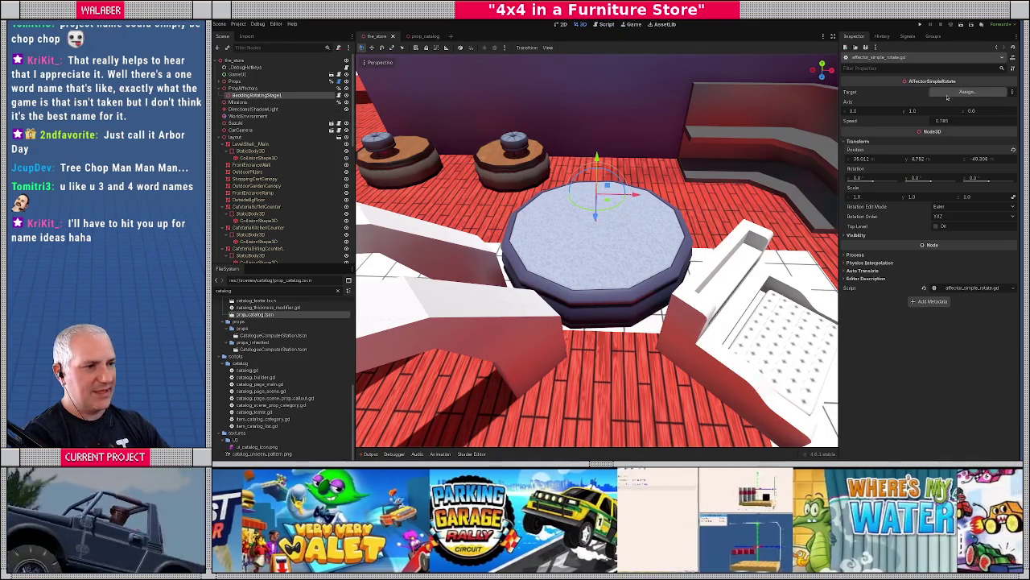
Set BeddingRotatingStage1's Target to Stage_Cylinder_Large-337 and open its affector_simple_rotate.gd script.
click(557, 246)
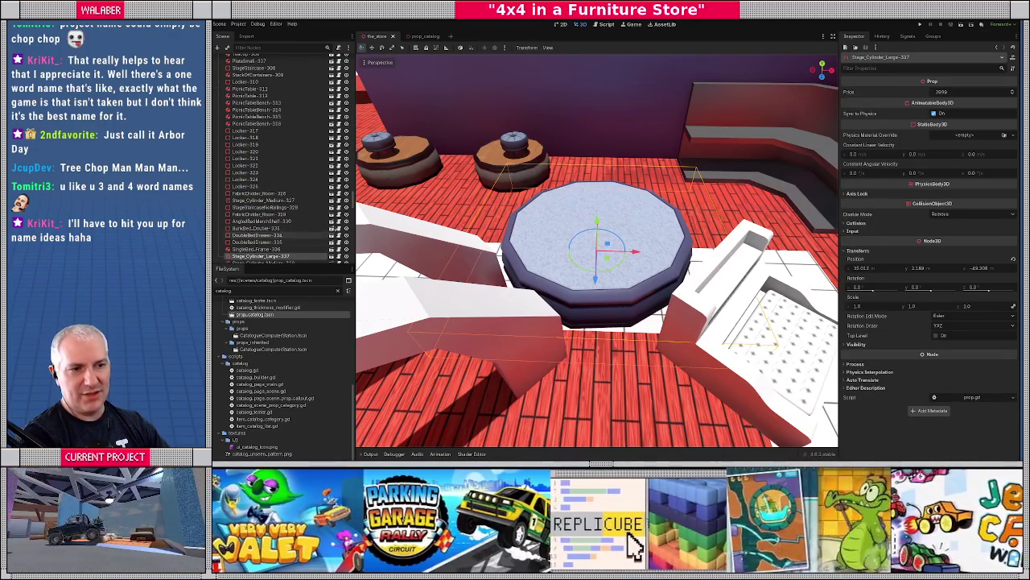
drag(354, 200, 353, 56)
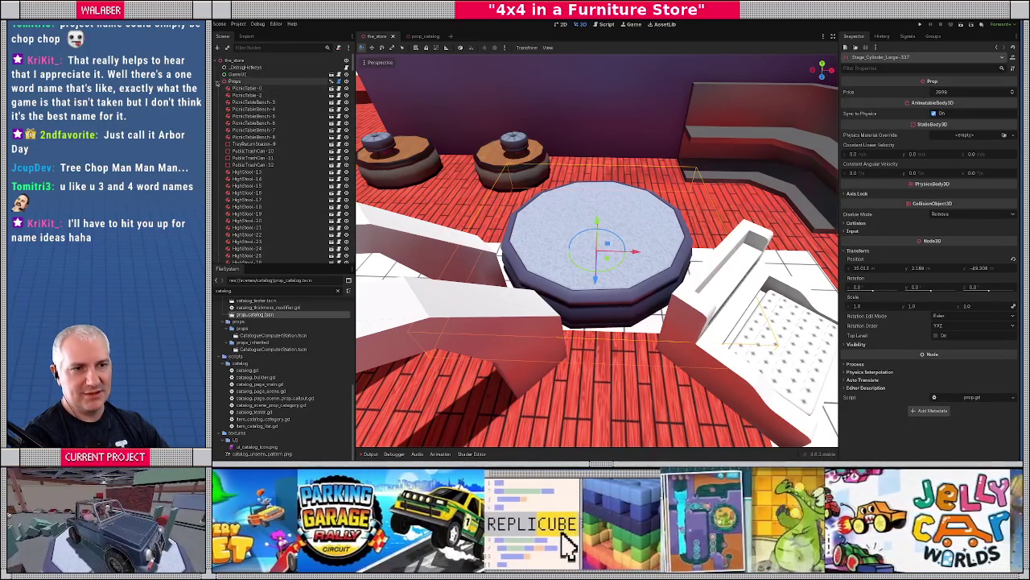
click(226, 81)
click(244, 95)
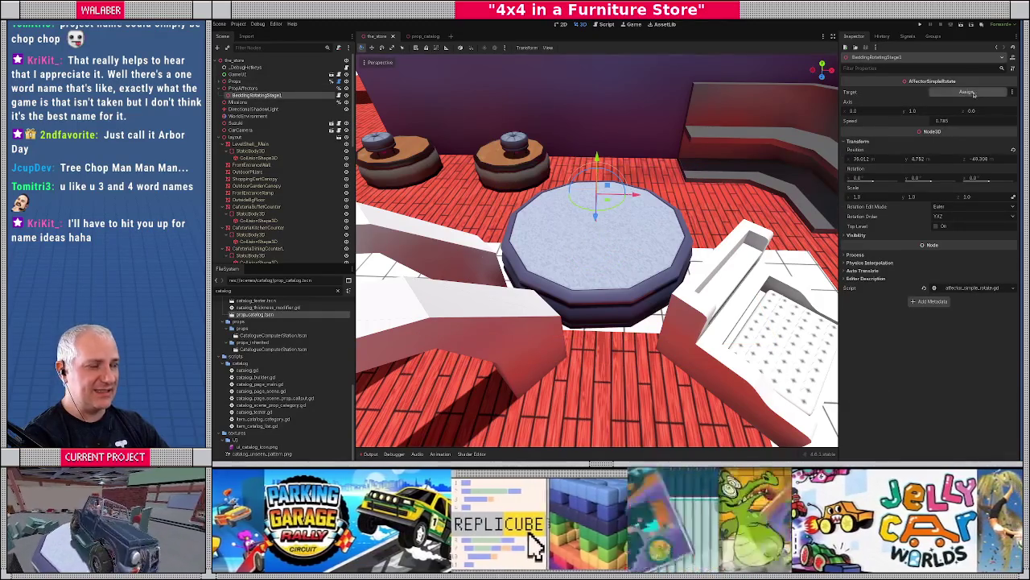
click(966, 92)
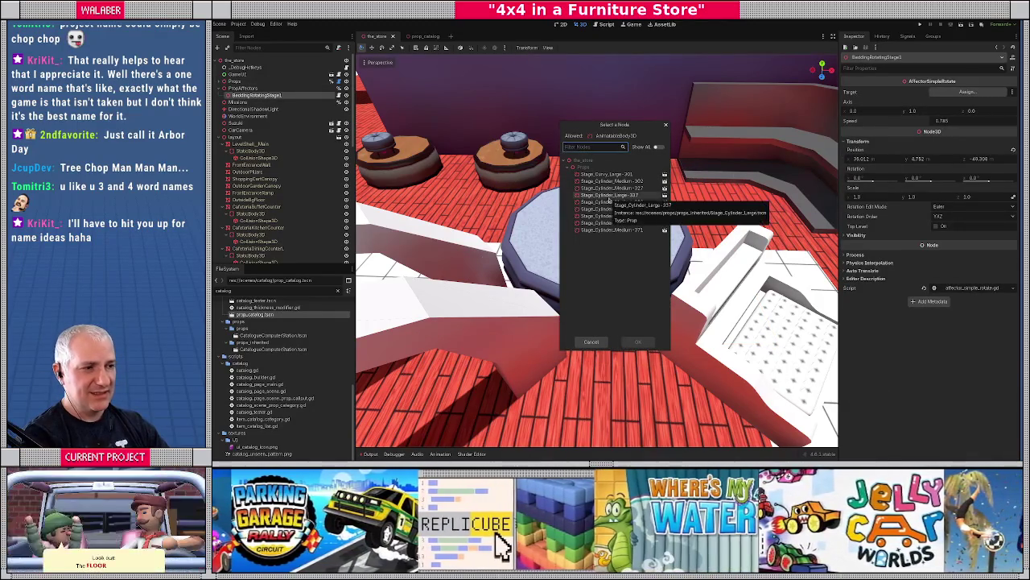
double_click(610, 195)
drag(637, 252, 685, 247)
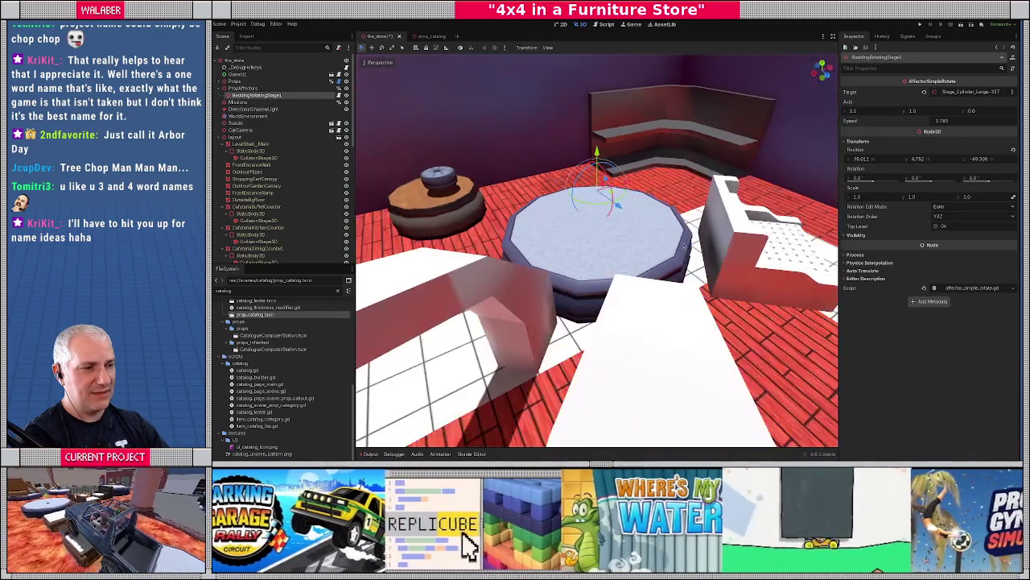
click(338, 95)
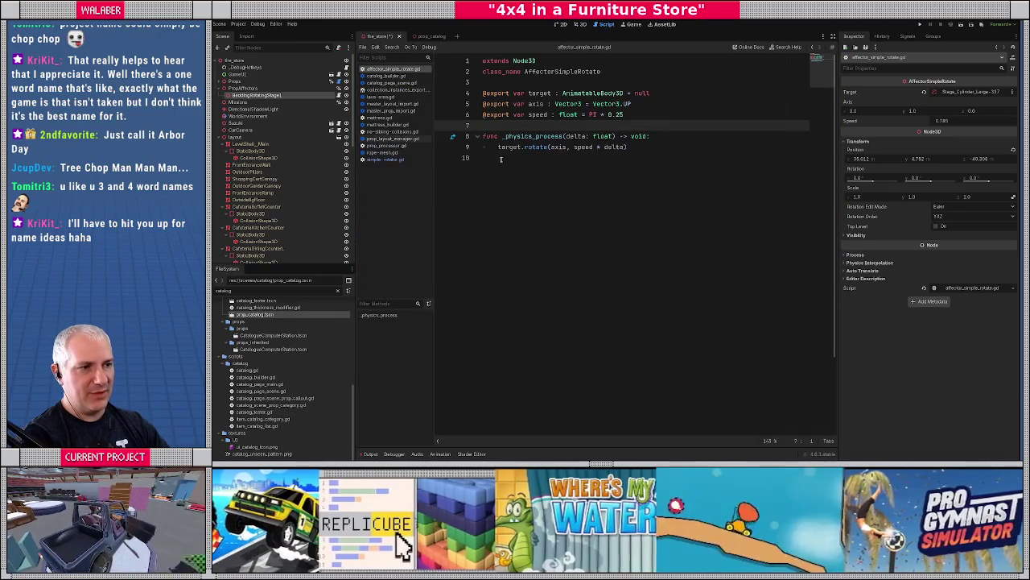
Add a _process function checking Engine.is_editor_hint() and target != null.
click(501, 159)
key(Return)
text(func _pr)
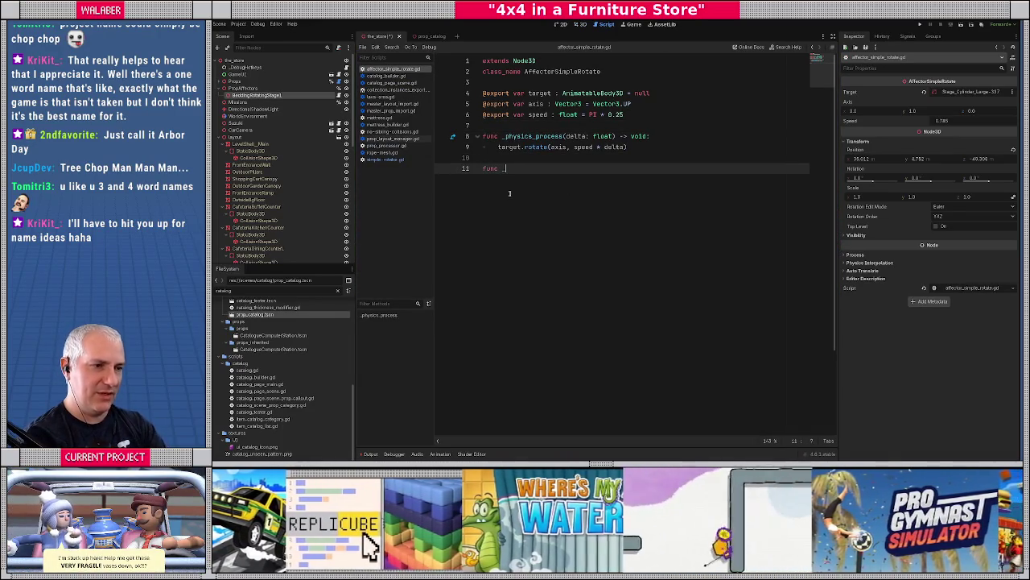
key(Return)
key(Return)
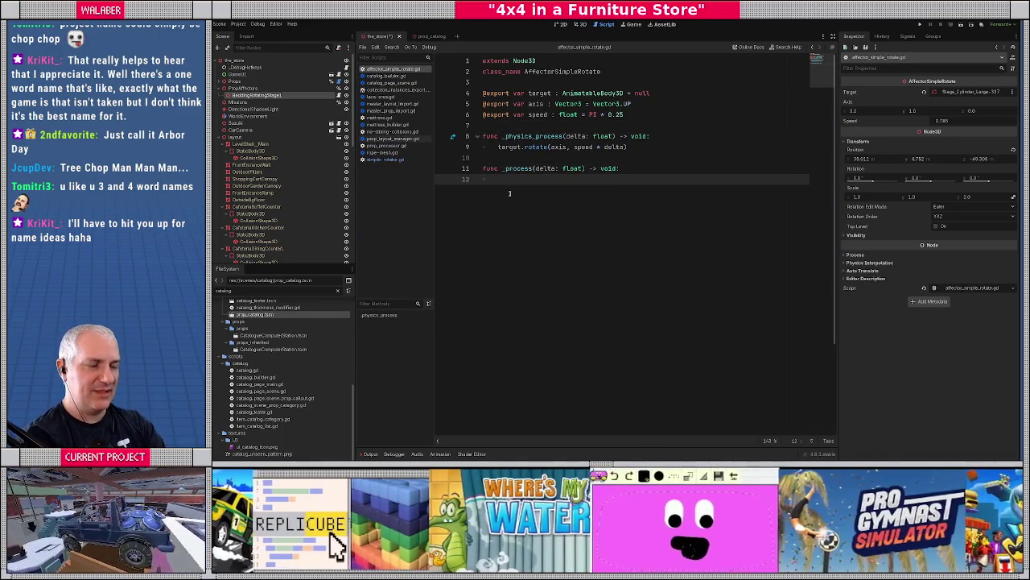
text(ifEngine.is_e)
key(Return)
text(:)
key(Return)
text(Debug)
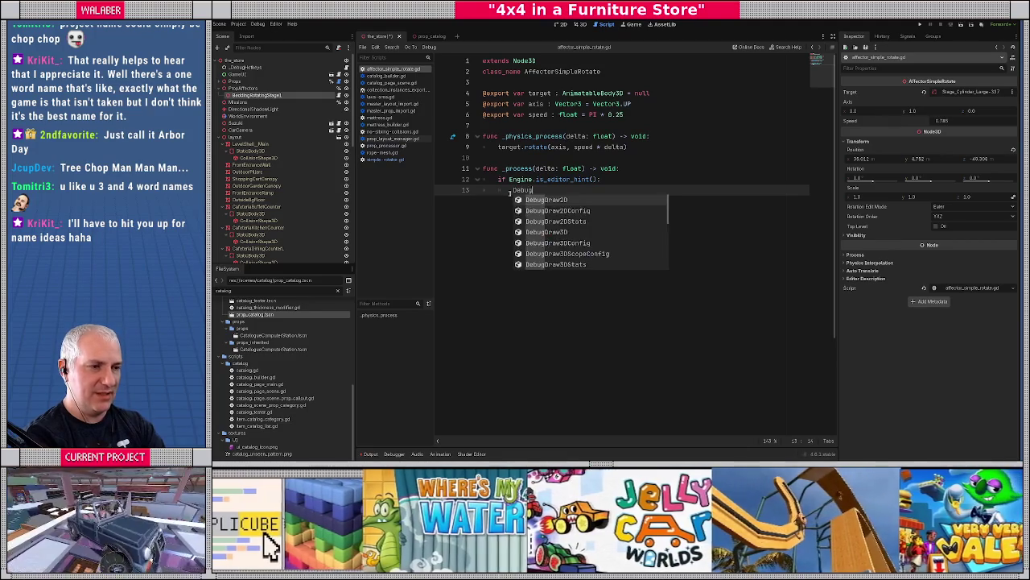
key(BackSpace)
key(BackSpace)
key(BackSpace)
text(if target != unl)
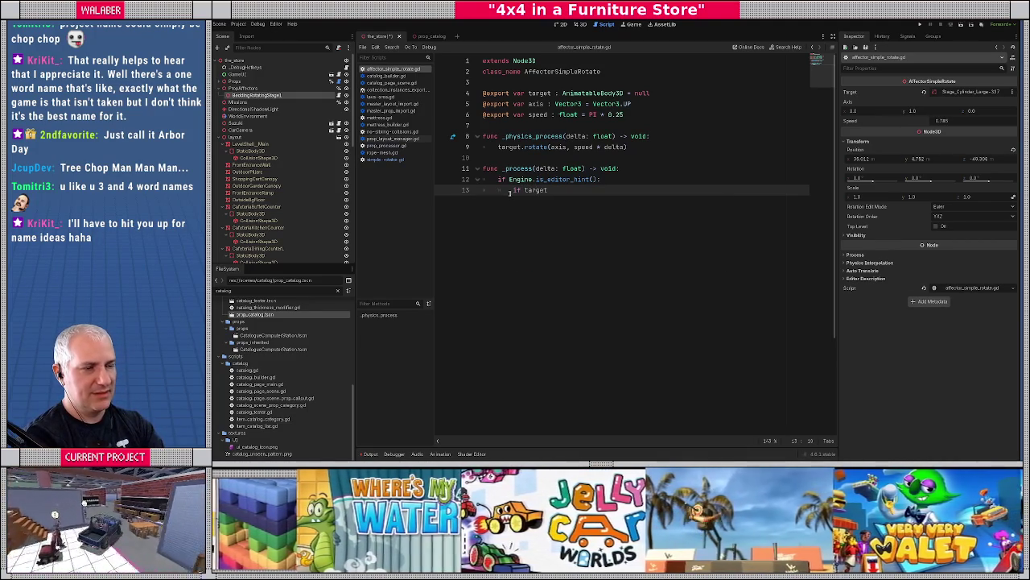
key(BackSpace)
key(BackSpace)
key(BackSpace)
text(null:)
key(Return)
Call DebugDraw3D.draw_line(global_position, target.global_position, Color.TOMATO) inside the check and save.
text(DebugDra)
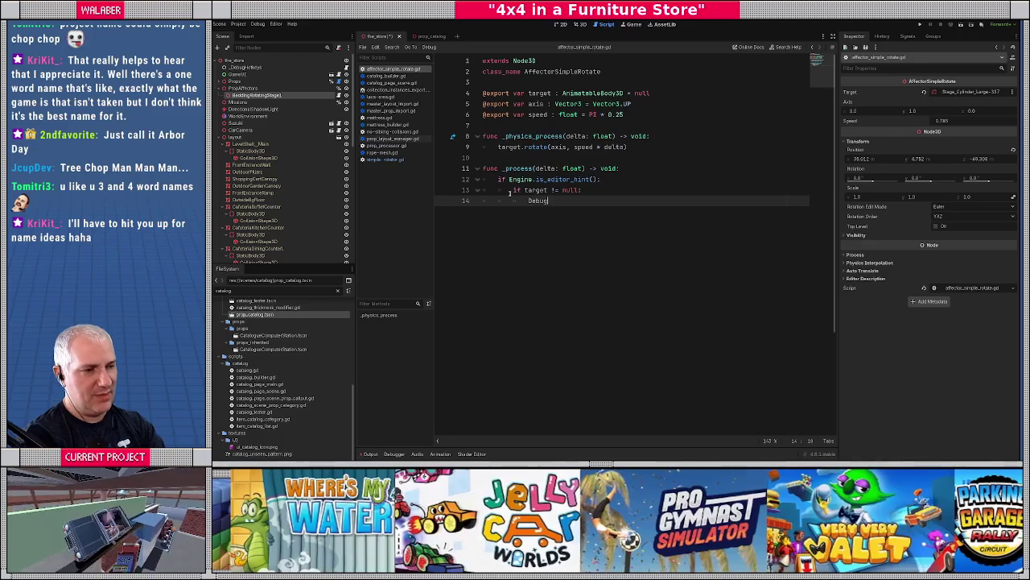
key(Down)
key(Down)
key(Down)
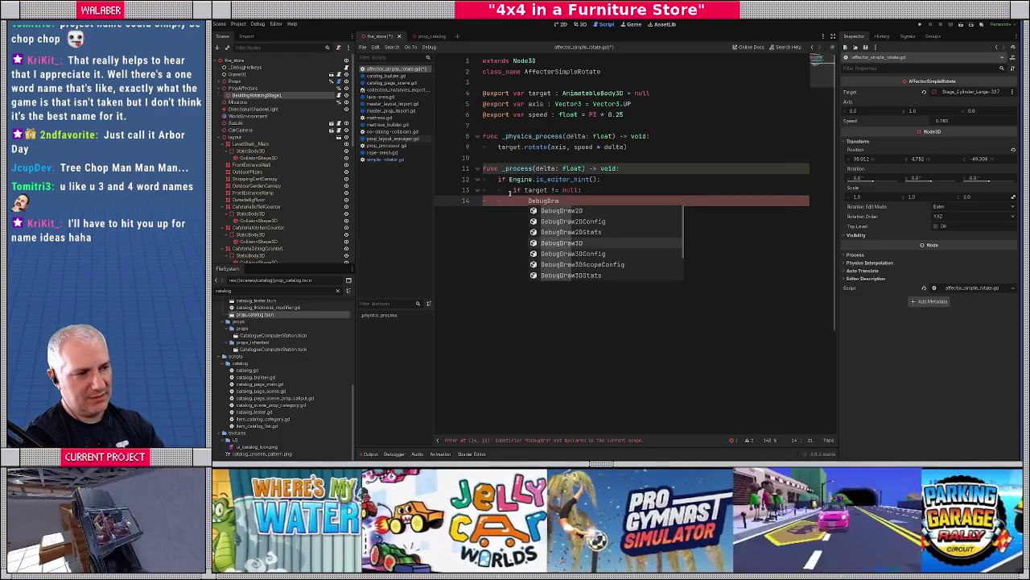
key(Return)
text(.)
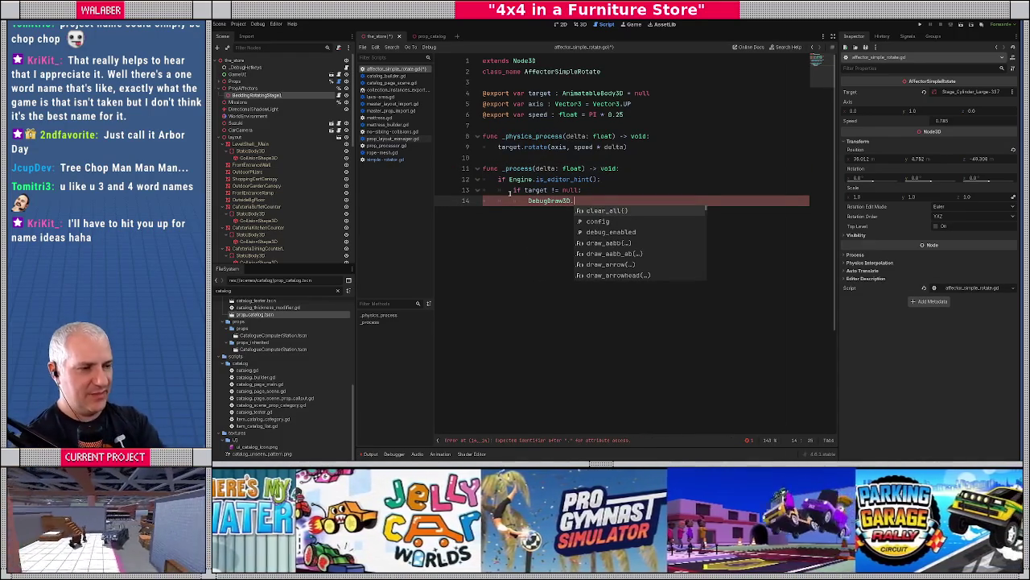
text(_line(t)
text(ransfor)
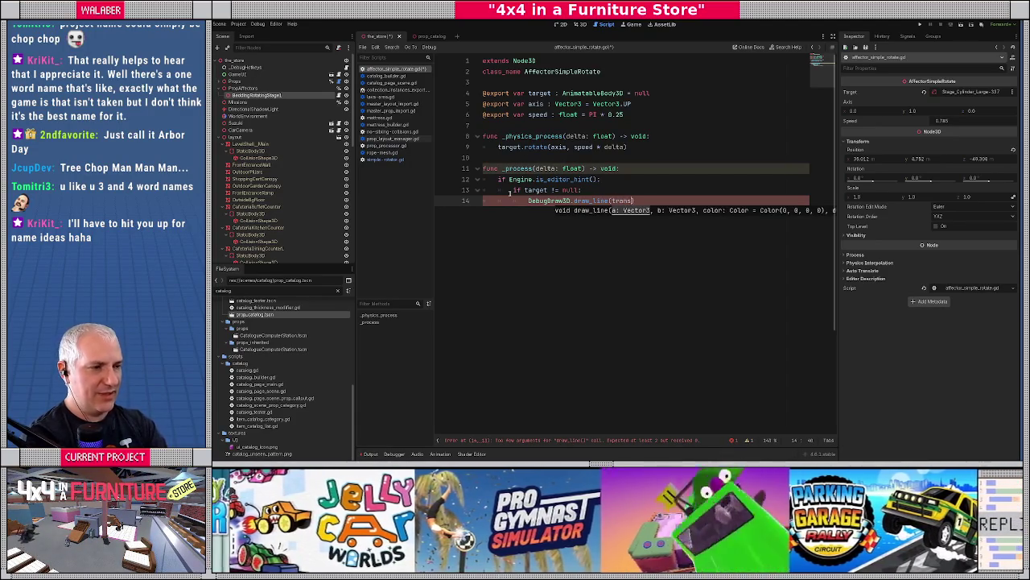
key(BackSpace)
key(BackSpace)
key(BackSpace)
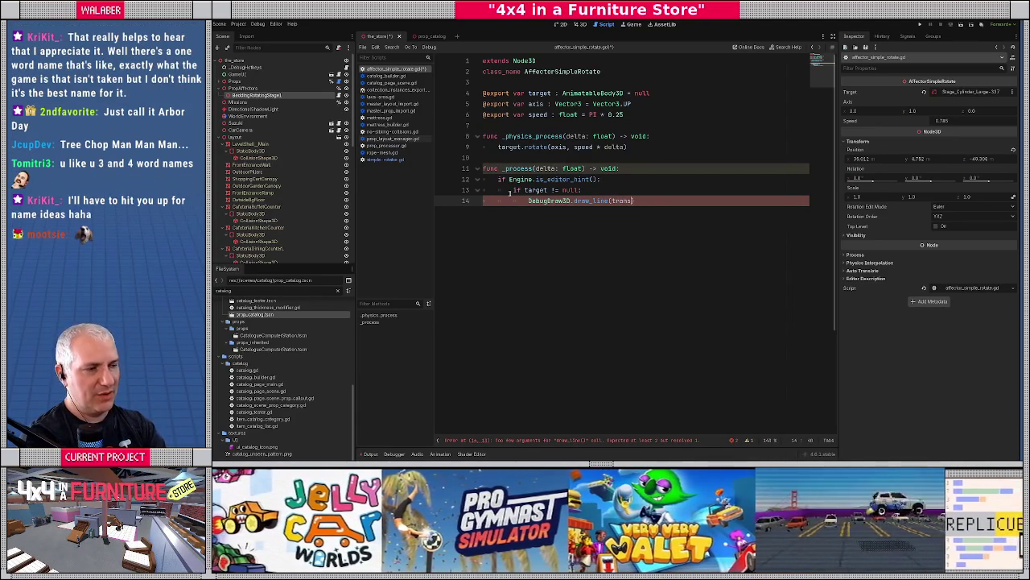
text(global_po)
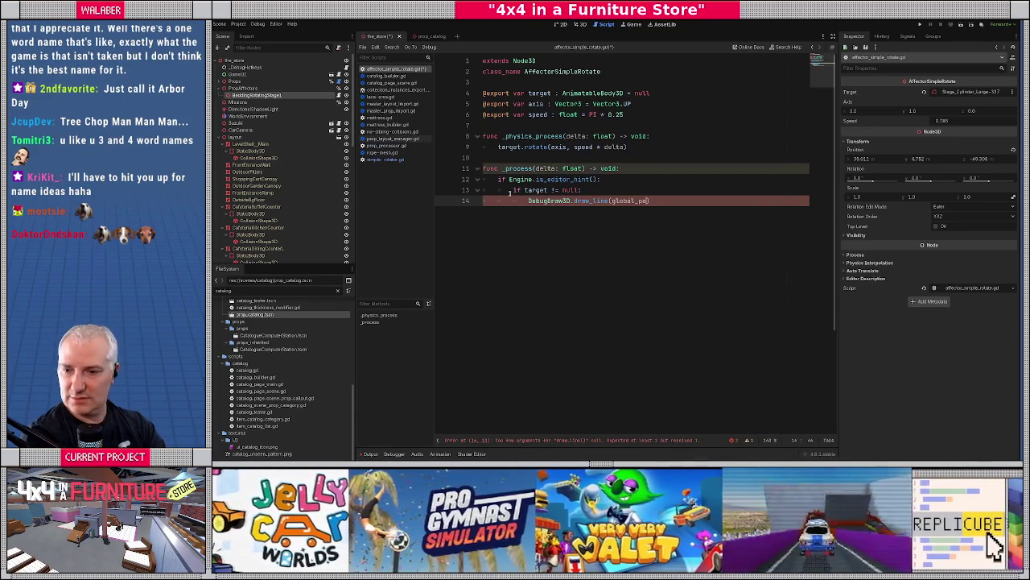
key(Return)
text(,)
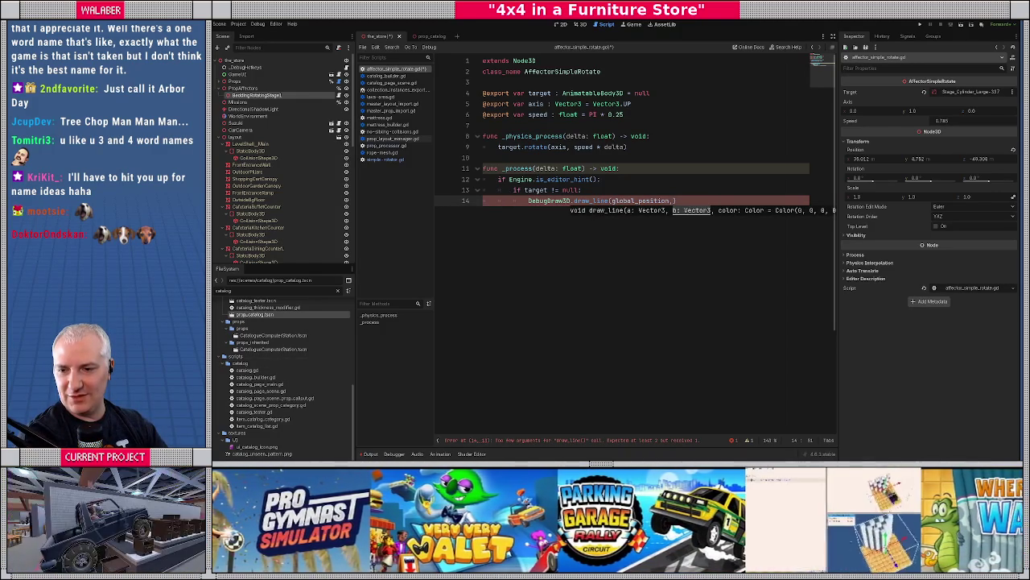
key(Right)
text(target.gl)
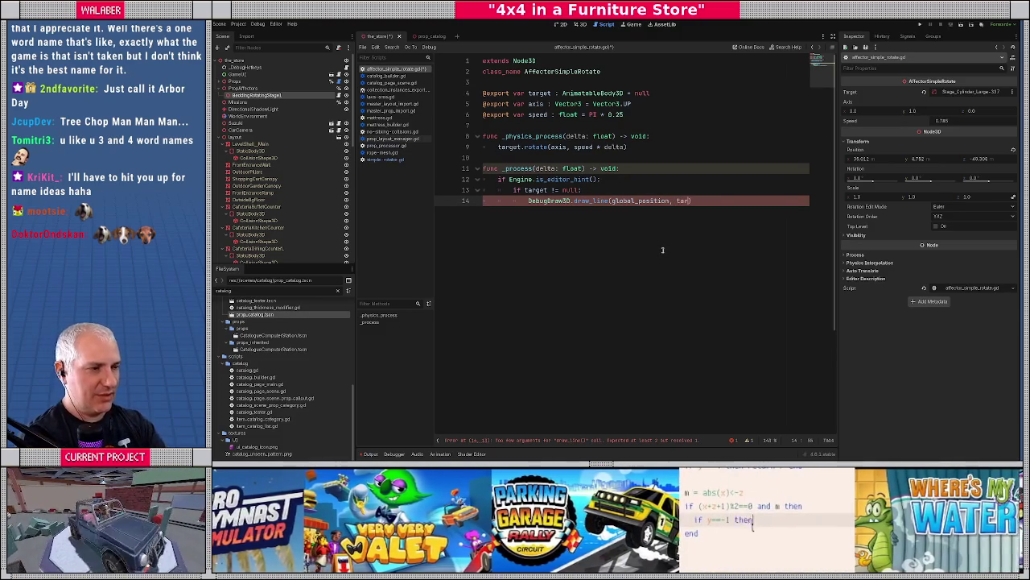
text(obal_po)
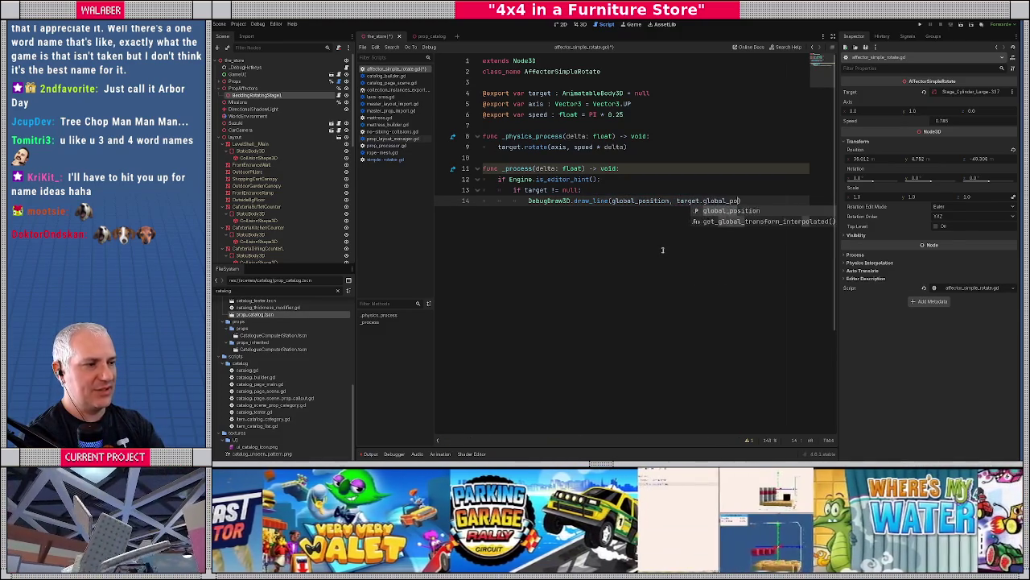
key(Return)
text(,)
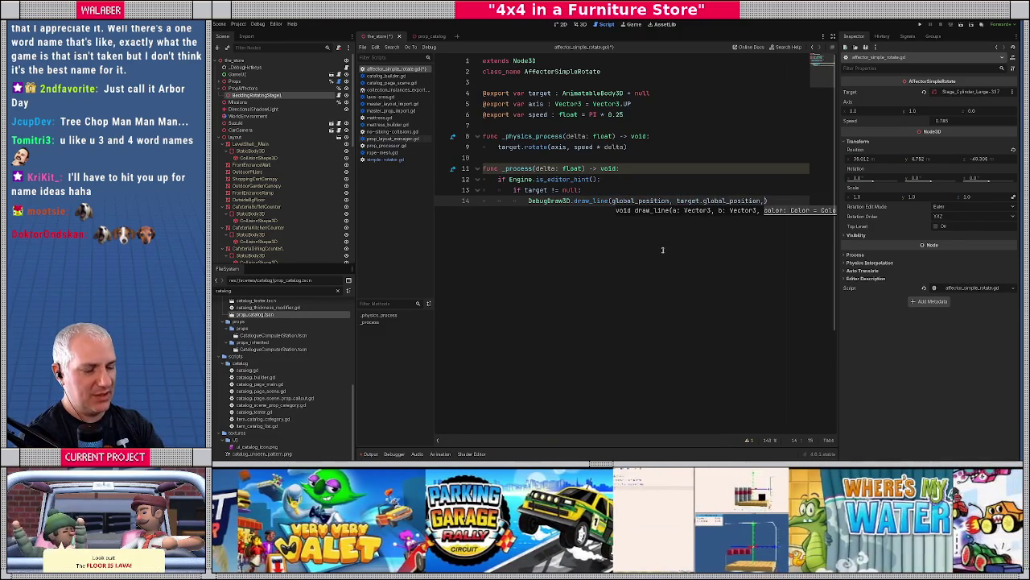
text( Color.to)
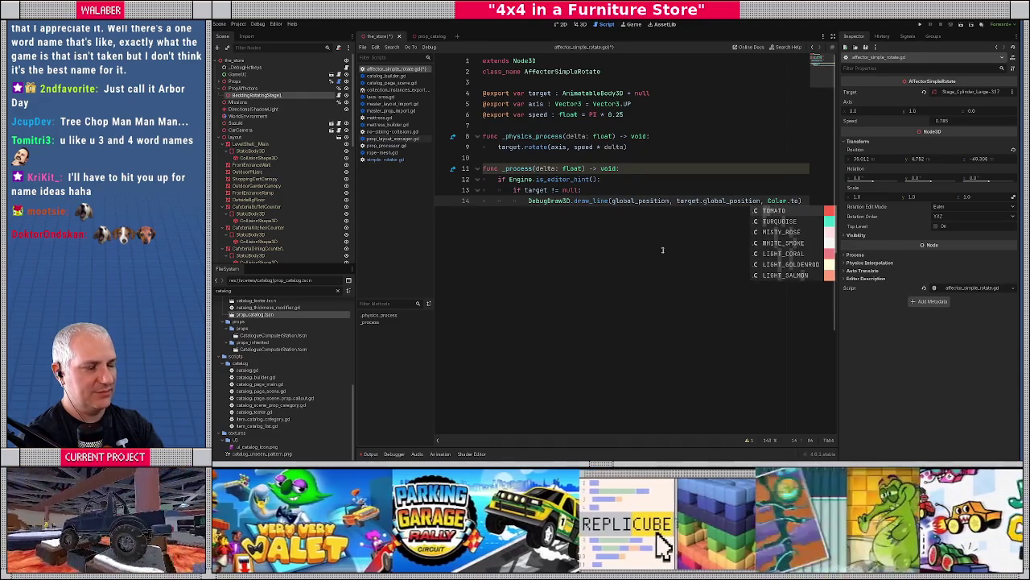
key(Return)
key(ctrl+s)
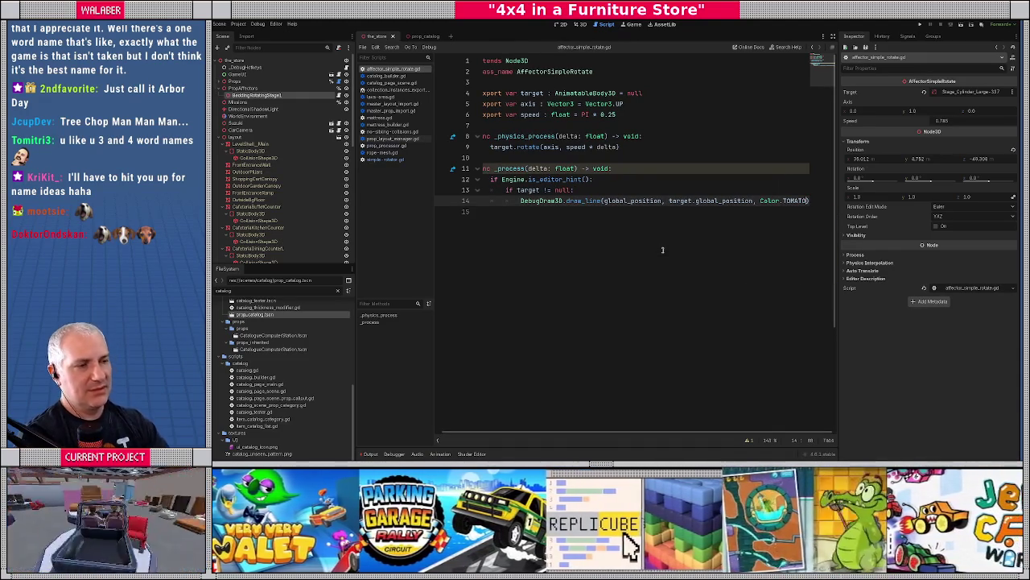
click(504, 81)
key(Up)
key(Up)
text(@tool)
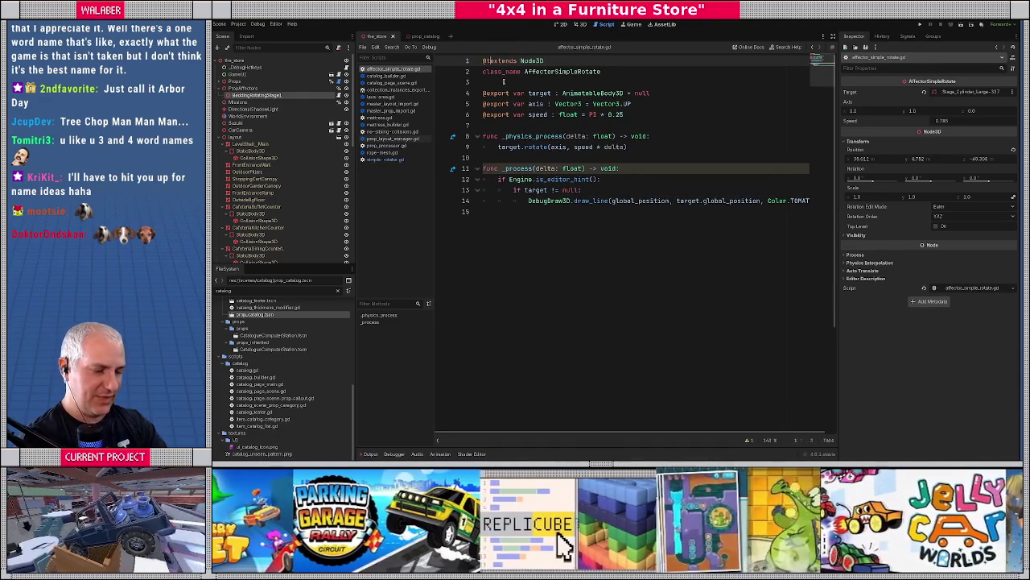
key(Return)
key(ctrl+s)
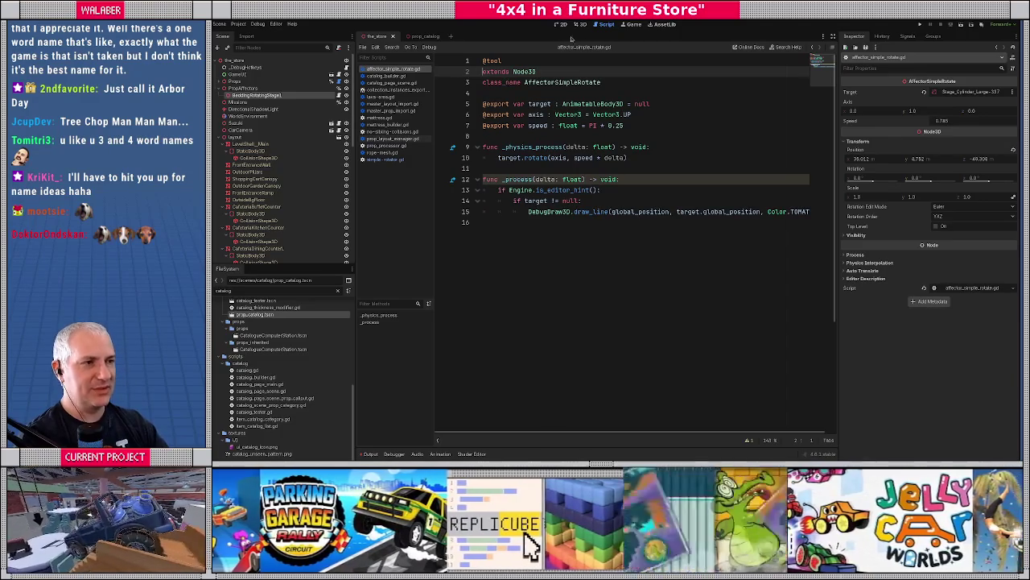
click(583, 24)
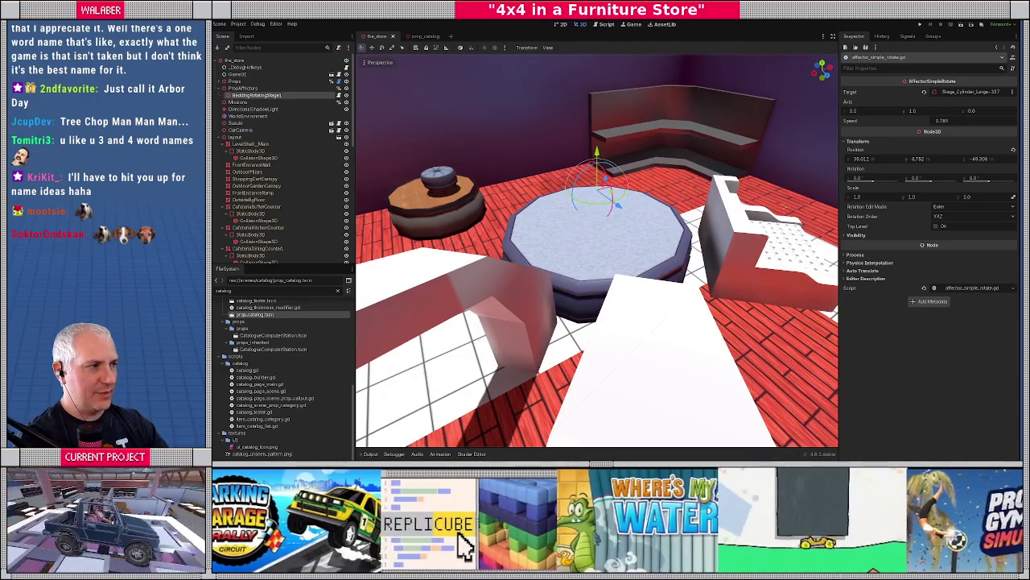
Change the Speed from 0.785 to -0.785 and save the store scene.
drag(683, 219, 646, 282)
text(-)
key(Return)
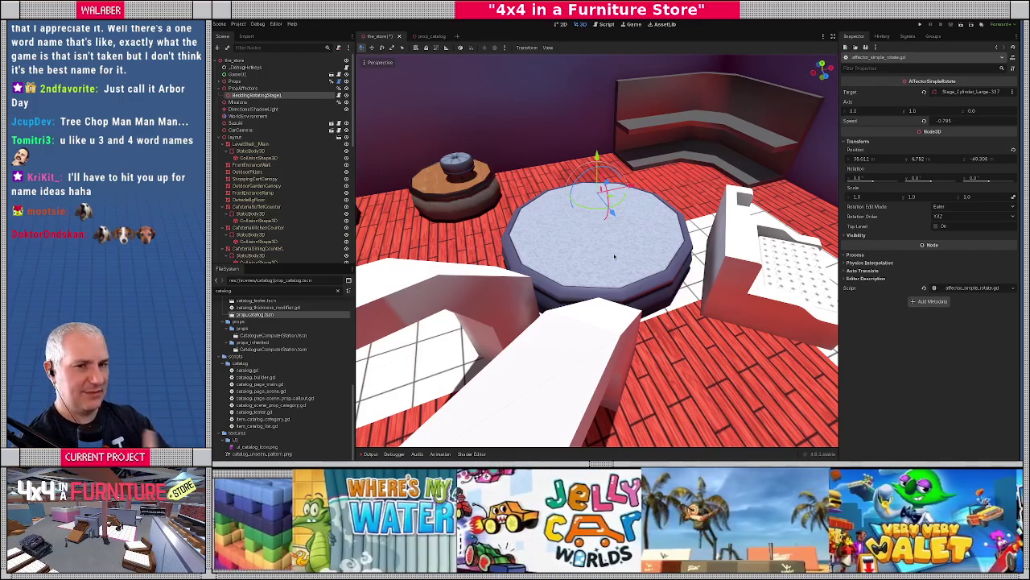
mouse_move(576, 253)
mouse_down()
mouse_move(550, 215)
mouse_move(569, 210)
mouse_move(642, 269)
mouse_move(559, 294)
mouse_move(585, 147)
mouse_move(569, 236)
mouse_up()
key(ctrl+s)
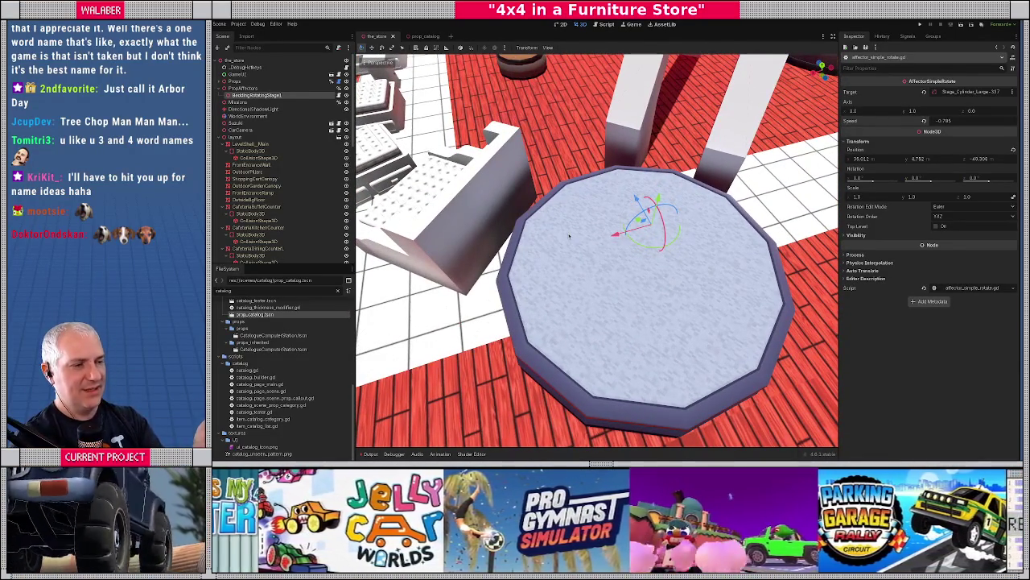
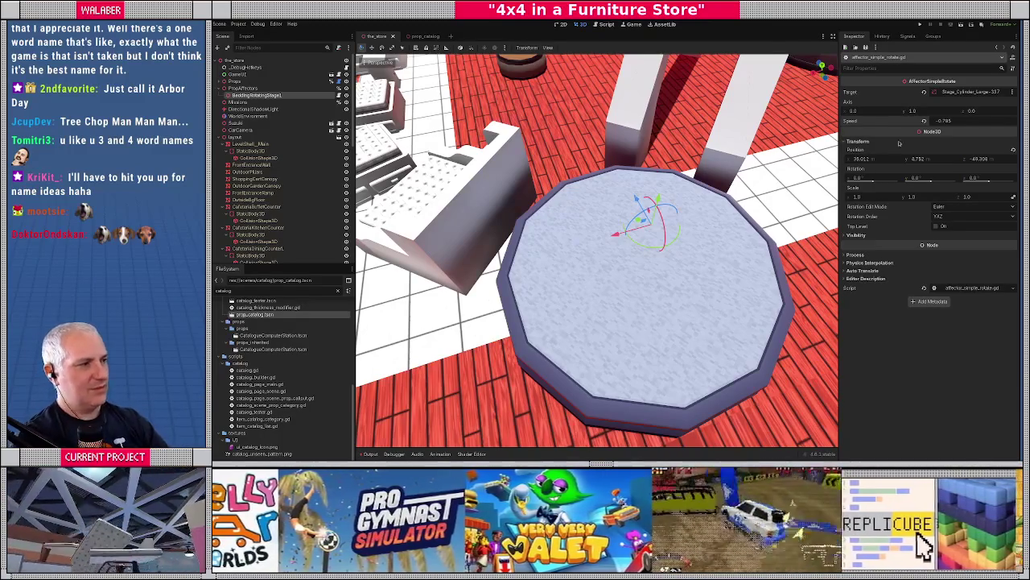
Set the rotate affector's Speed to 0.785 in the Inspector.
click(966, 121)
text(0.785)
key(Return)
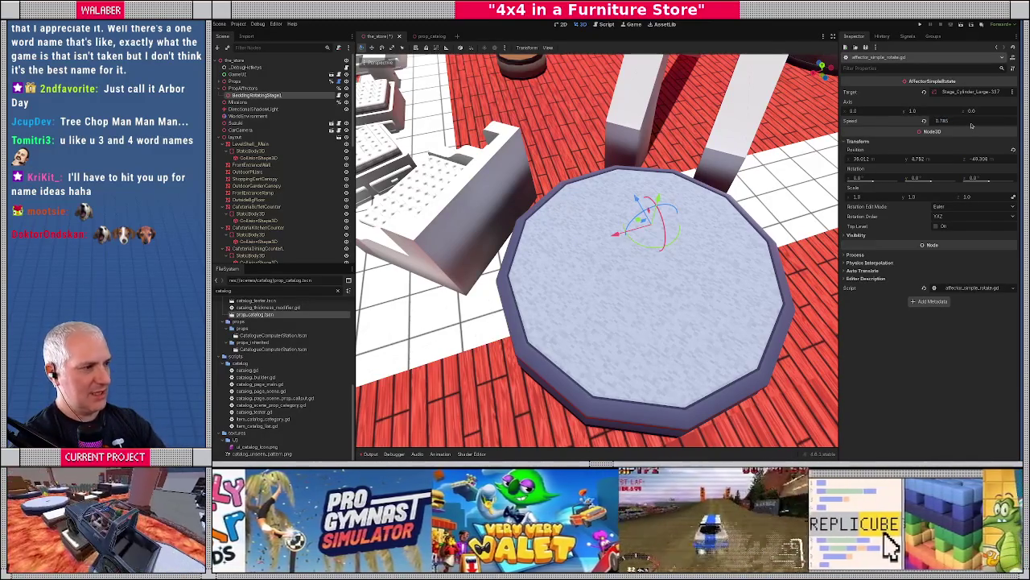
Bring the rotating platform into view and run the game with F5.
scroll(758, 122, down, 5)
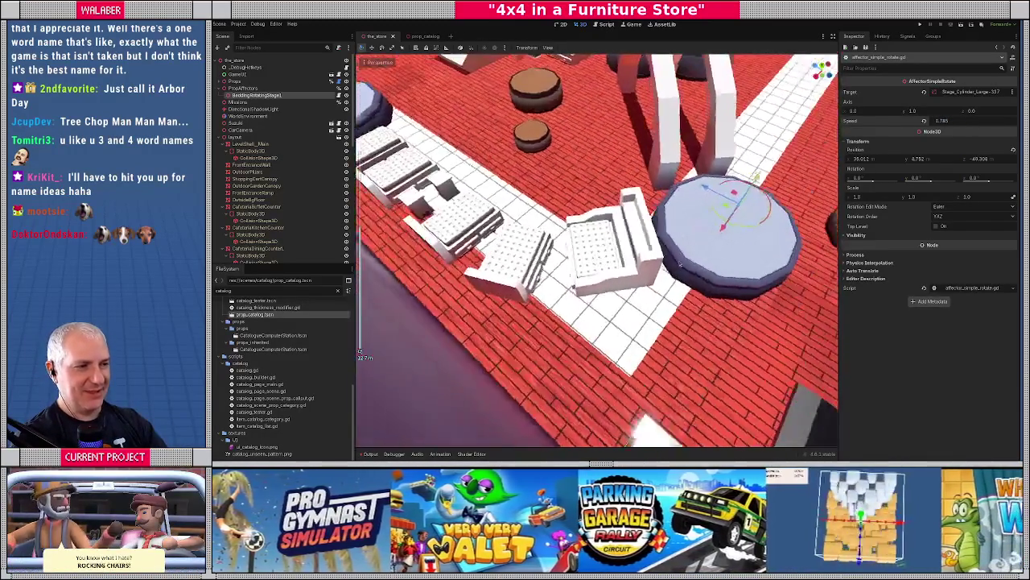
drag(359, 352, 608, 287)
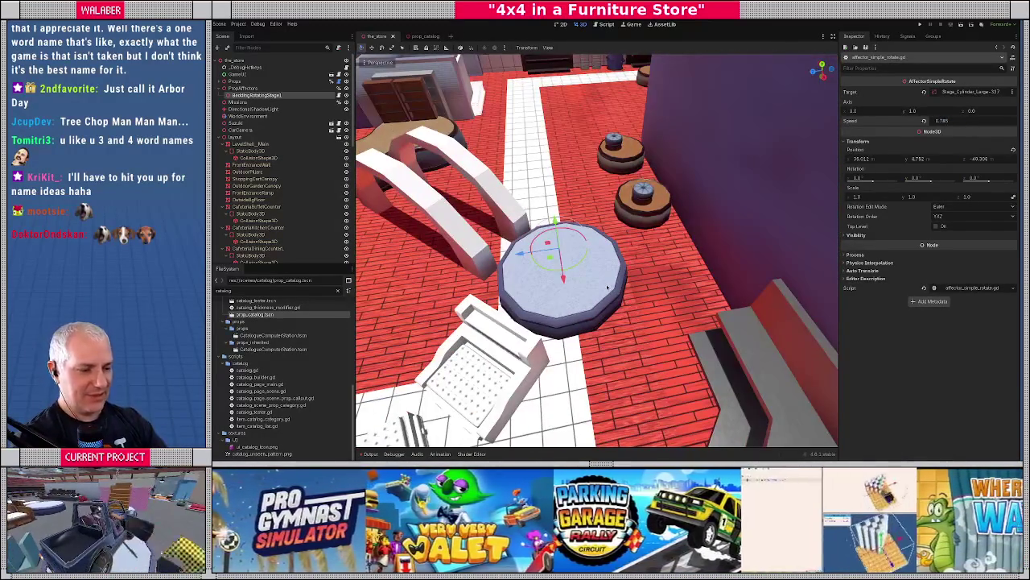
key(F5)
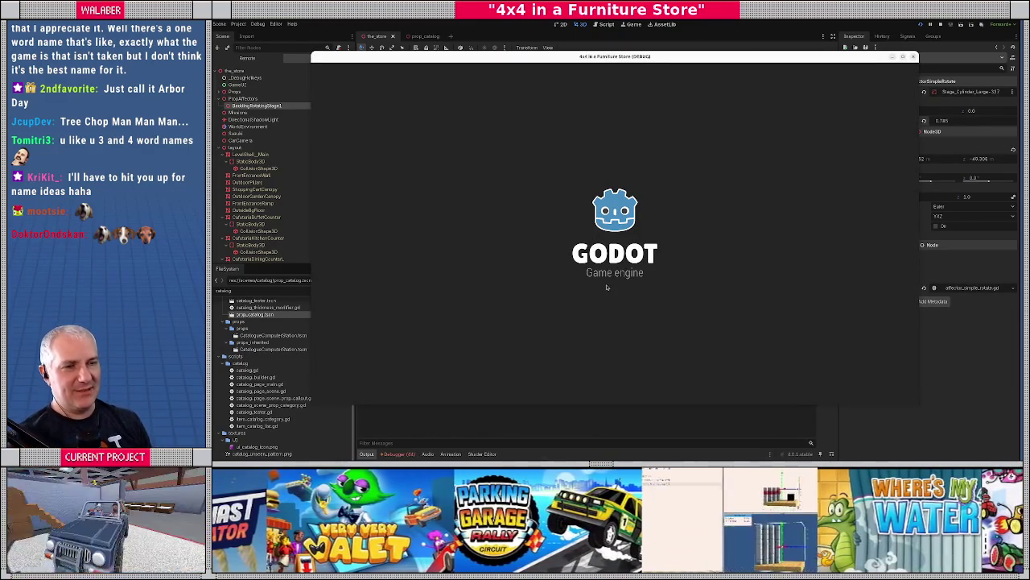
Skip the intro pages and drive the 4x4 through the store toward the bedding area.
key(Return)
key(Return)
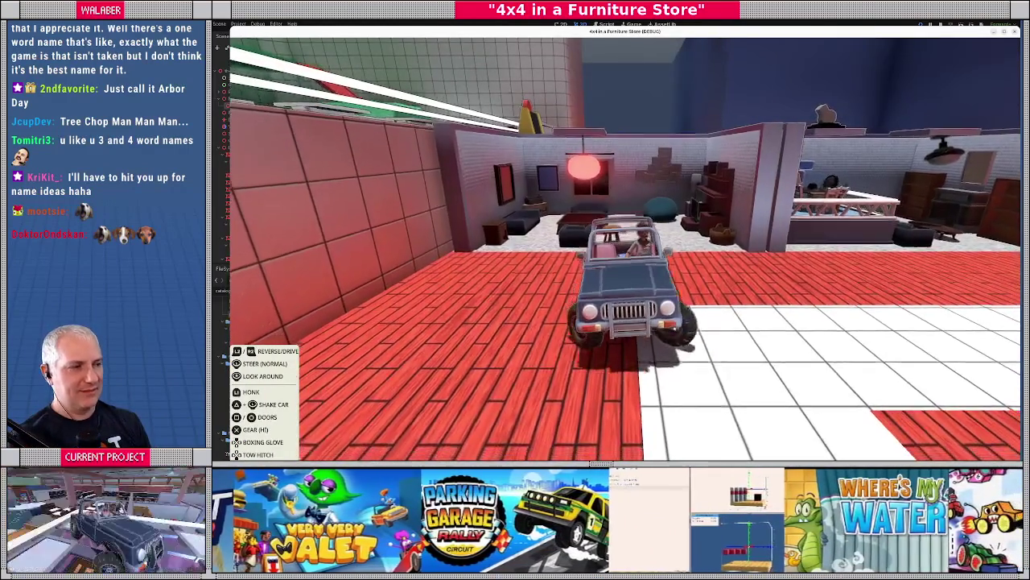
key(Up)
key(Left)
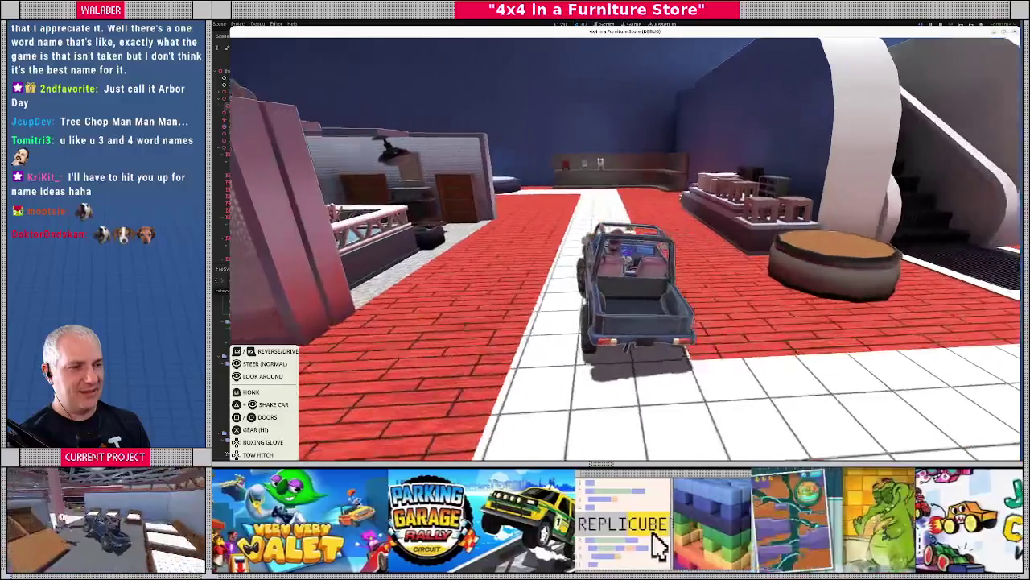
key(Left)
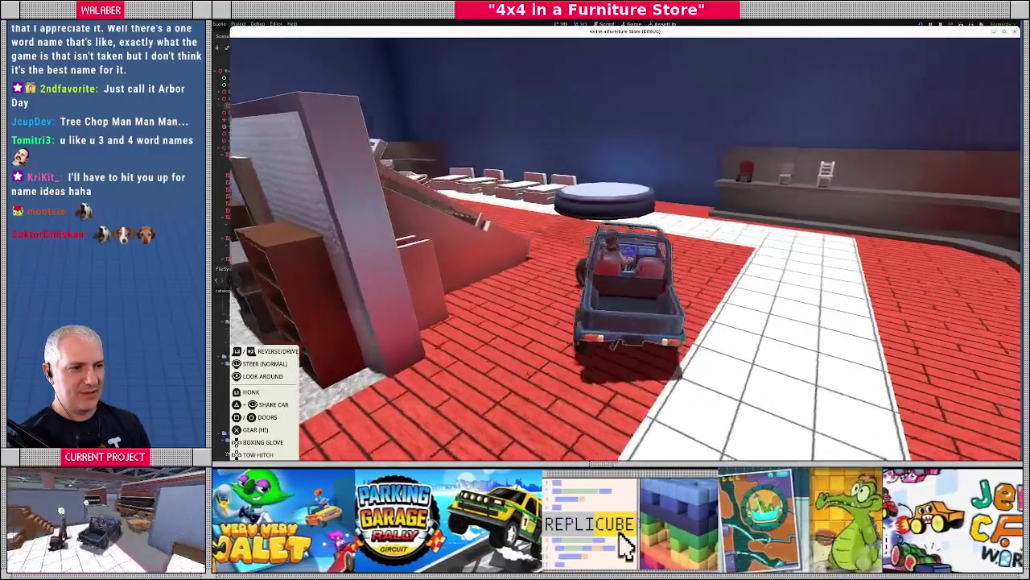
key(Left)
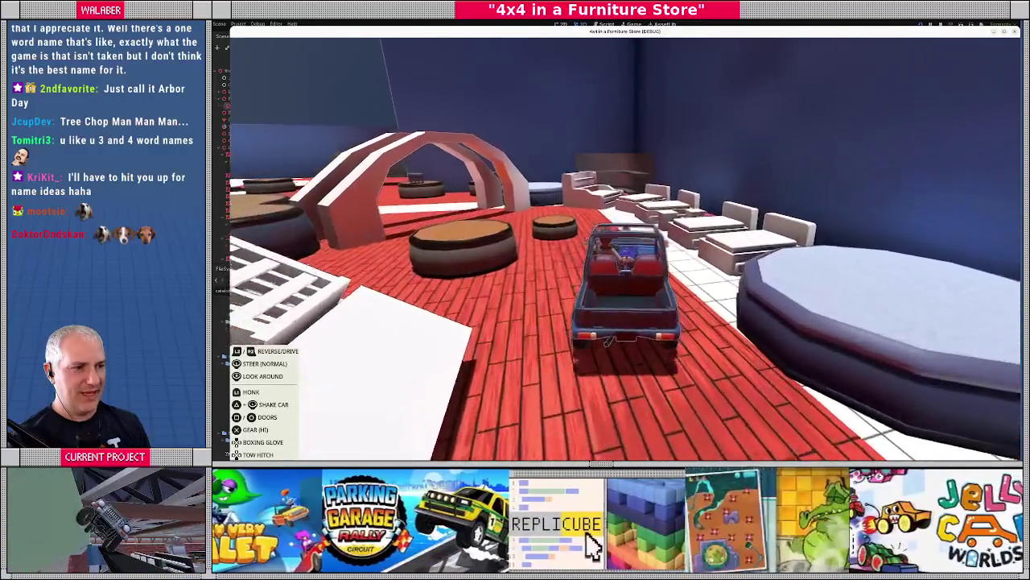
key(Left)
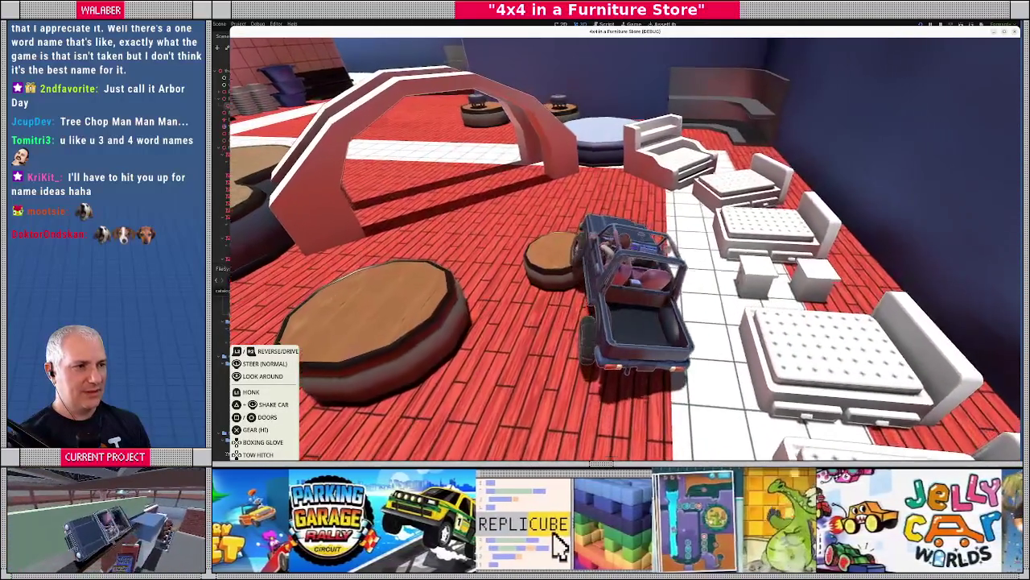
Drive past the beds to the spinning platform, then stop the running game.
key(Left)
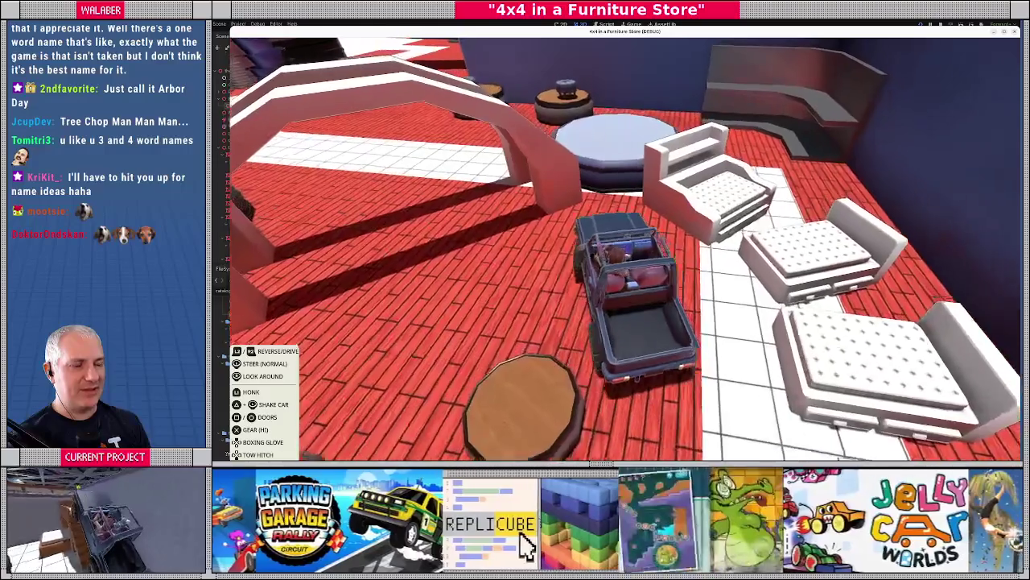
key(Left)
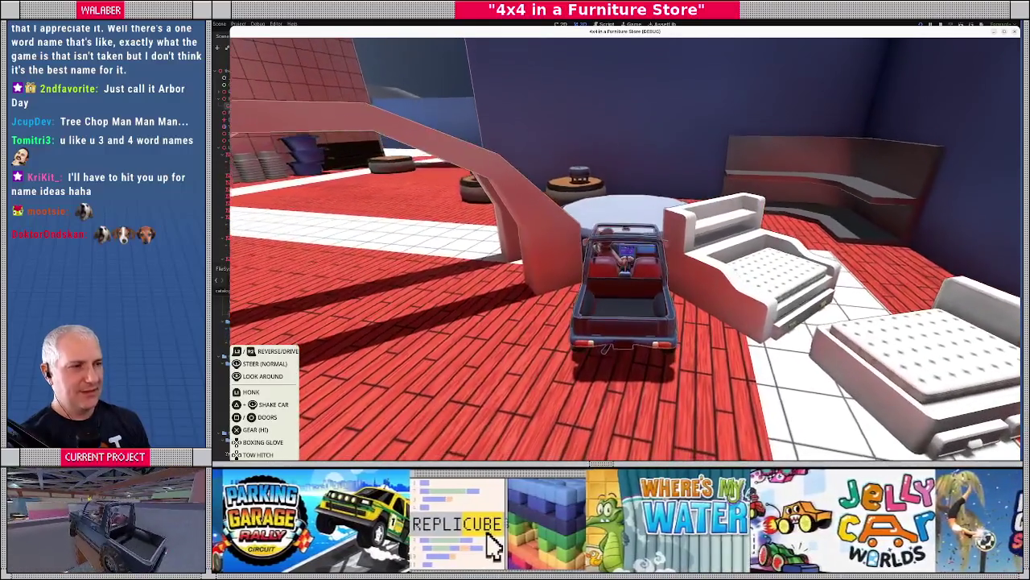
key(Escape)
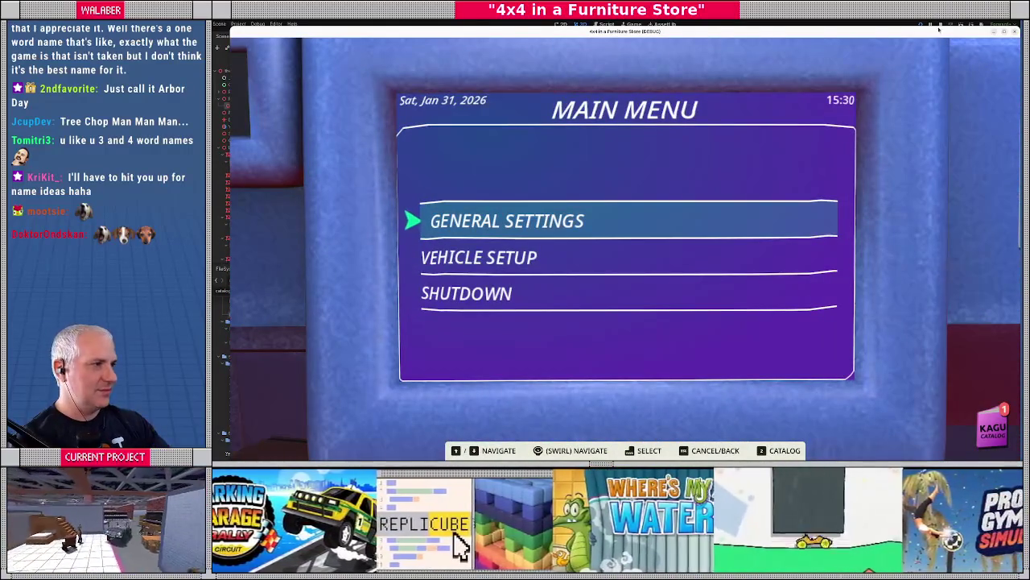
click(940, 25)
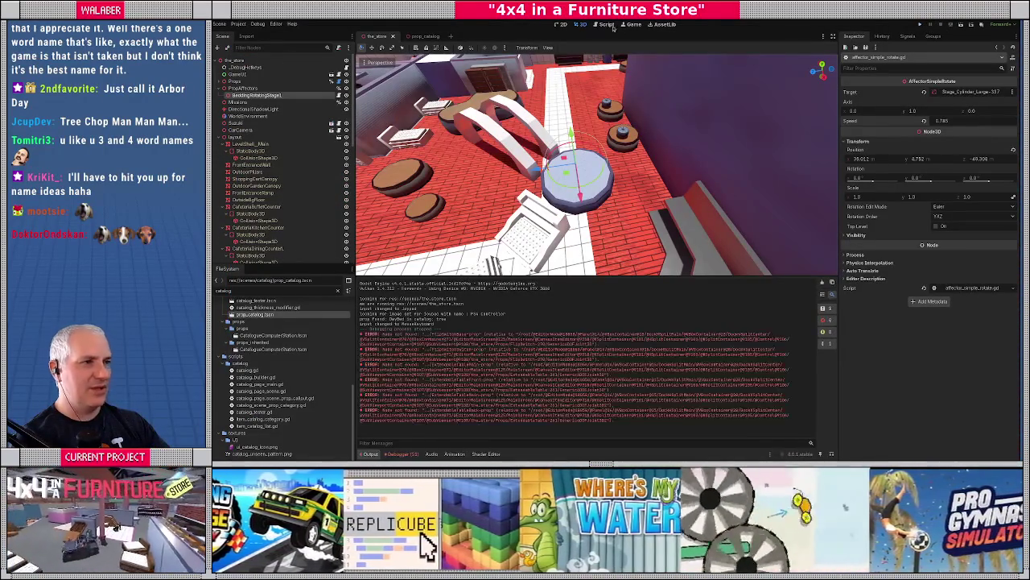
Inspect the rotate line in affector_simple_rotate.gd in the Script view.
click(604, 25)
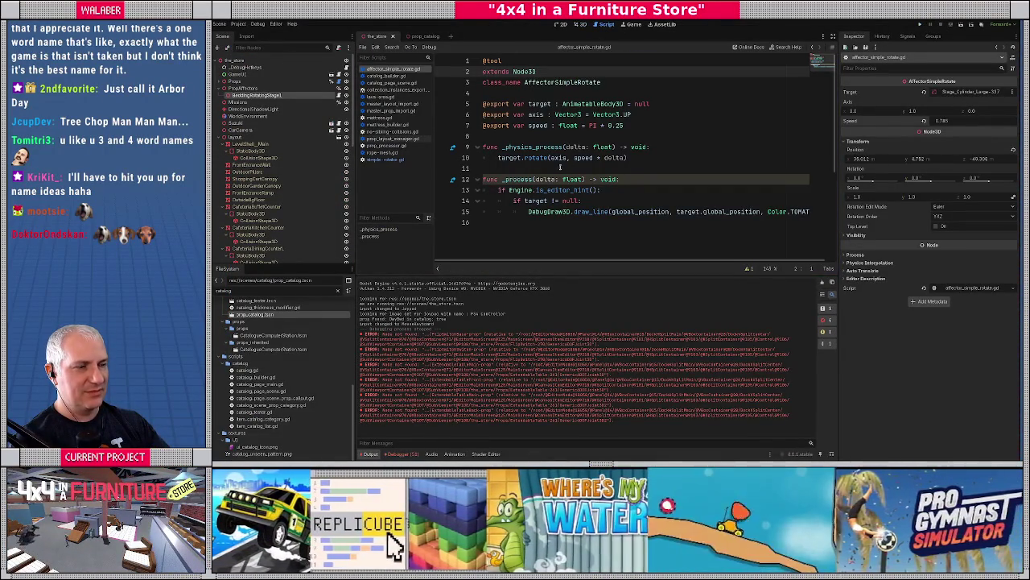
double_click(557, 157)
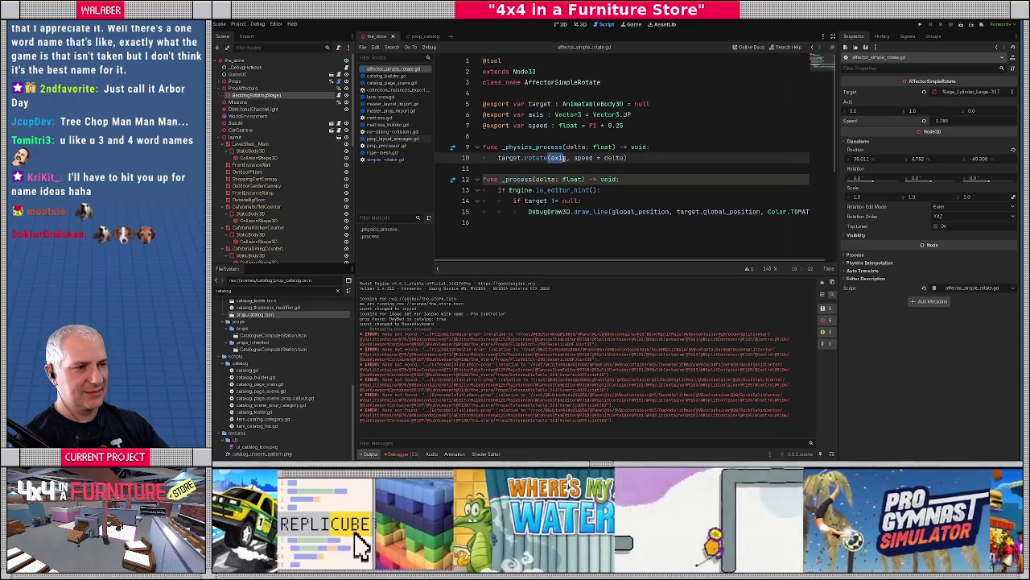
drag(575, 157, 607, 157)
click(617, 157)
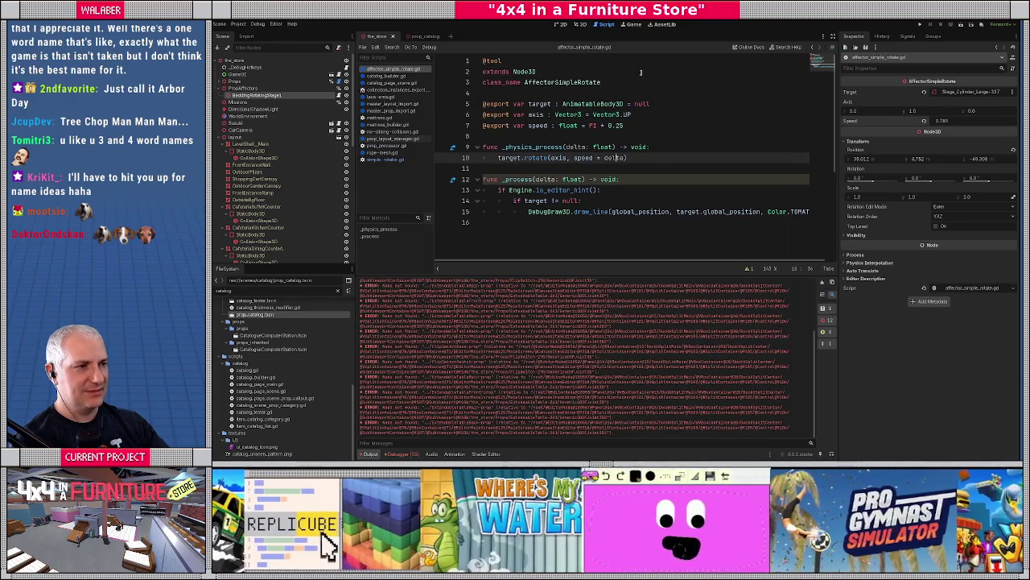
Back in 3D, set the platform's Speed to -PI/4 (-0.785), correcting a mistaken -1.573.
click(580, 24)
scroll(589, 201, up, 3)
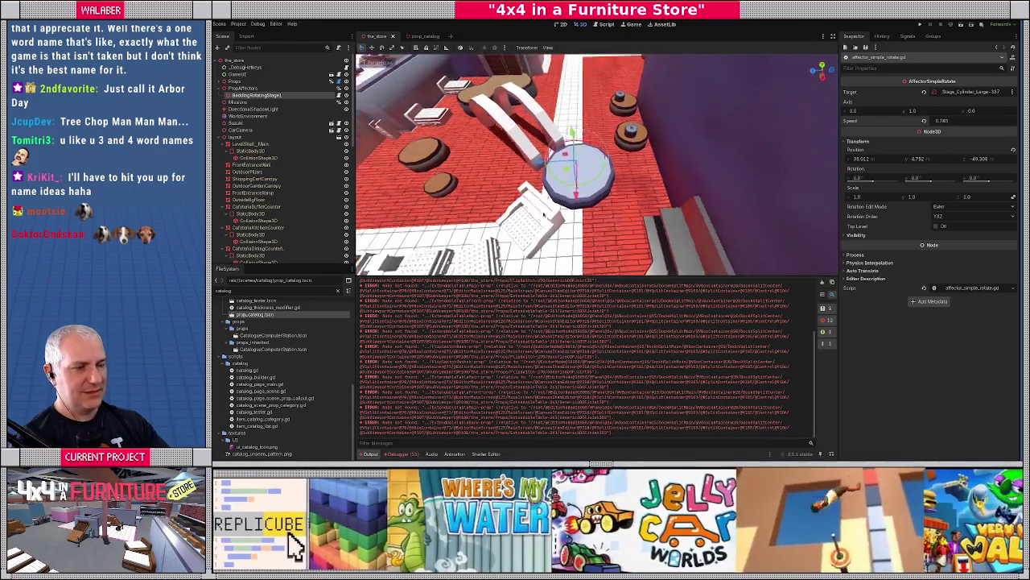
scroll(589, 201, up, 5)
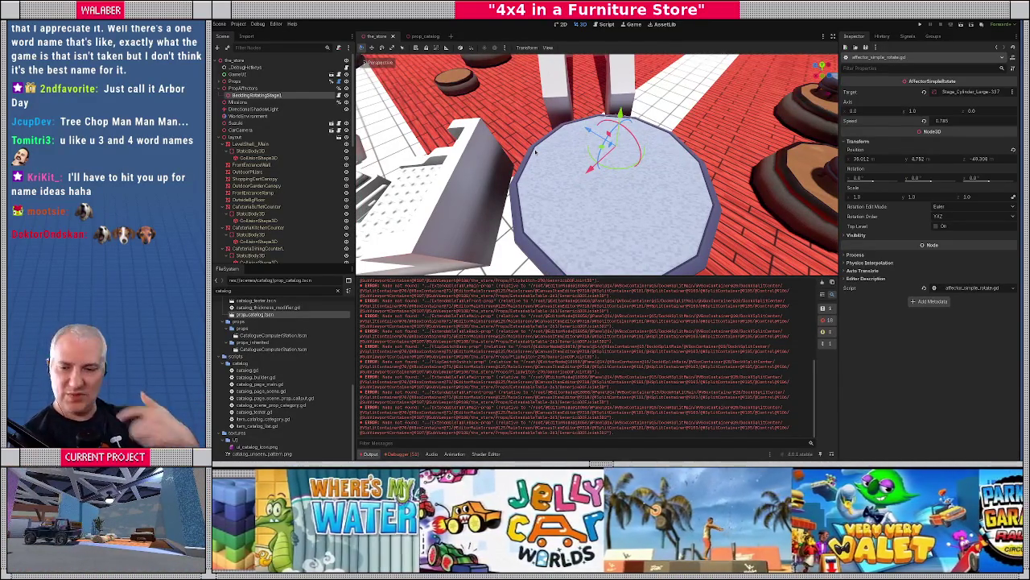
click(976, 122)
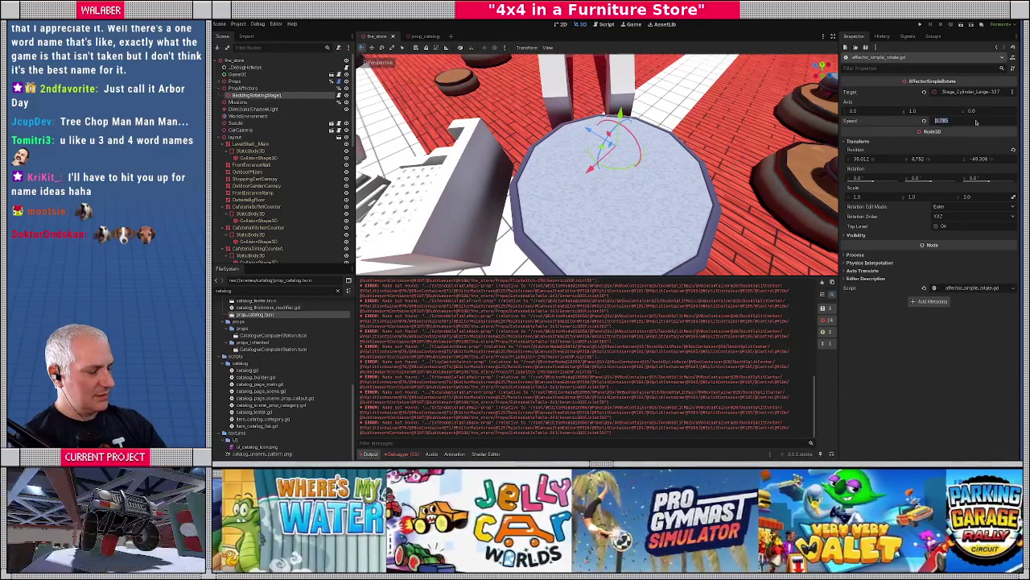
key(BackSpace)
text(-PI/4)
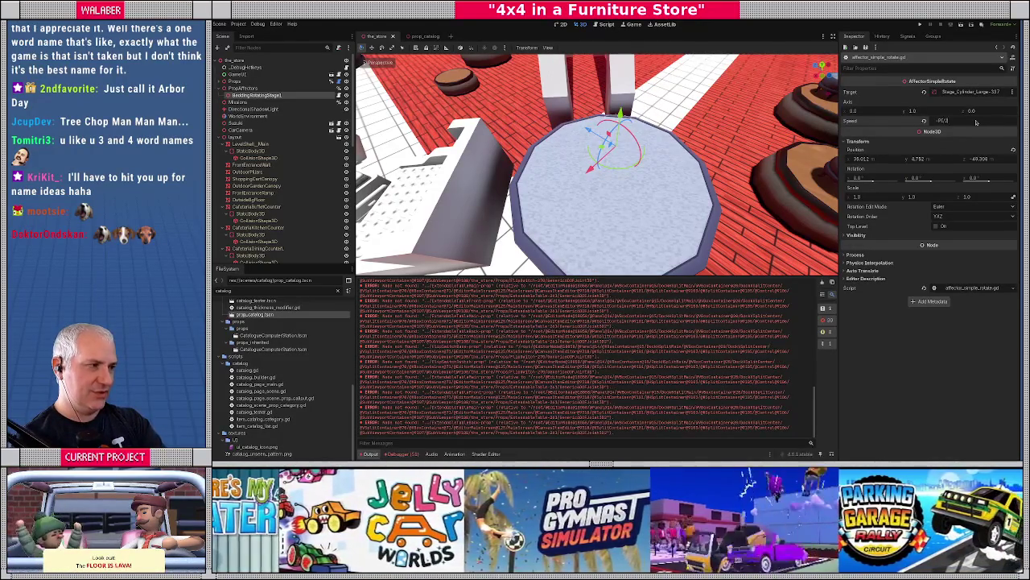
key(Return)
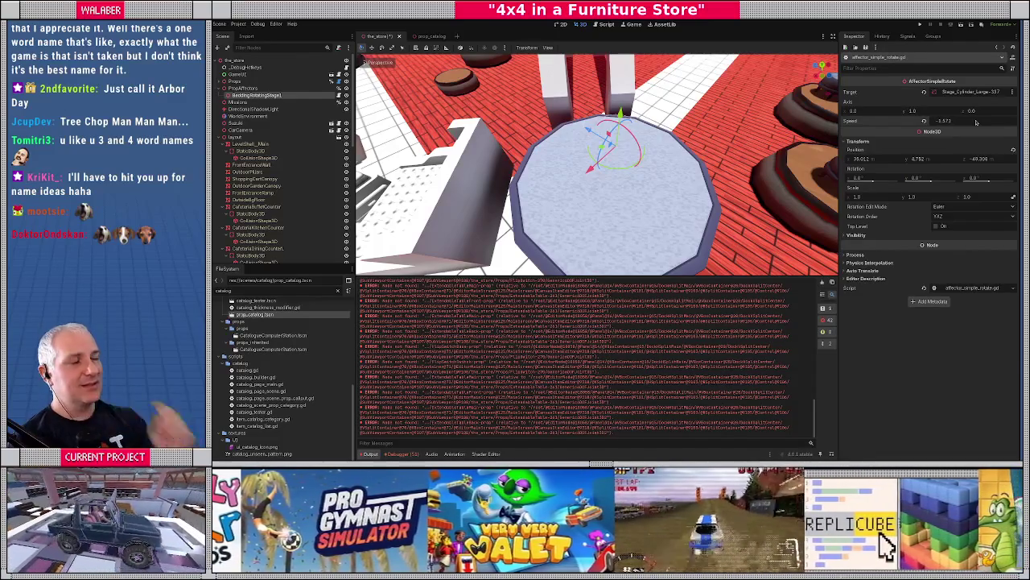
click(976, 121)
key(BackSpace)
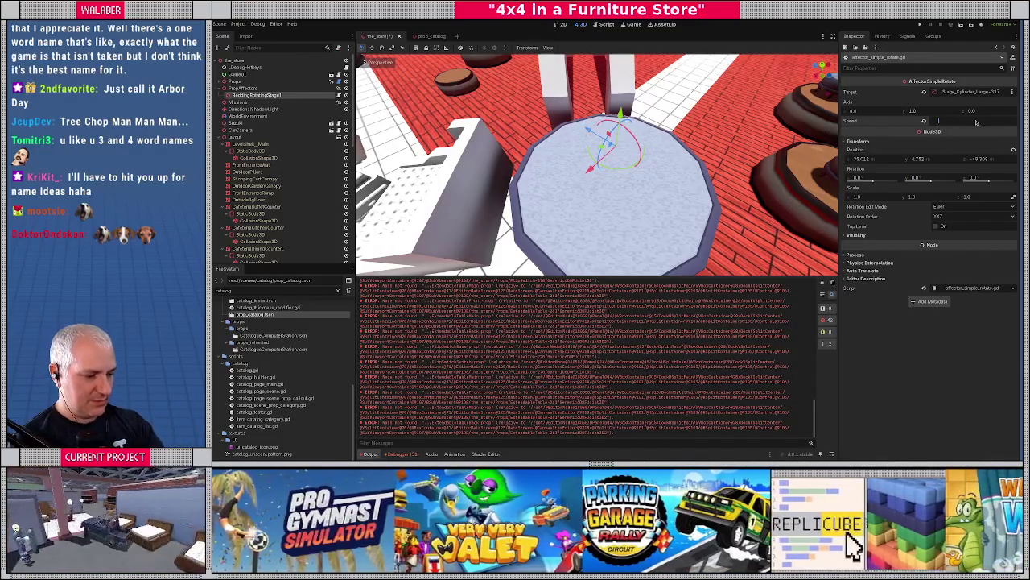
text(-PI/4)
key(Return)
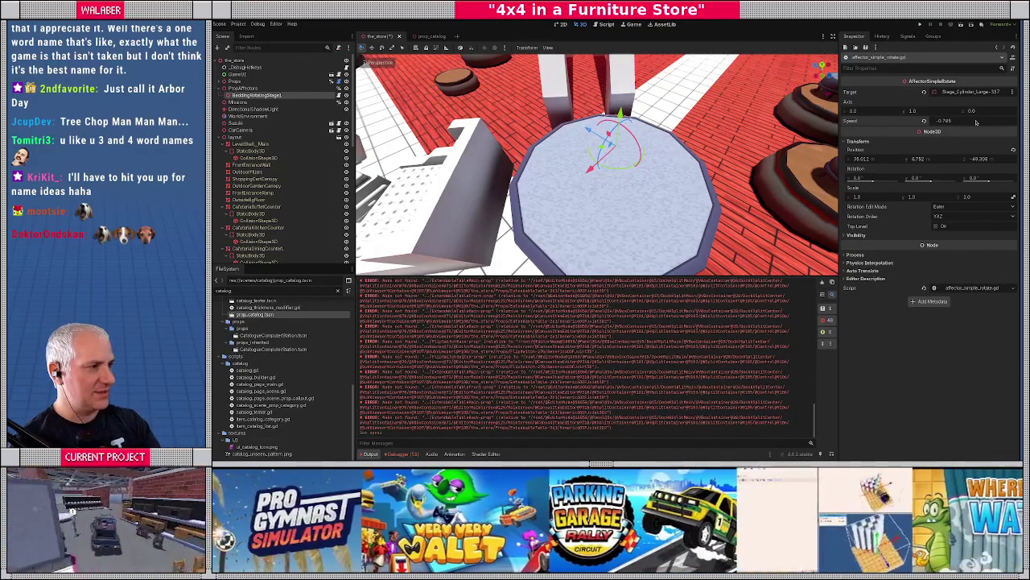
Save the store scene, enlarge the Output panel and type 'sound'.
key(ctrl+s)
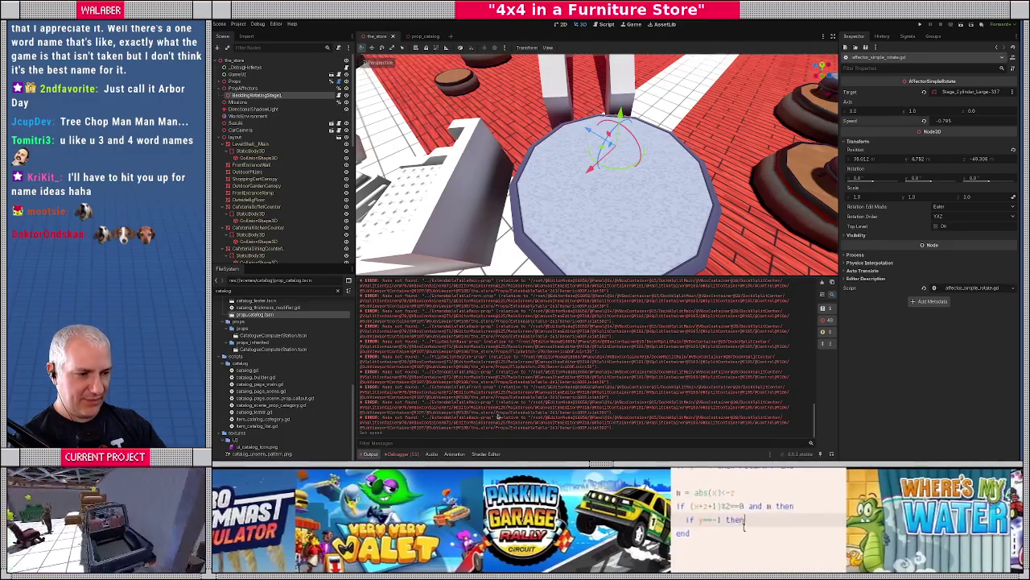
mouse_move(562, 276)
mouse_down()
mouse_move(566, 205)
mouse_move(565, 259)
mouse_up()
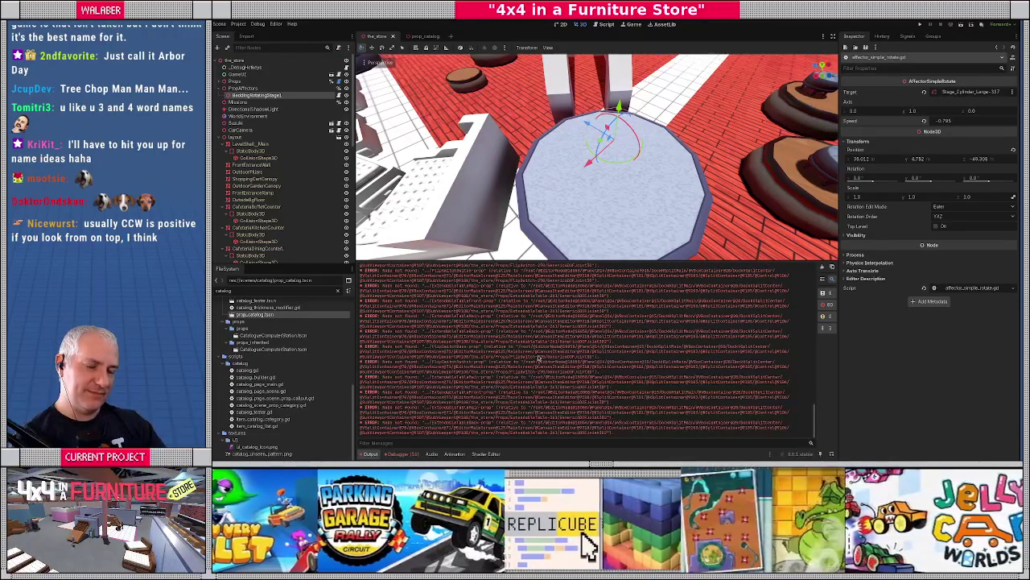
text(sound)
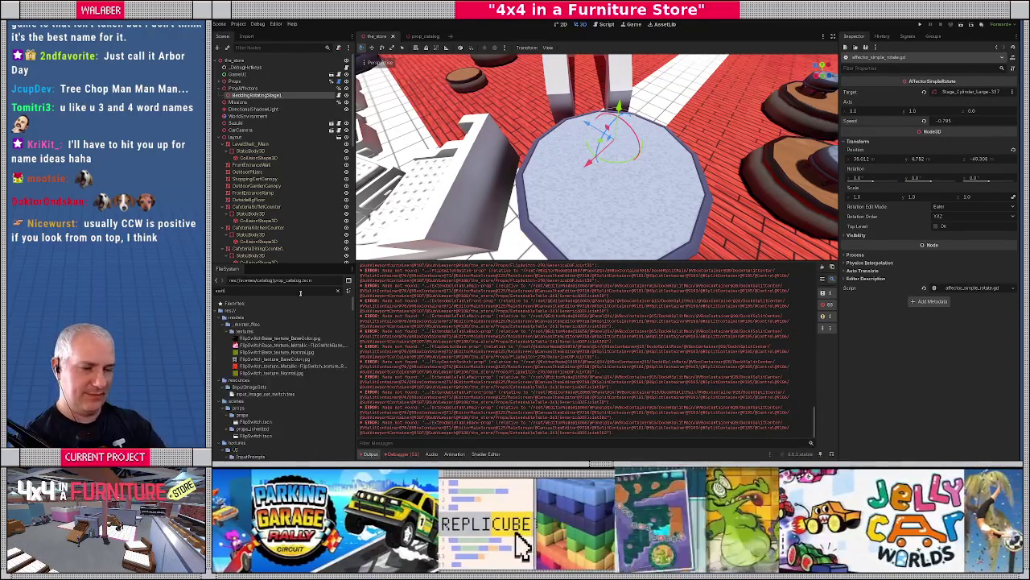
Open the FlipSwitch scene and select its Generic6DOFJoint3D joint node.
scroll(321, 387, down, 3)
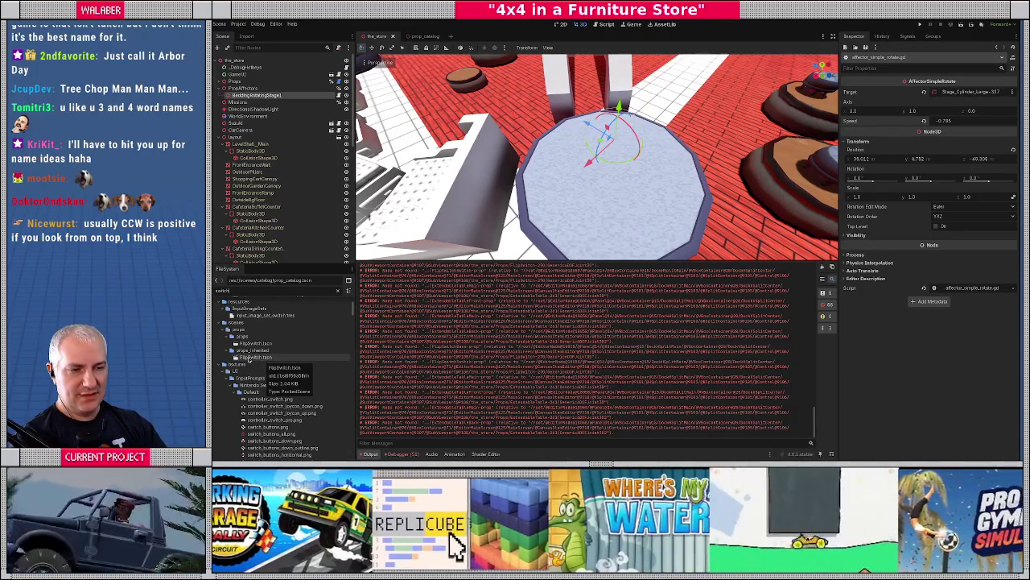
double_click(249, 358)
click(242, 123)
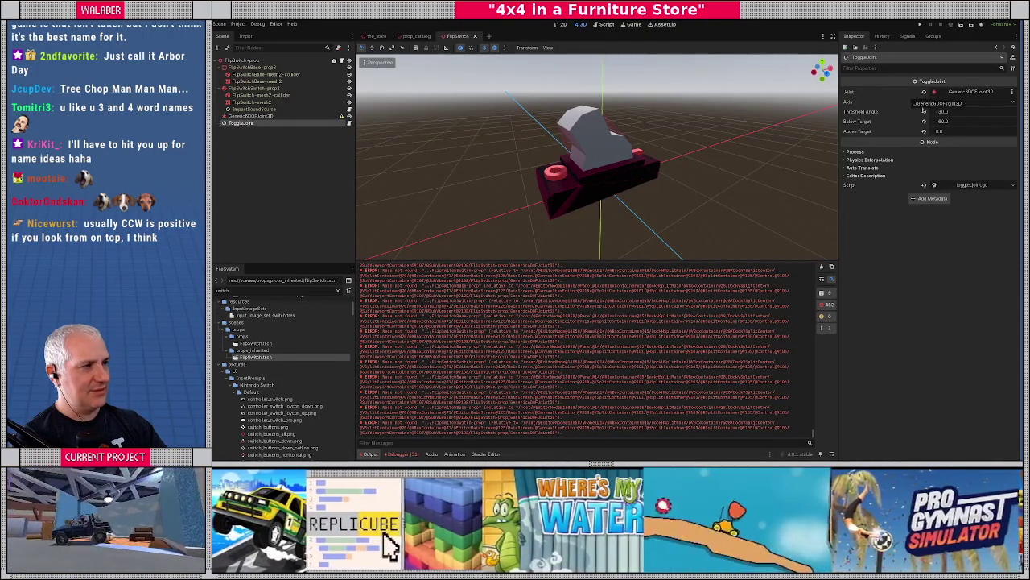
click(969, 97)
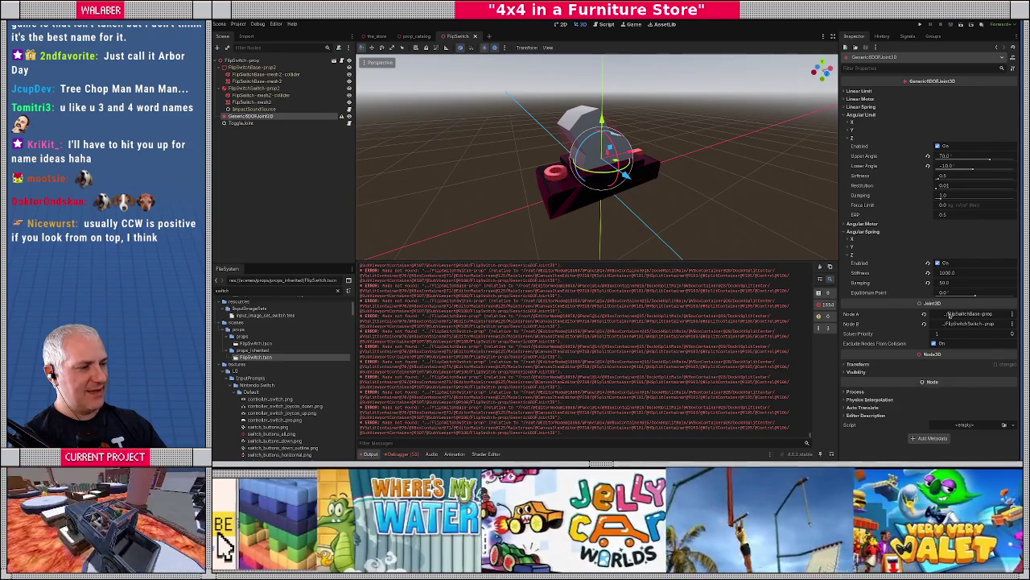
Set Node A to FlipSwitchBase-prop2 and Node B to FlipSwitchSwitch-prop2, then close FlipSwitch.
mouse_move(872, 316)
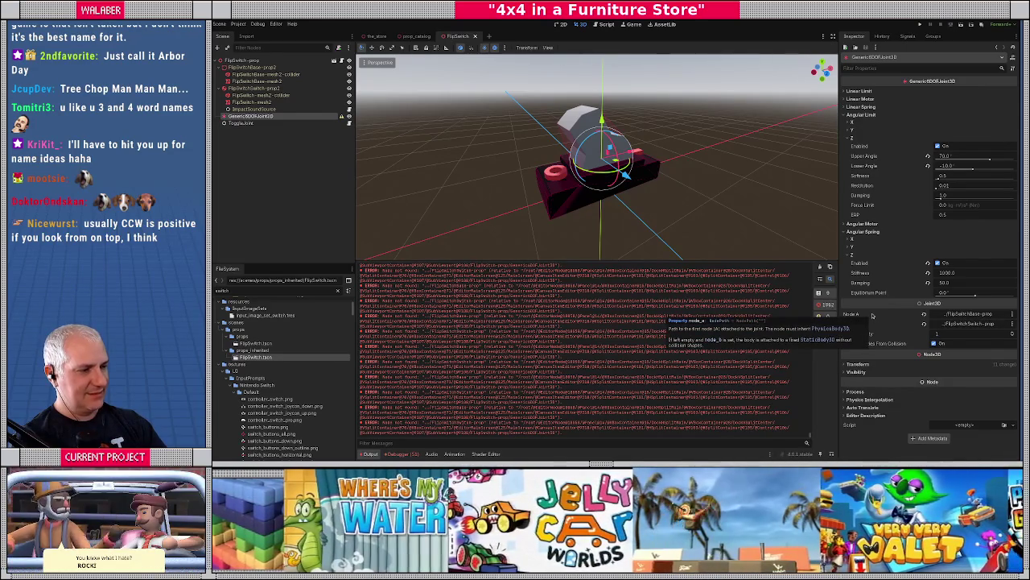
click(947, 315)
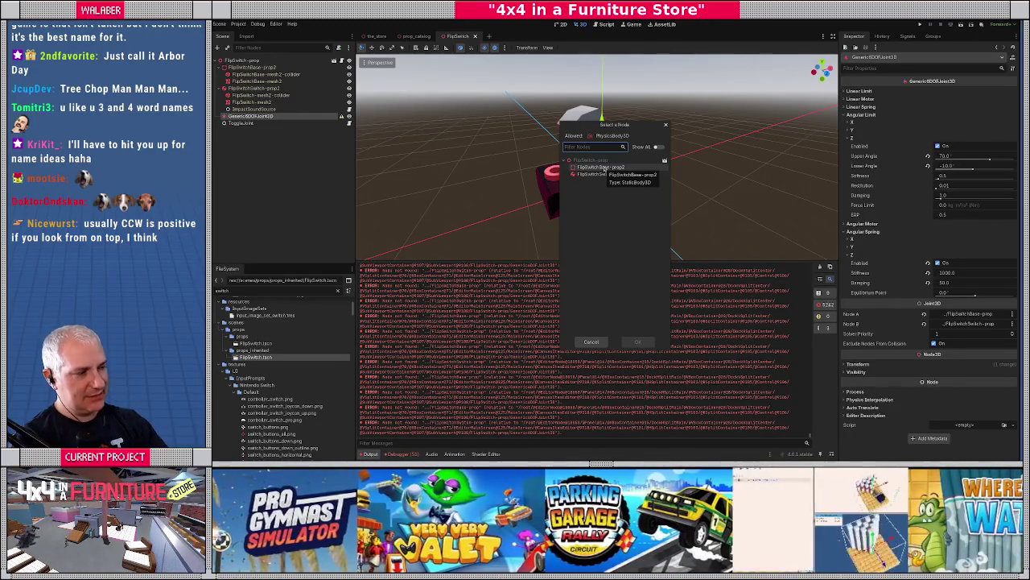
double_click(603, 168)
click(968, 324)
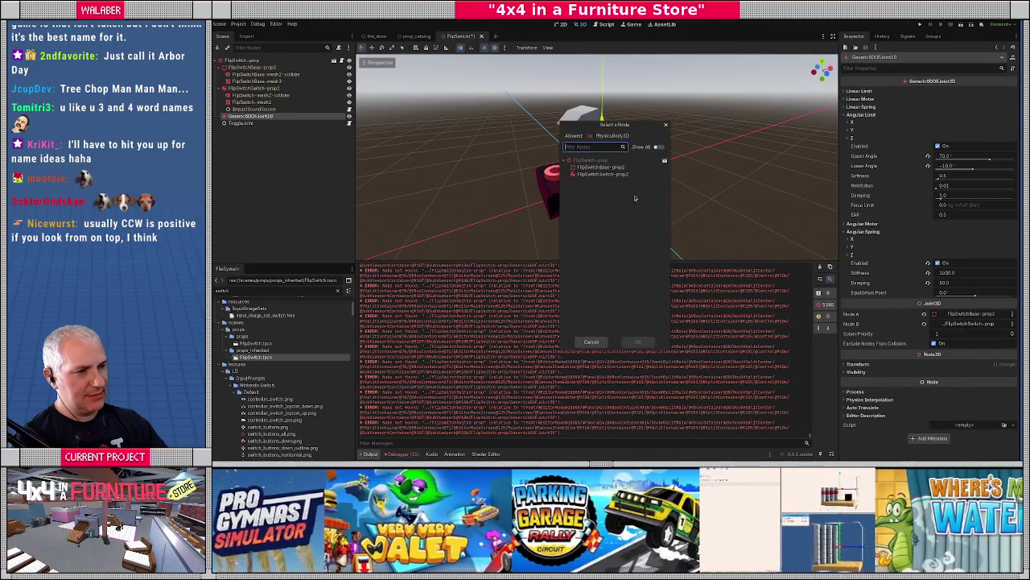
double_click(611, 177)
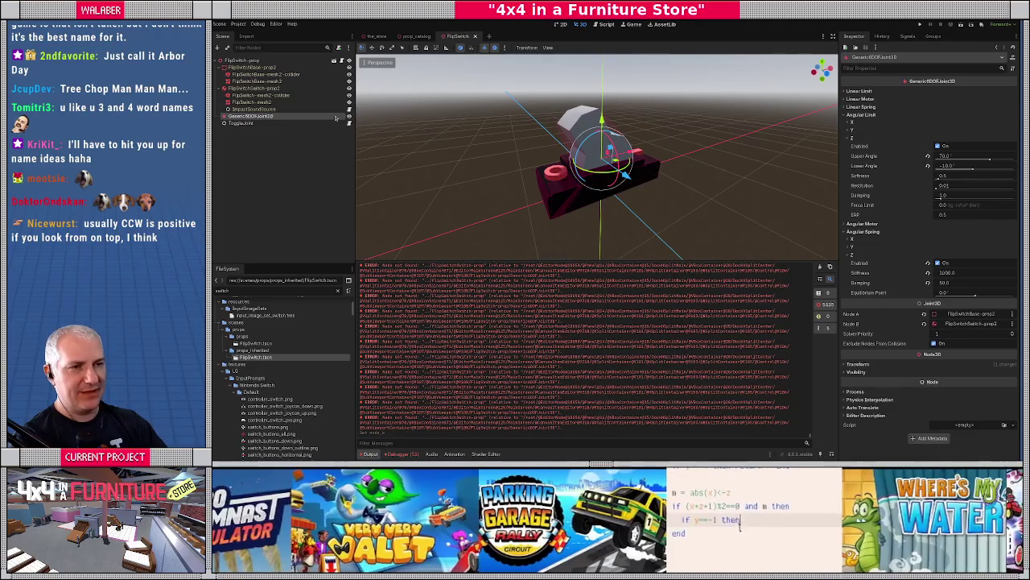
click(473, 37)
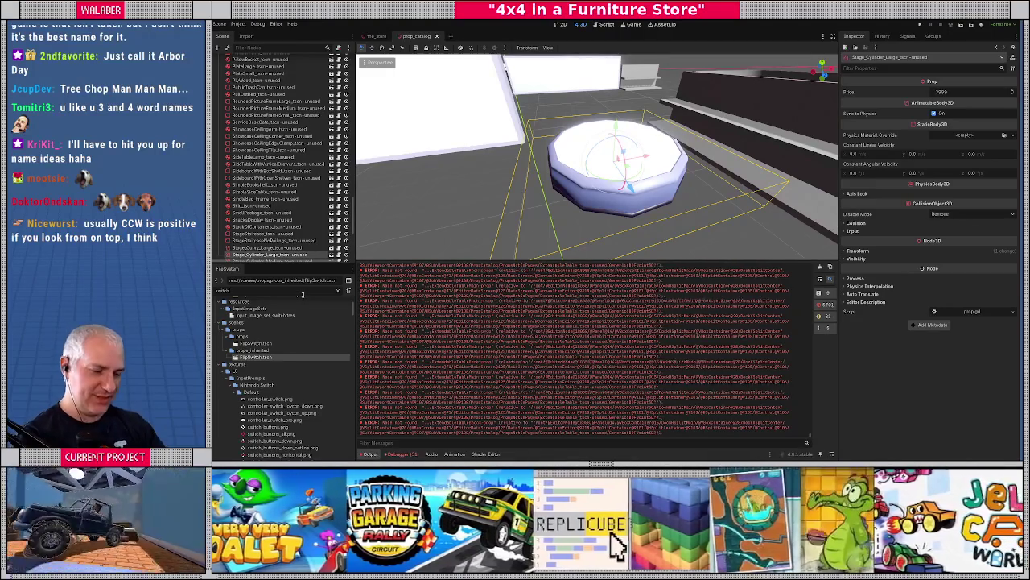
Filter FileSystem for 'extenda' and open ExtendableTable.tscn.
text(sw)
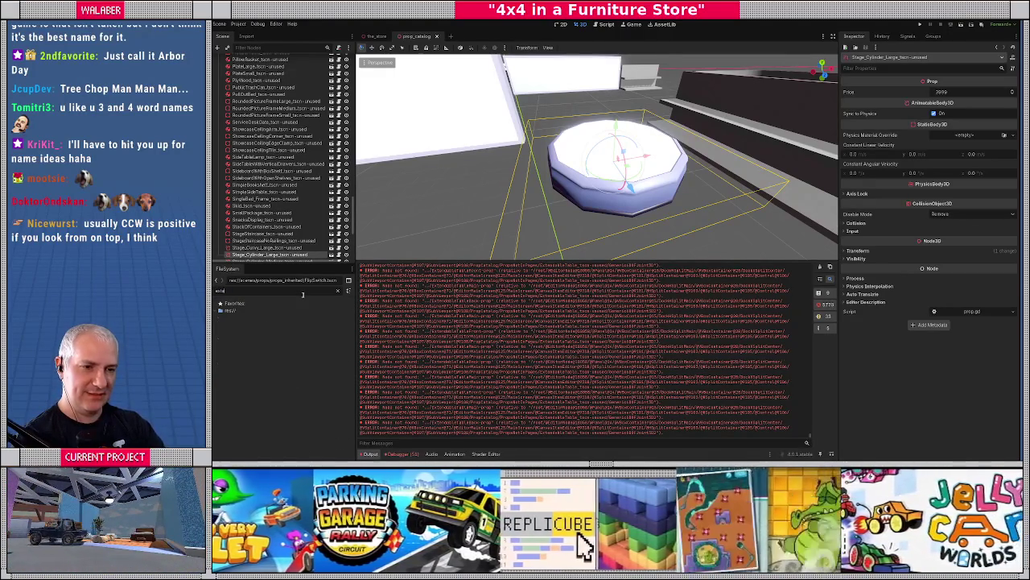
key(BackSpace)
text(enda)
double_click(258, 352)
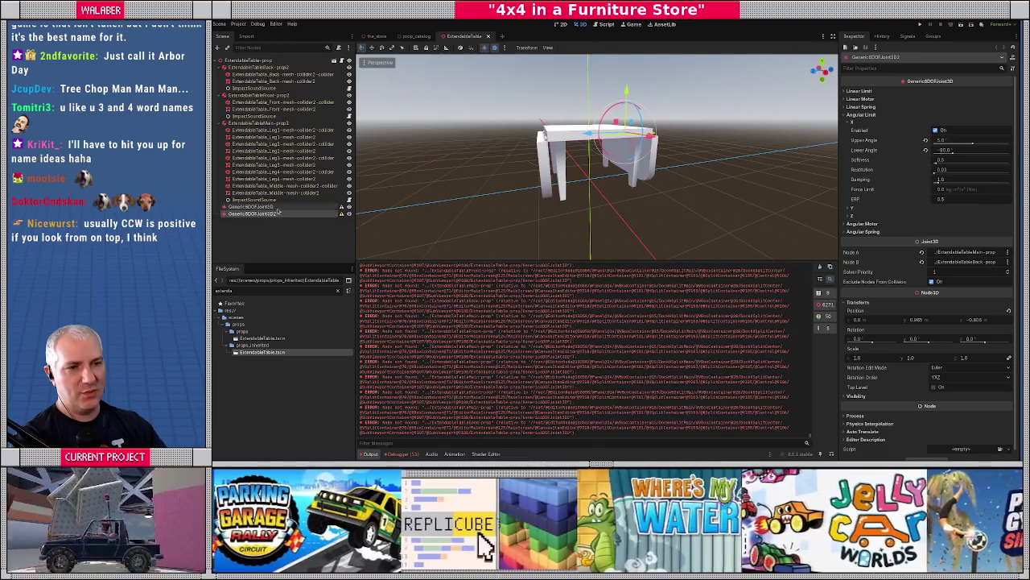
Link the first table joint from ExtendableTableMain-prop2 to ExtendableTableFront-prop2.
click(278, 212)
click(274, 213)
click(274, 206)
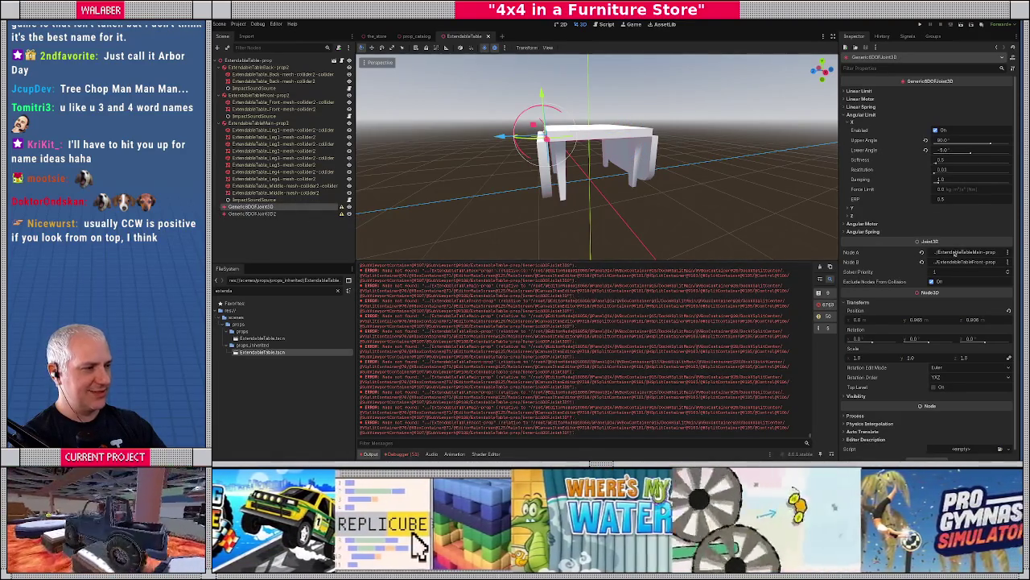
click(954, 253)
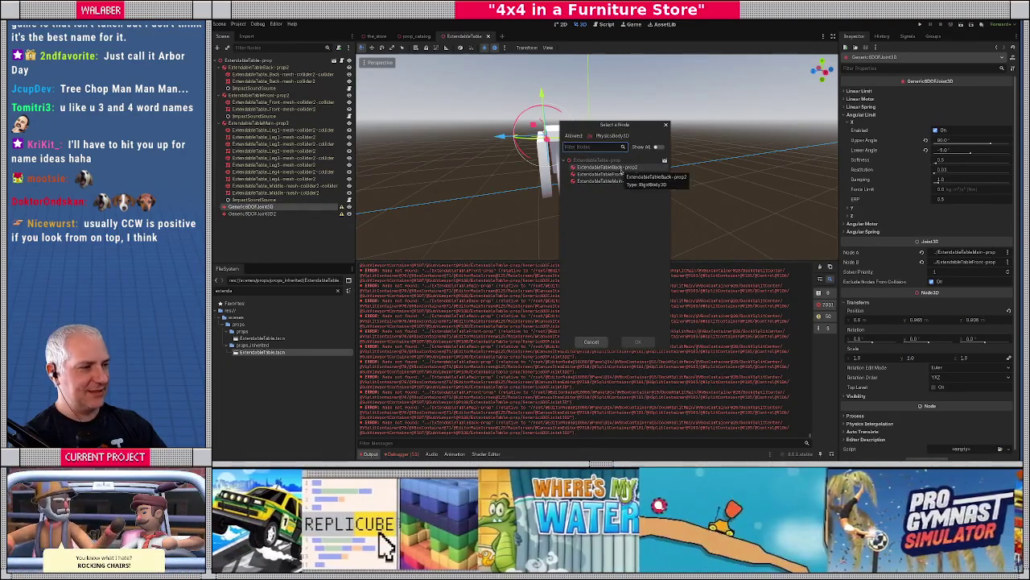
click(599, 181)
click(638, 341)
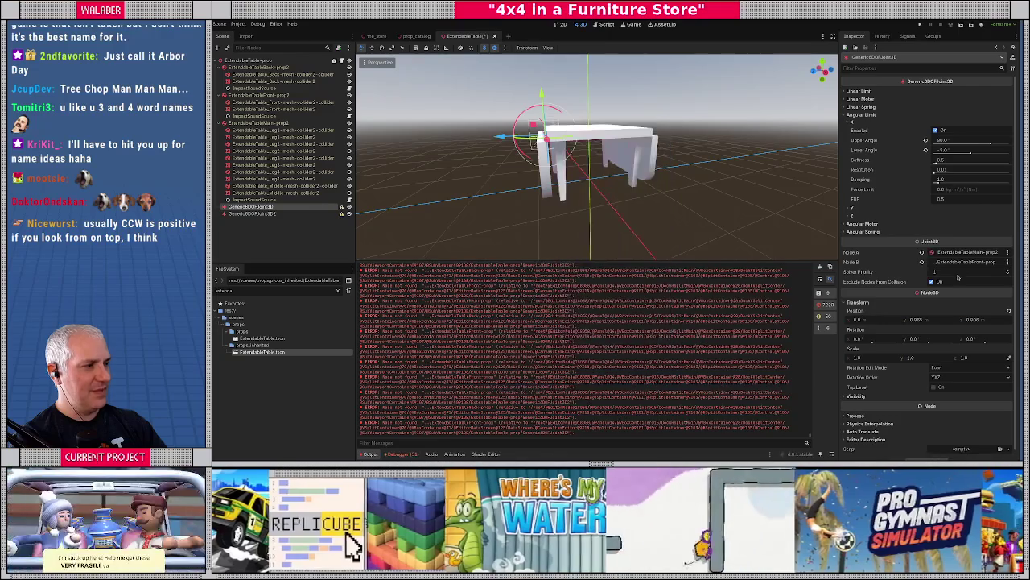
click(962, 262)
double_click(612, 175)
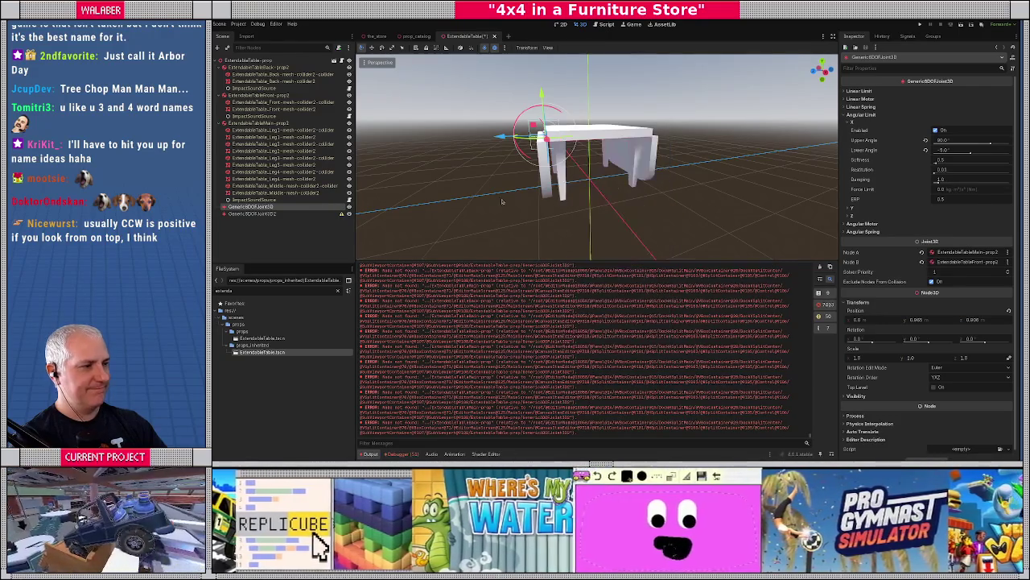
Link the second table joint from ExtendableTableMain-prop2 to ExtendableTableBack-prop2.
click(251, 214)
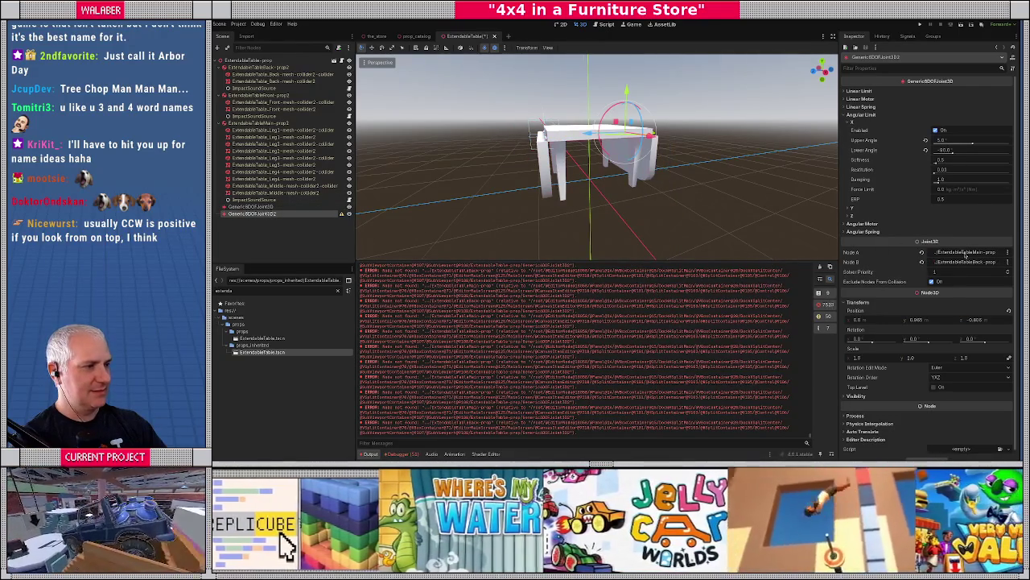
click(966, 253)
double_click(610, 181)
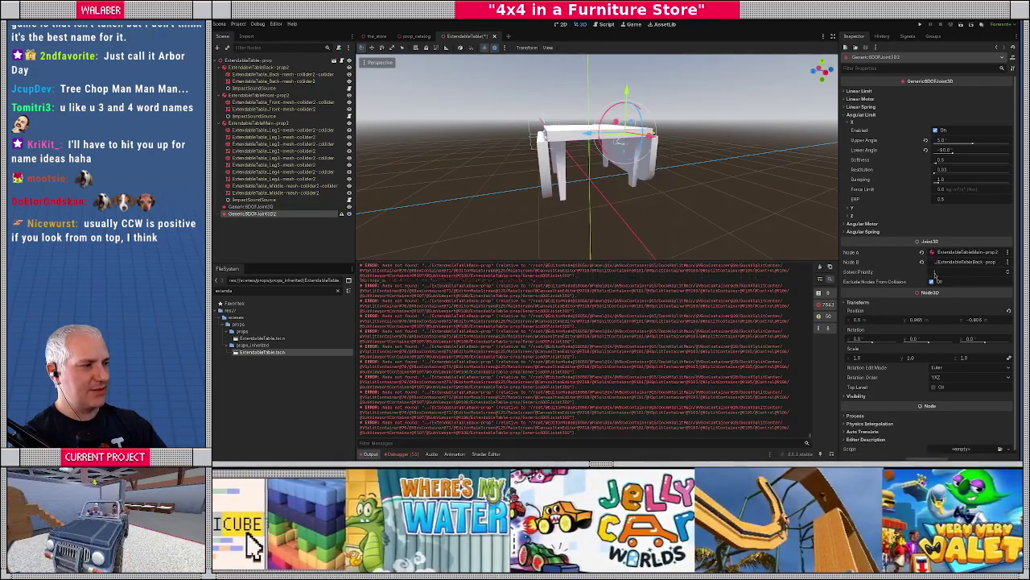
click(962, 263)
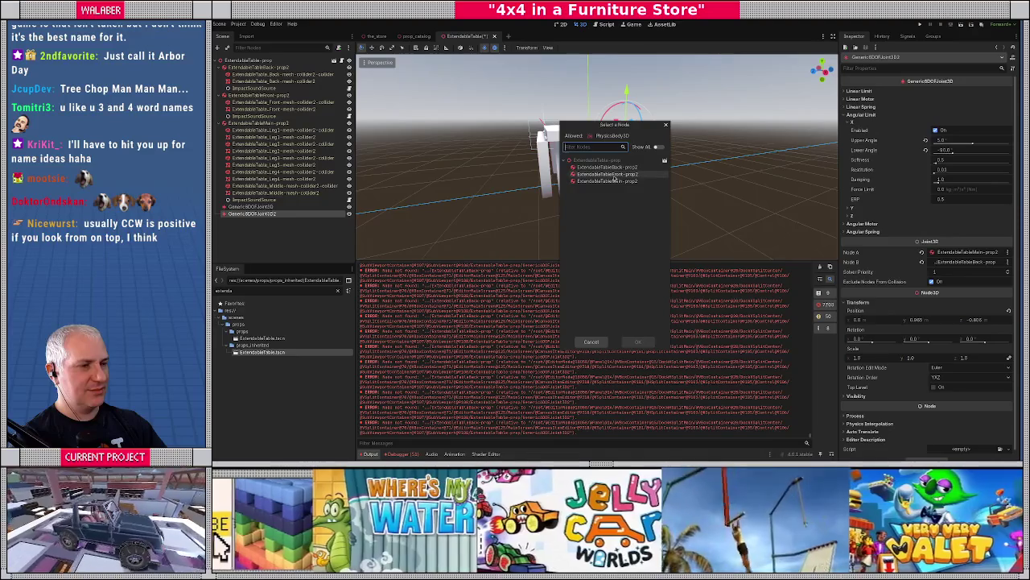
double_click(599, 166)
Close the ExtendableTable scene and return to the_store scene.
drag(553, 208, 520, 211)
click(488, 36)
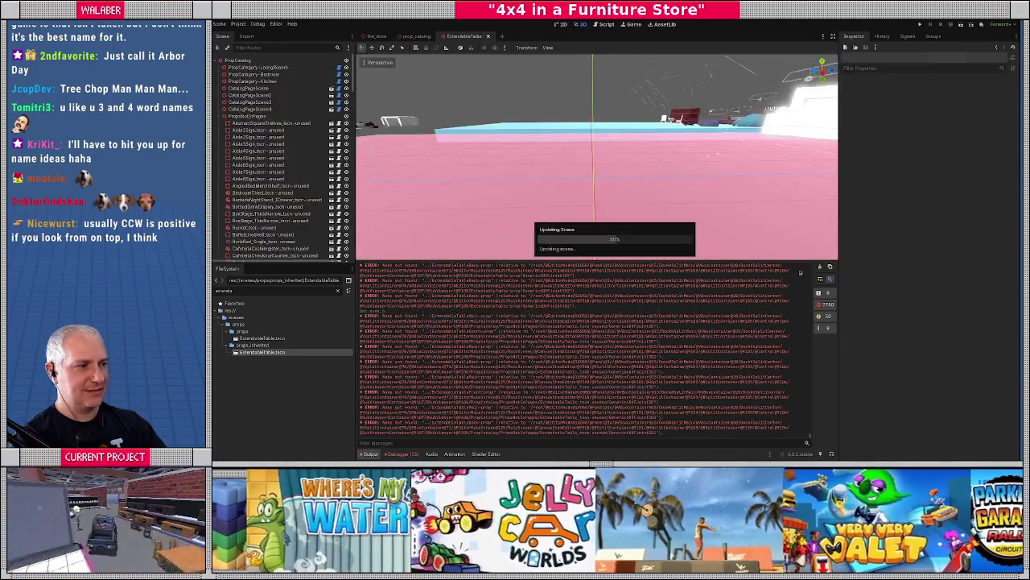
scroll(583, 157, down, 10)
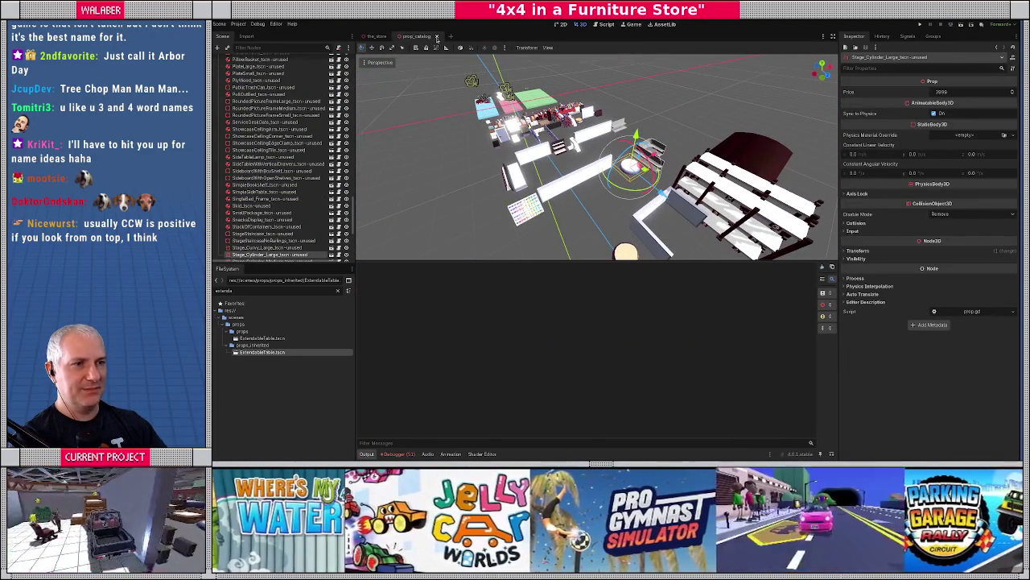
click(380, 37)
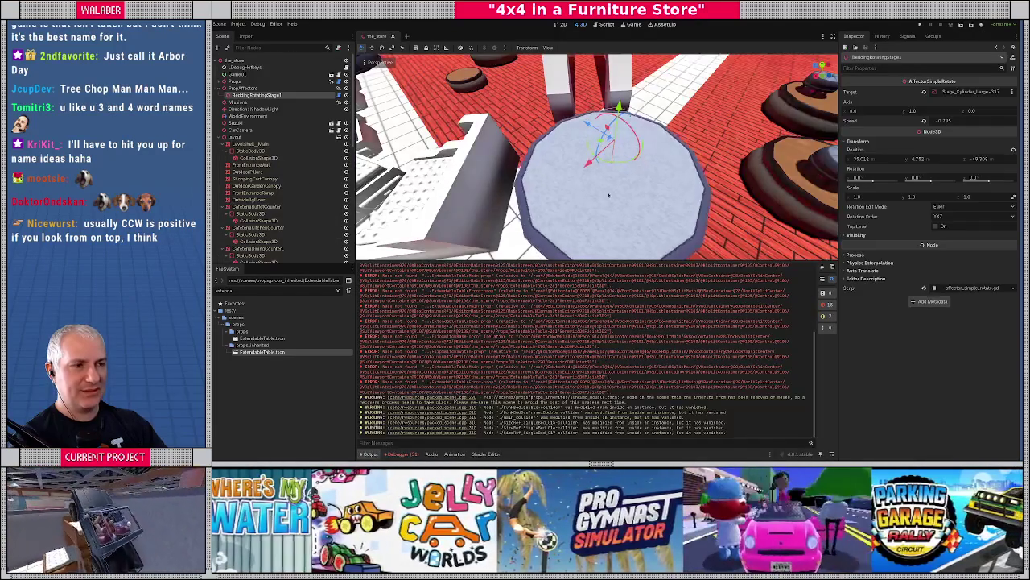
Reverse the stage's spin by setting its rotate Speed to 0.785.
mouse_move(563, 193)
mouse_down()
mouse_move(616, 201)
mouse_move(556, 189)
mouse_up()
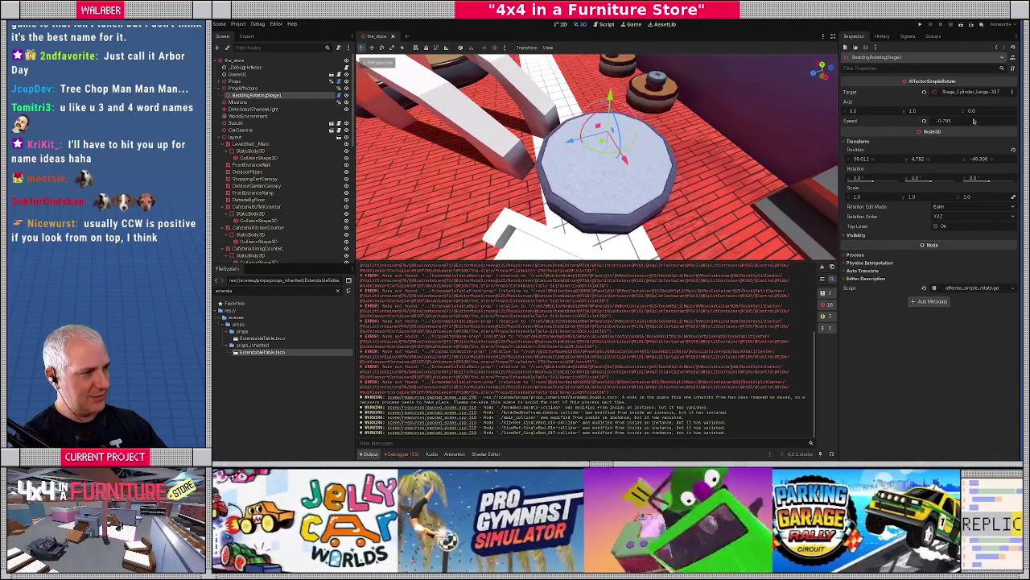
click(974, 121)
text(0.785)
key(Return)
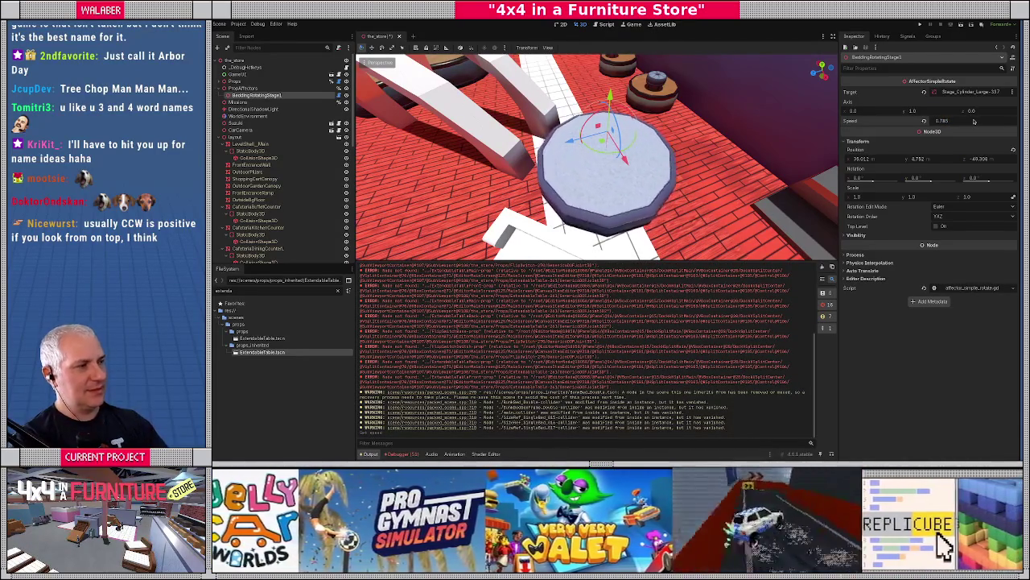
click(974, 121)
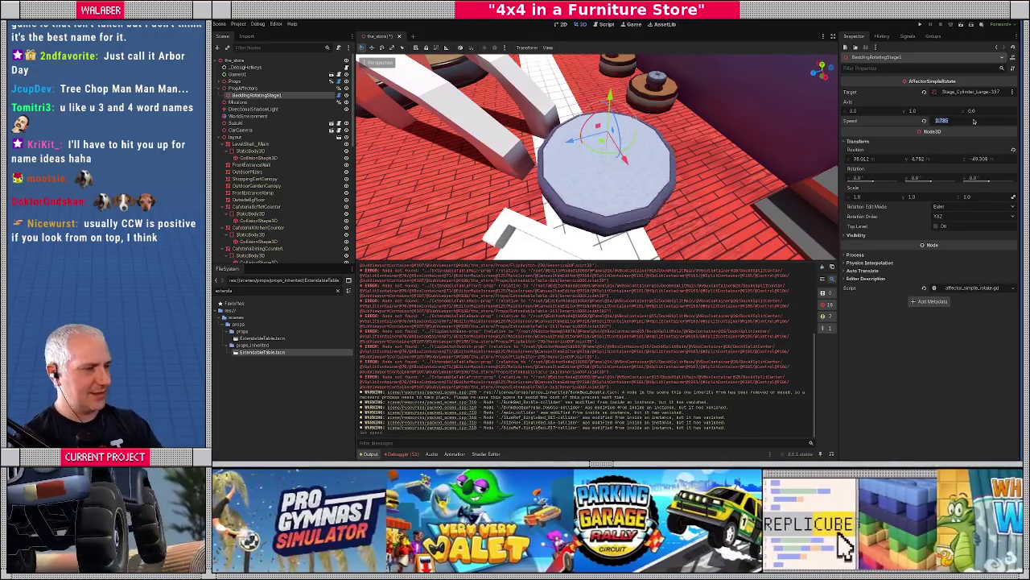
key(Return)
Slow the spin through PI/8 and PI/12, ending at PI/16 (0.196).
click(974, 120)
text(PI/8)
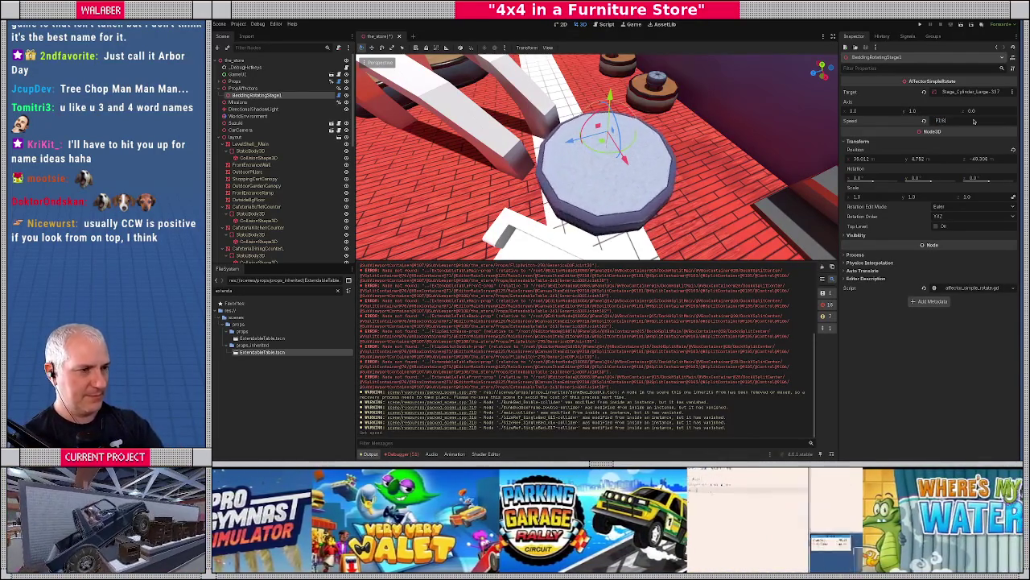
key(Return)
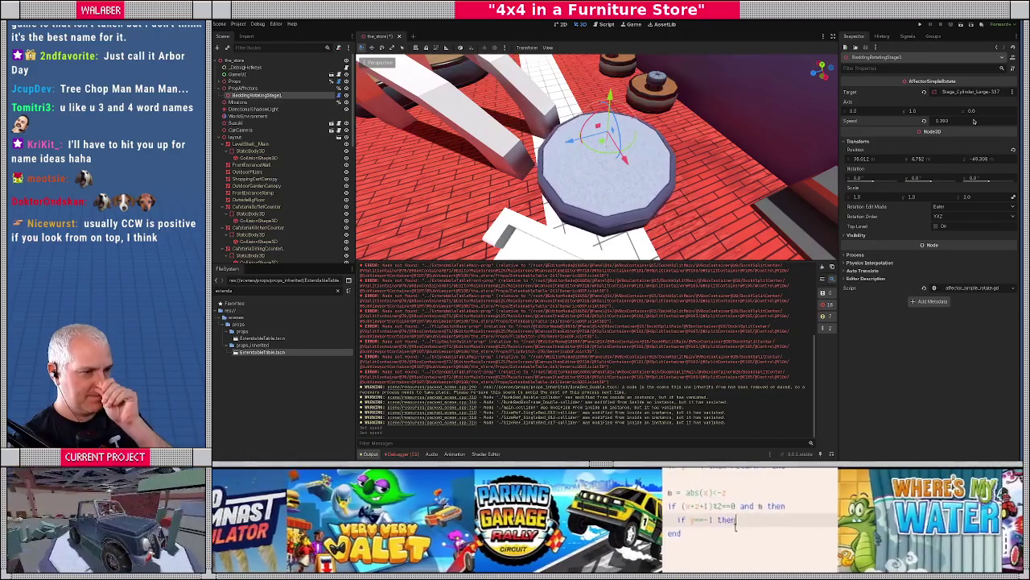
click(974, 121)
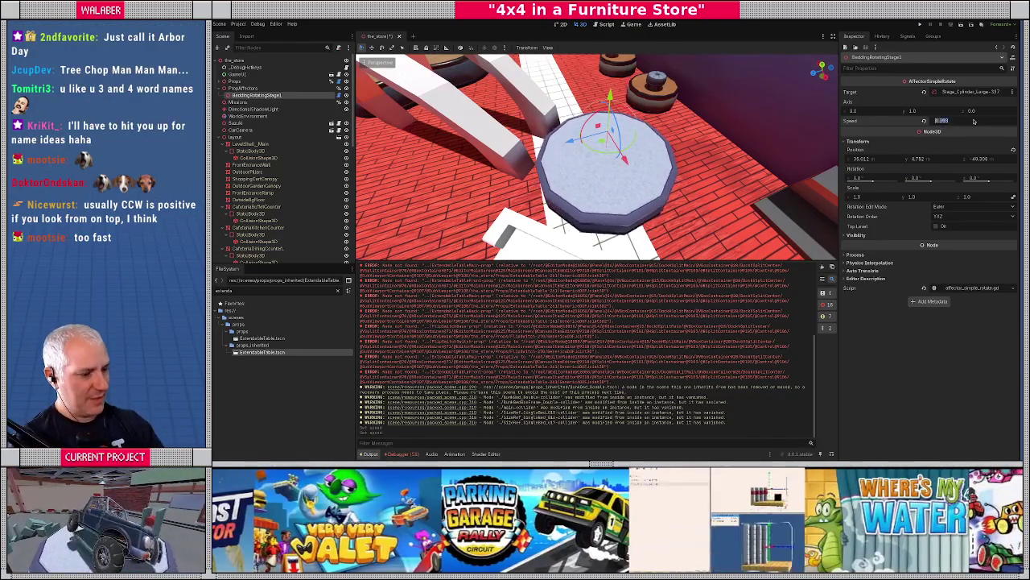
text(PI/12)
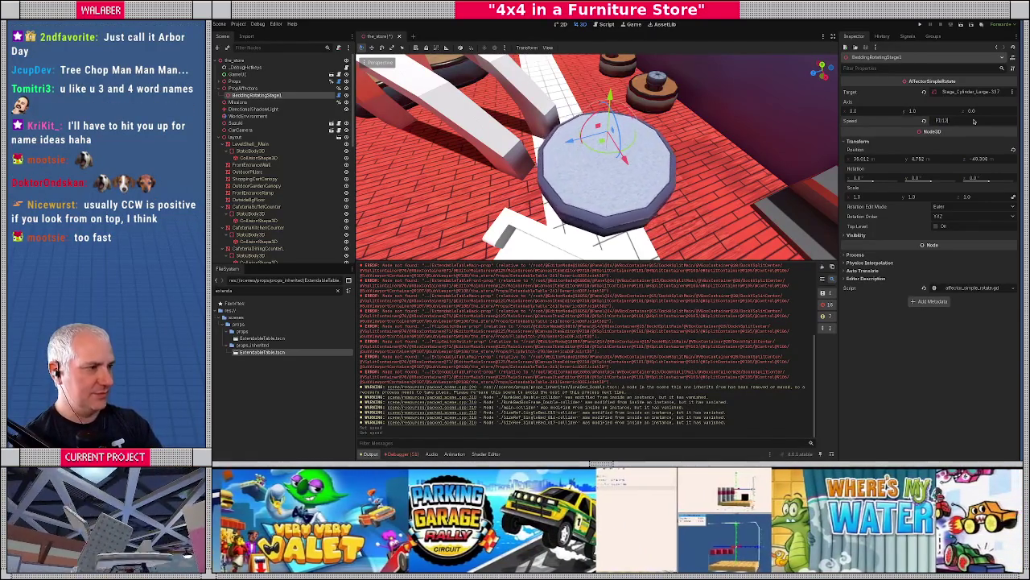
key(Return)
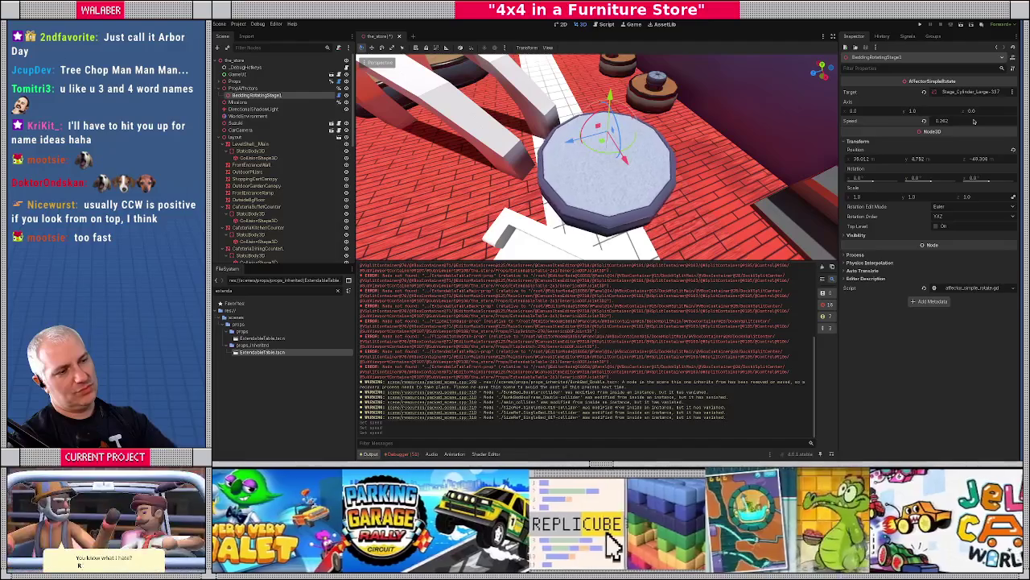
click(975, 121)
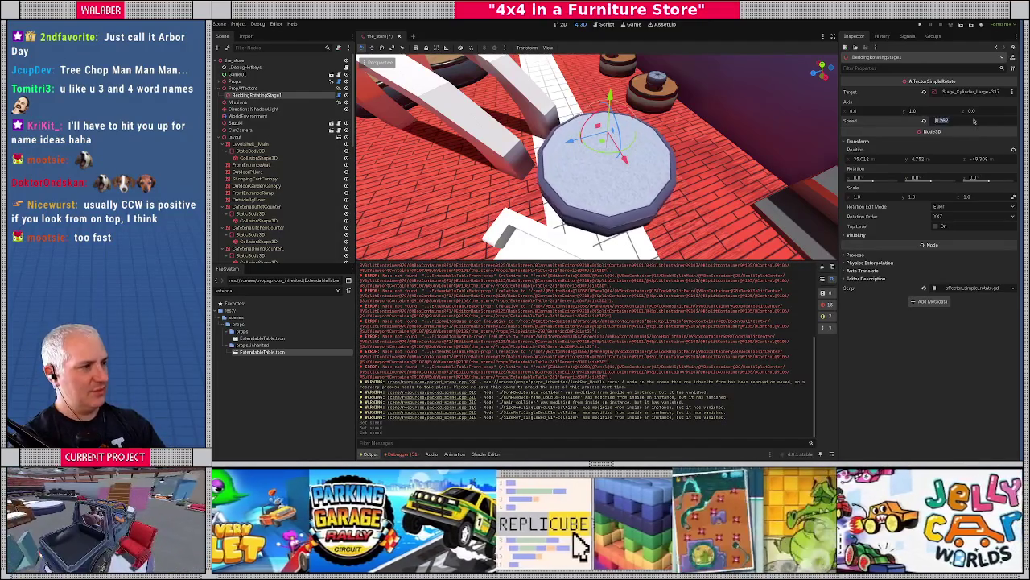
text(PI/16)
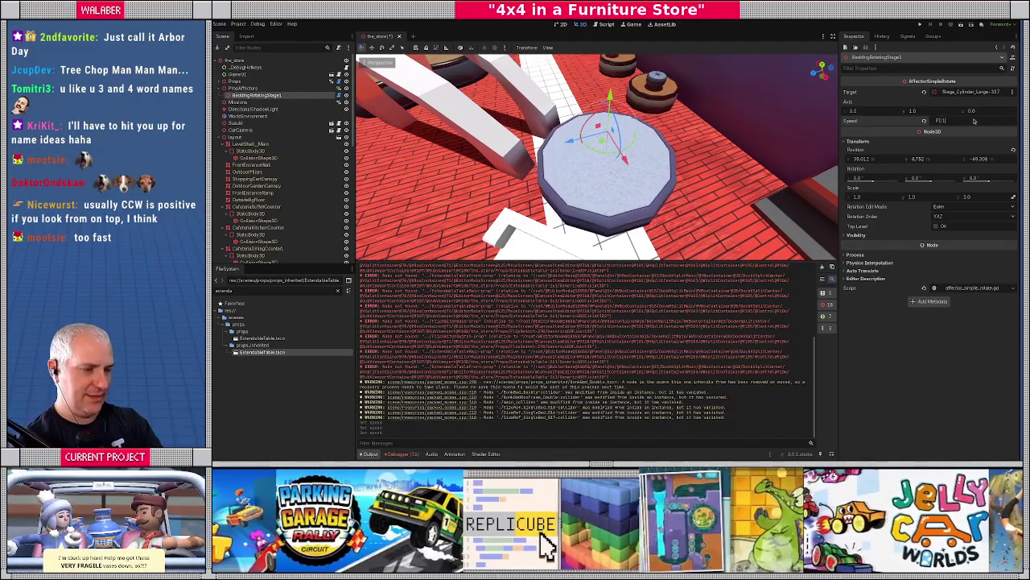
key(Return)
mouse_move(581, 187)
mouse_down()
mouse_move(560, 153)
mouse_move(449, 74)
mouse_up()
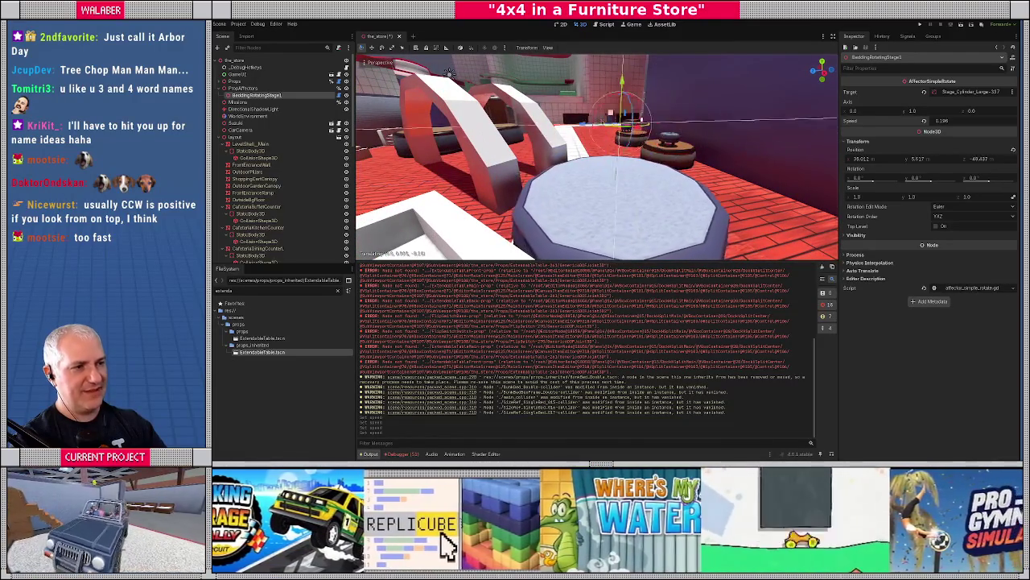
drag(448, 75, 515, 78)
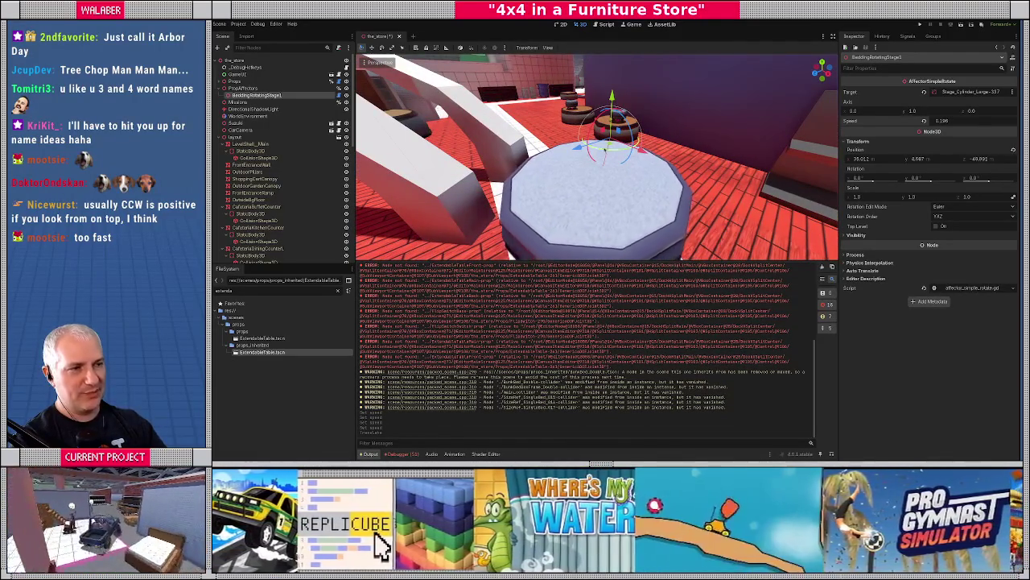
click(238, 81)
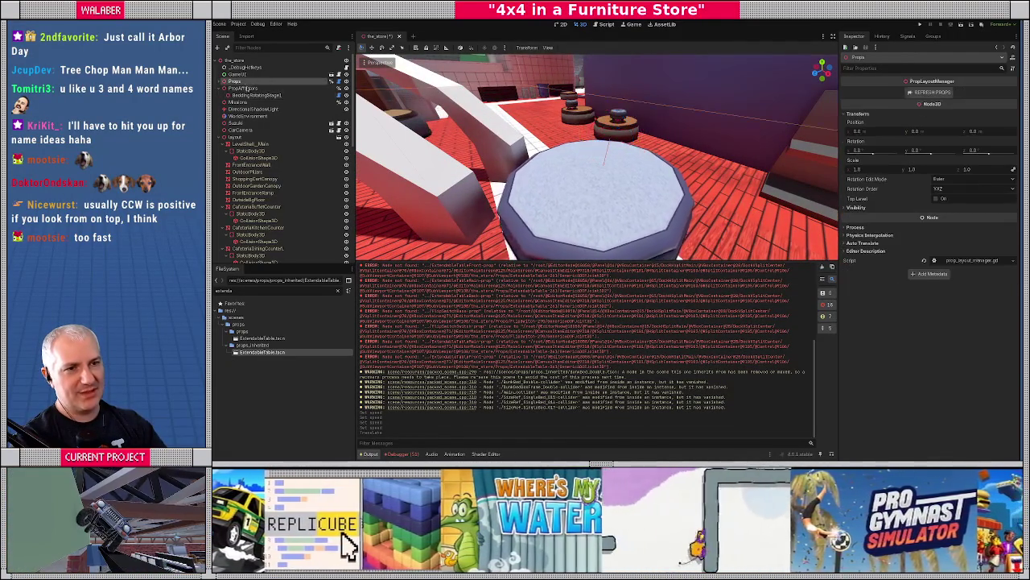
click(256, 95)
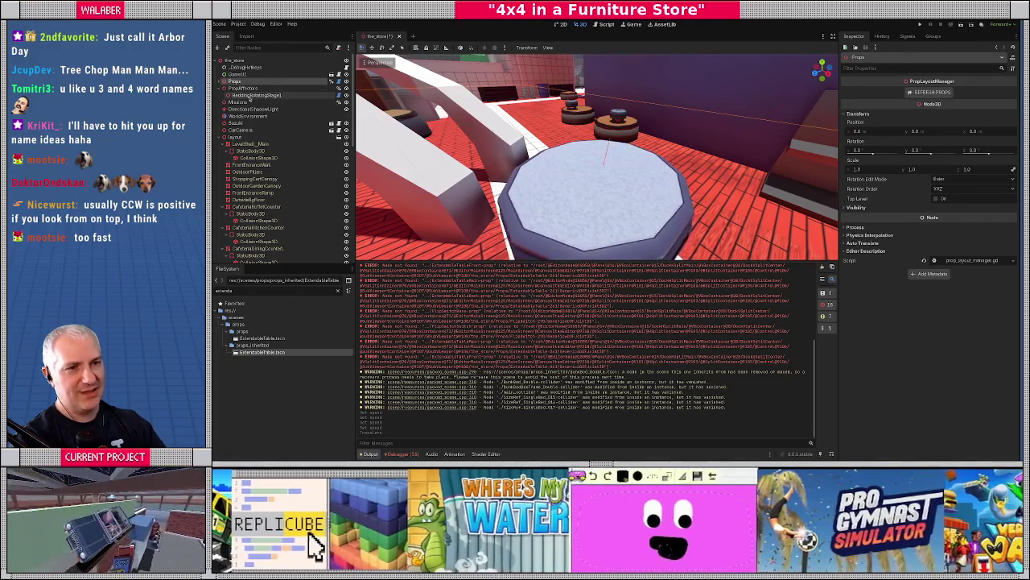
drag(612, 165, 548, 175)
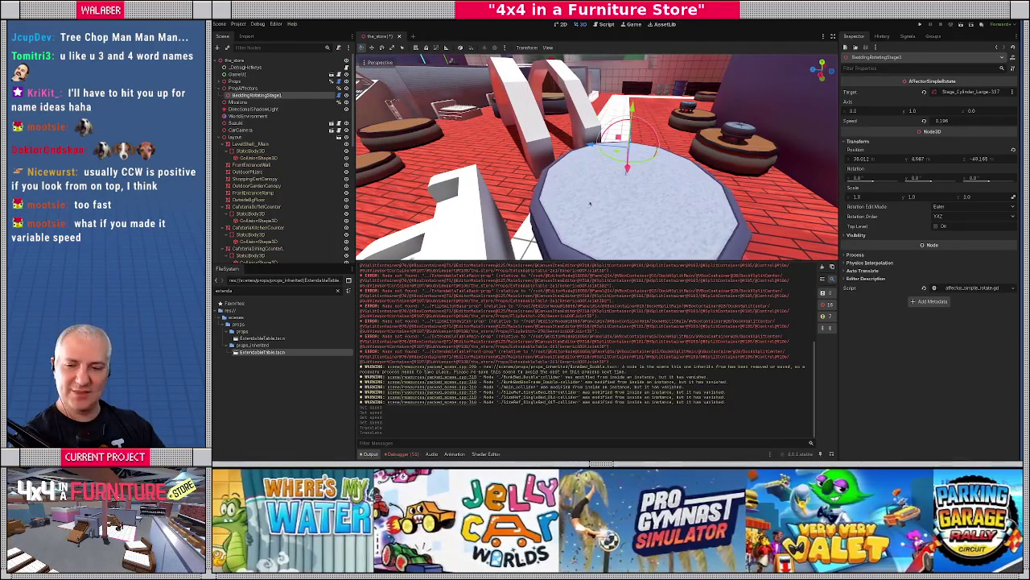
drag(535, 203, 599, 158)
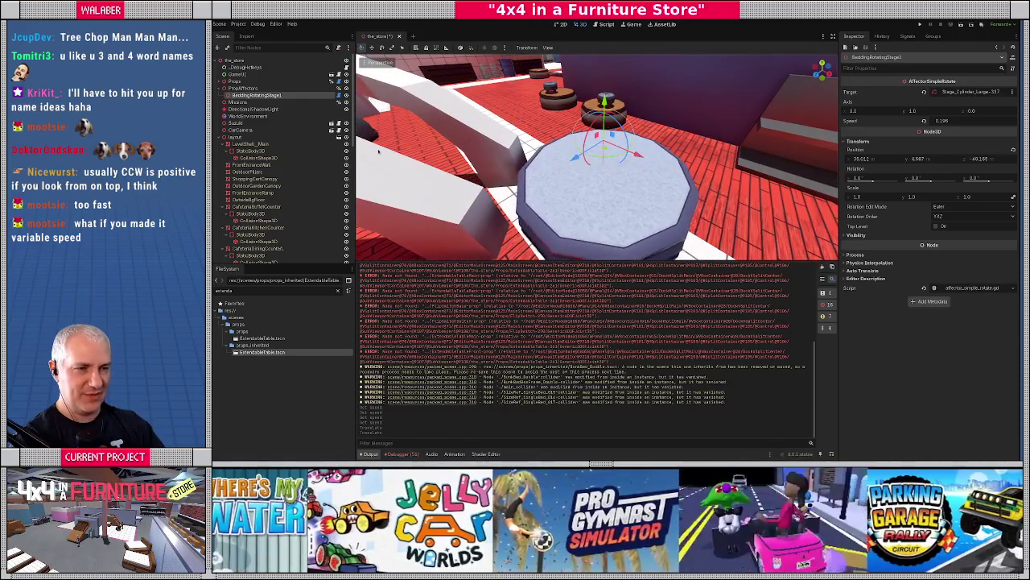
click(243, 88)
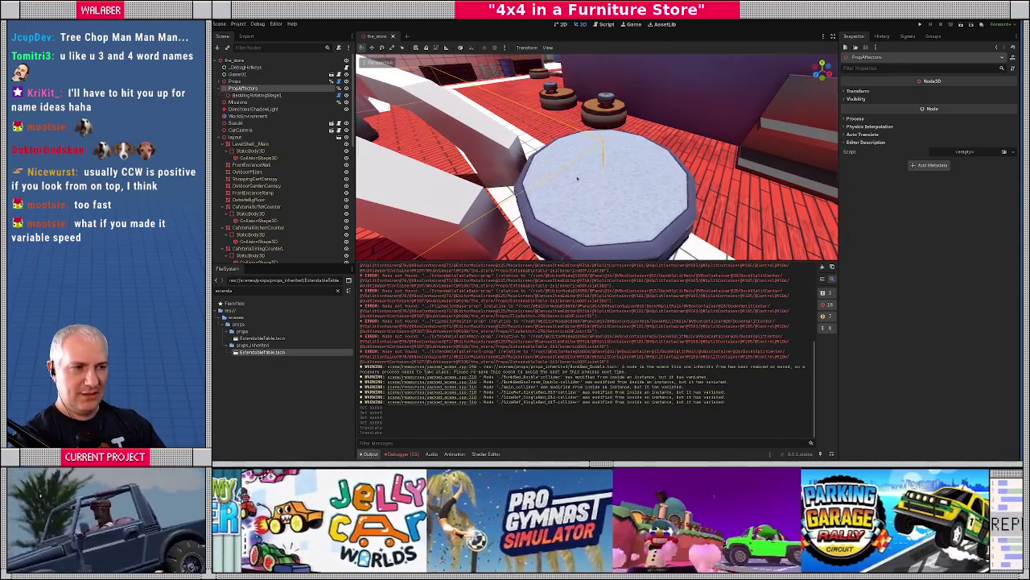
scroll(577, 179, down, 5)
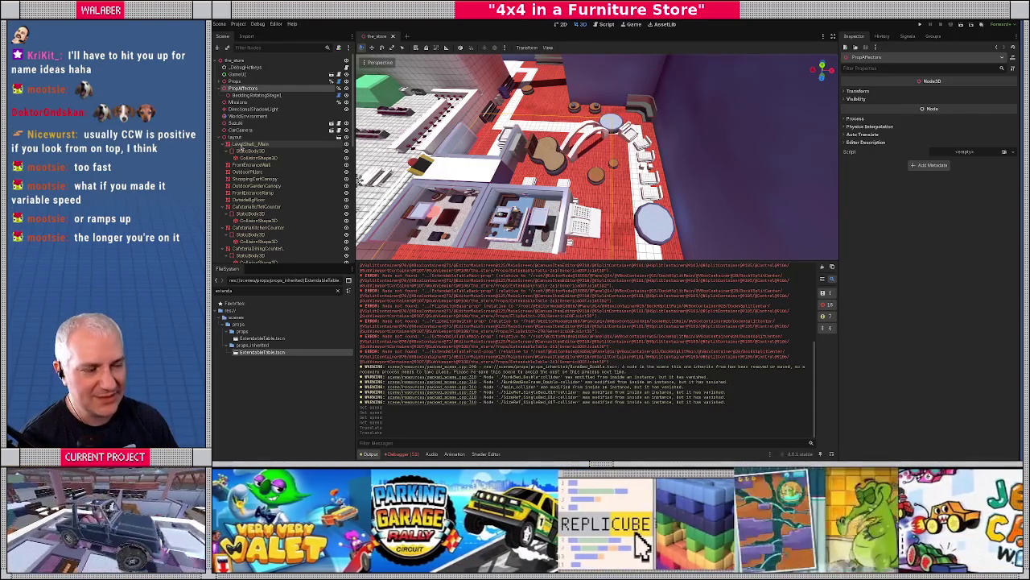
click(226, 150)
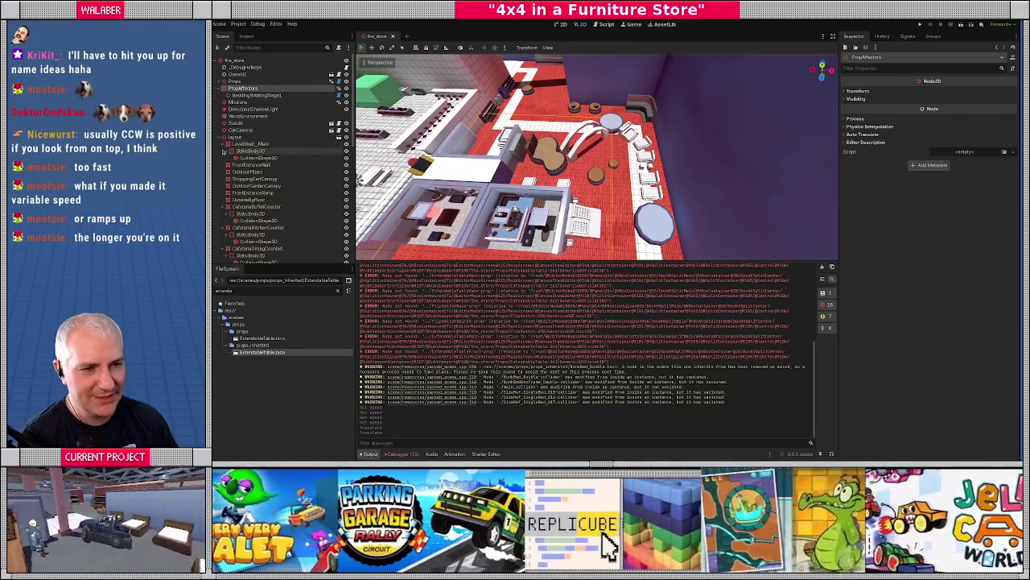
Collapse the LevelShell_Main, layout and PropAffectors branches and select Missions.
click(224, 145)
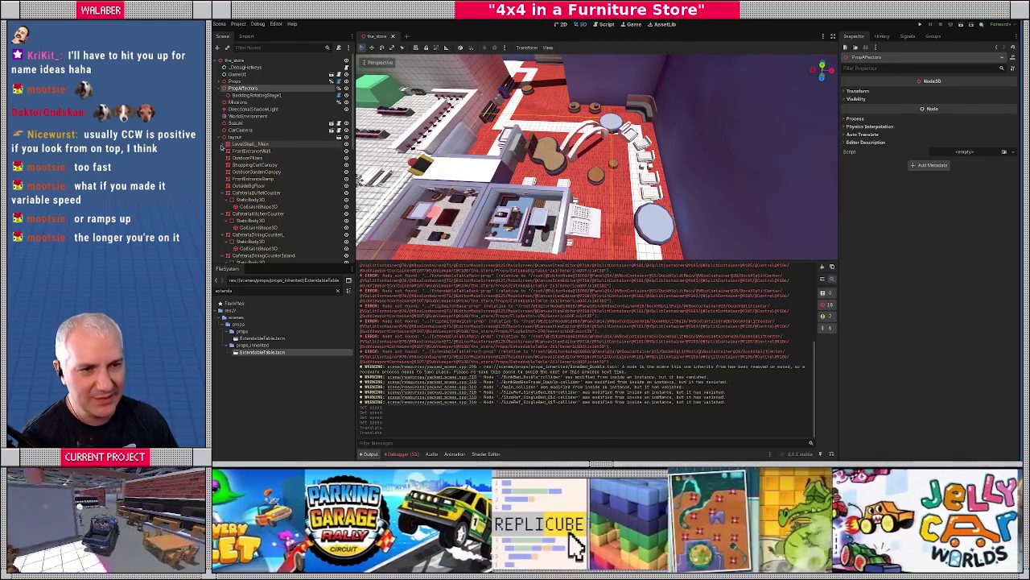
click(224, 137)
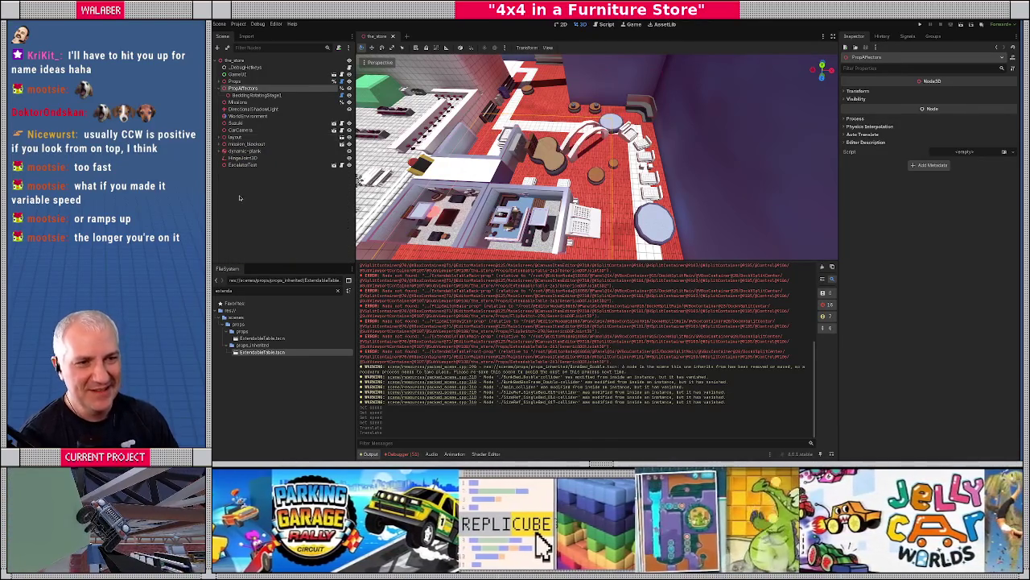
click(225, 89)
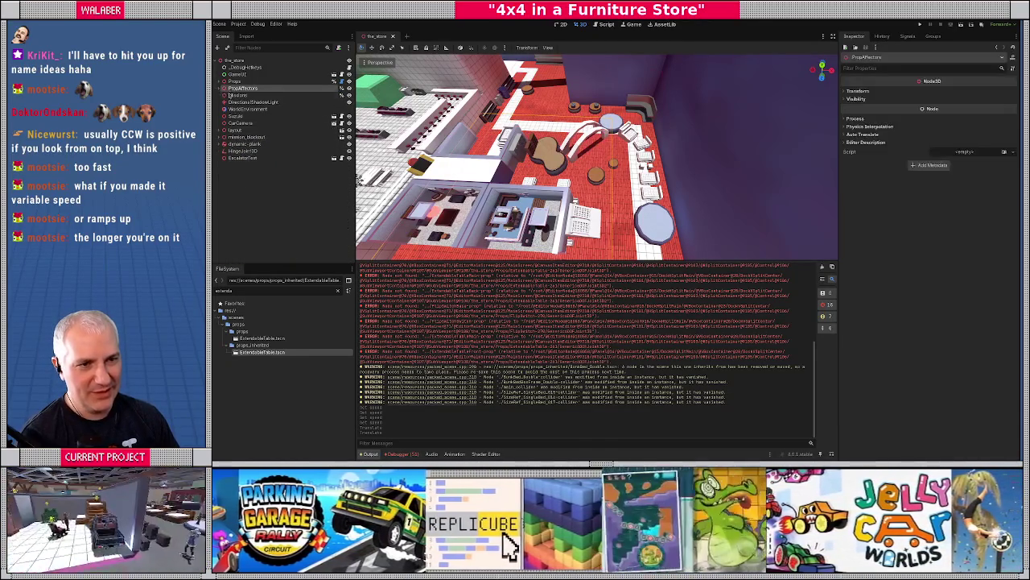
click(233, 95)
Filter for 'miss', drop base-mission.tscn under Missions and name it Bedding_FloorIsLava.
key(ctrl+a)
text(miss)
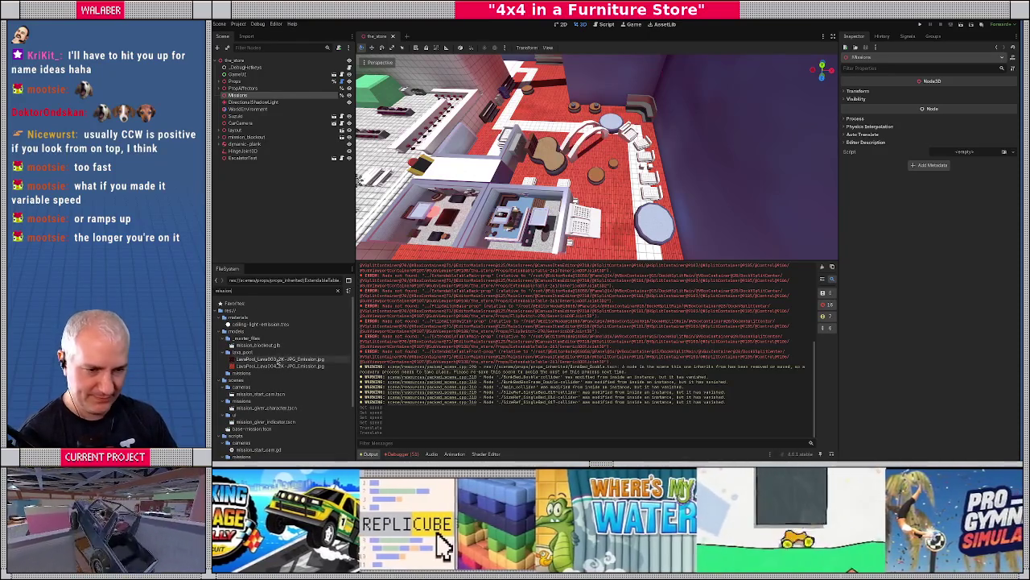
click(249, 428)
drag(257, 259, 242, 97)
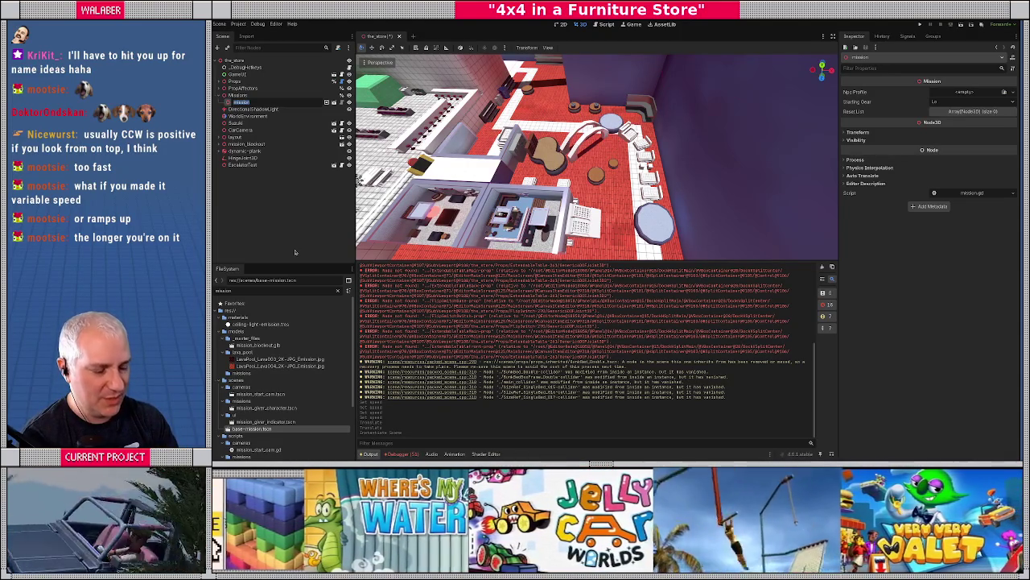
text(Building_FloorLava)
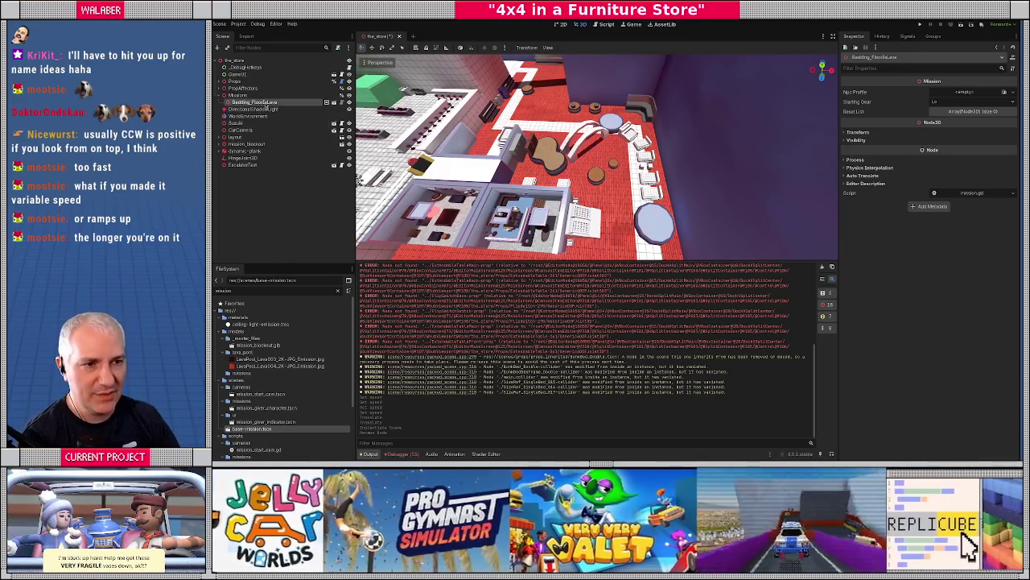
Enable Editable Children on Bedding_FloorIsLava, then drag it onto the bedding floor and raise it.
right_click(268, 103)
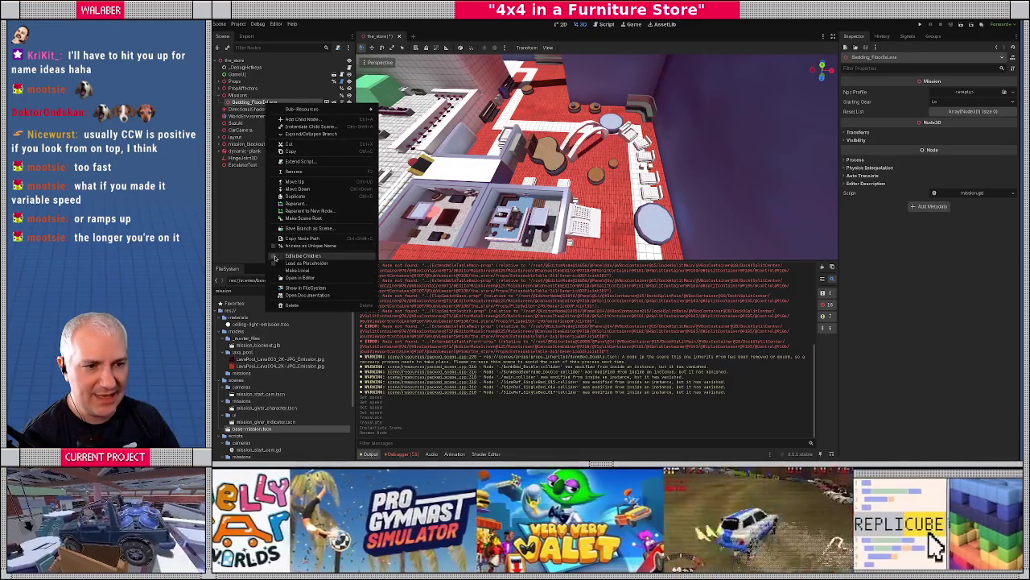
click(277, 256)
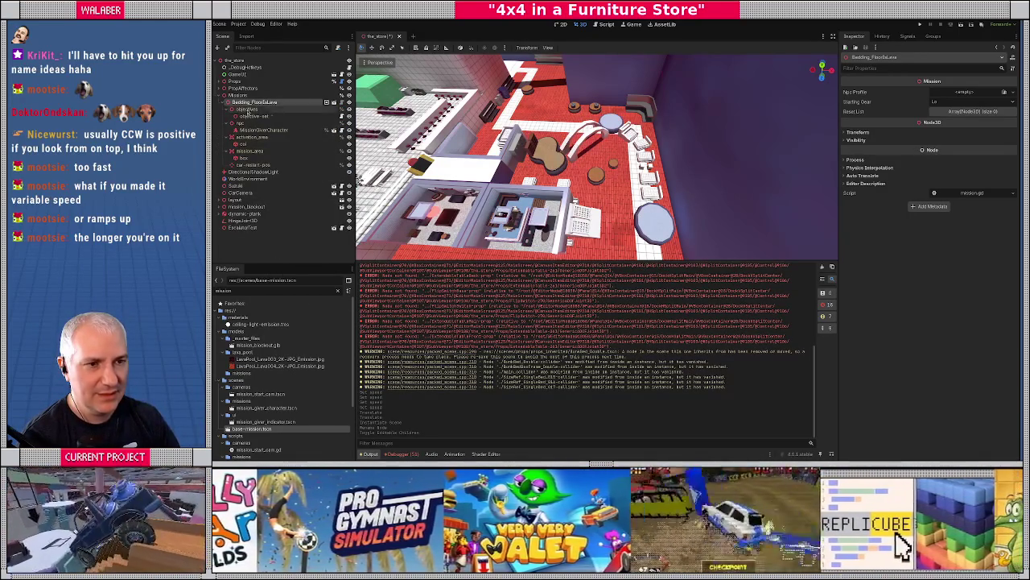
key(KP_7)
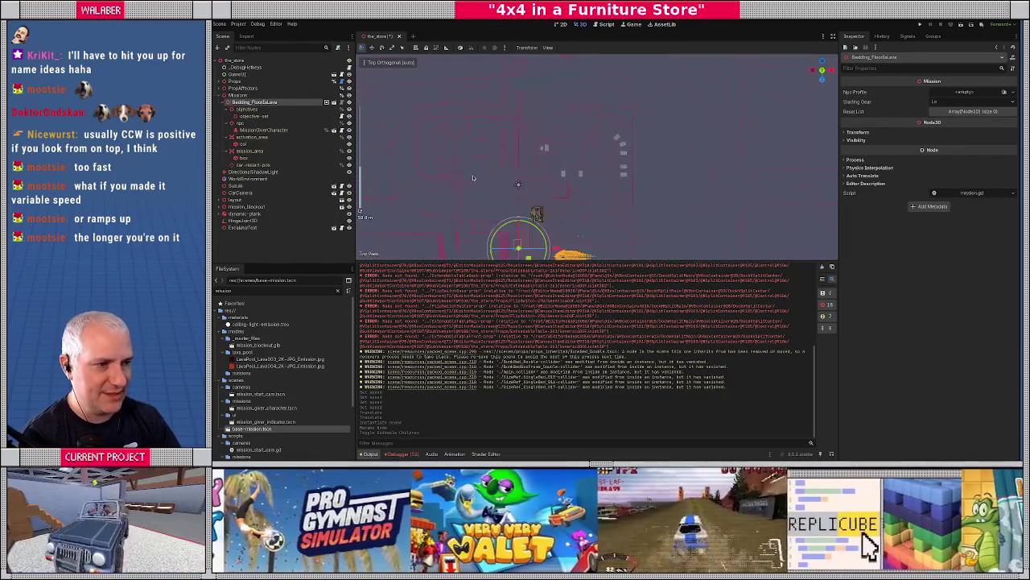
mouse_move(529, 259)
mouse_down()
mouse_move(540, 222)
mouse_move(603, 178)
mouse_move(615, 190)
mouse_move(565, 146)
mouse_move(588, 173)
mouse_move(588, 120)
mouse_move(595, 187)
mouse_up()
scroll(615, 190, up, 3)
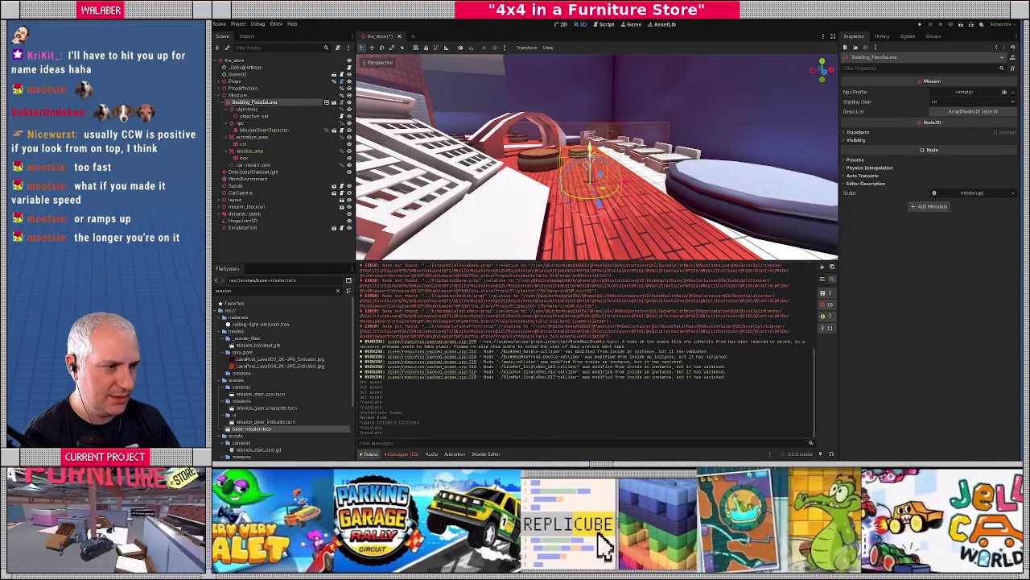
mouse_move(590, 153)
mouse_down()
mouse_move(590, 169)
mouse_move(590, 131)
mouse_move(515, 140)
mouse_move(576, 158)
mouse_up()
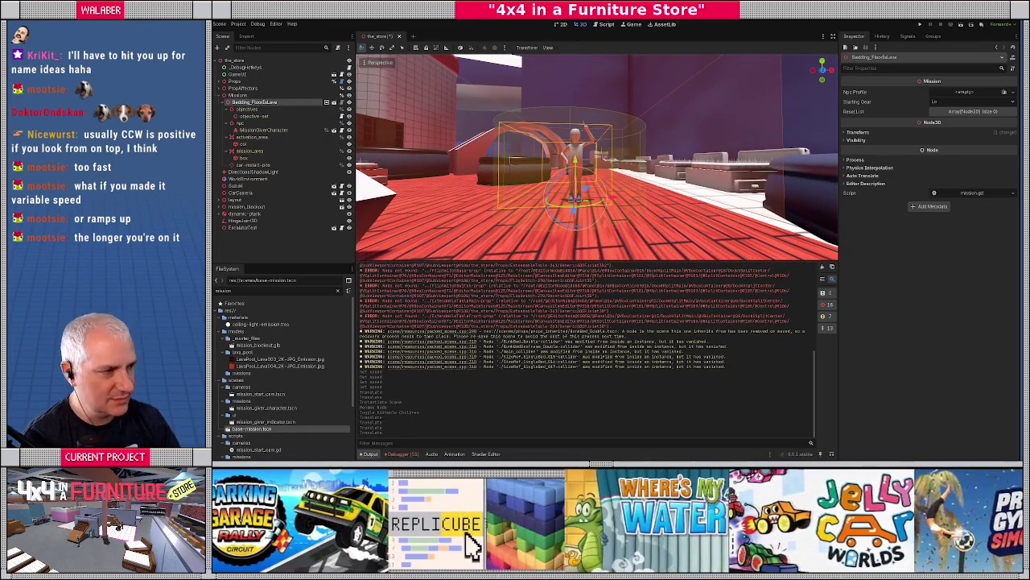
Expand the mission's Transform and lower it slightly by dragging its Y arrow in Front view.
click(857, 133)
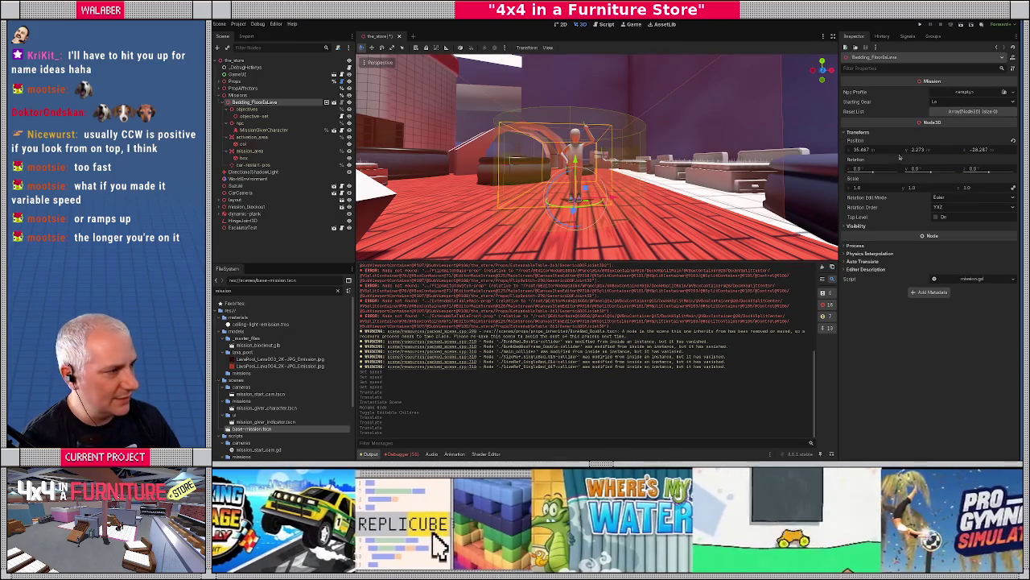
key(KP_1)
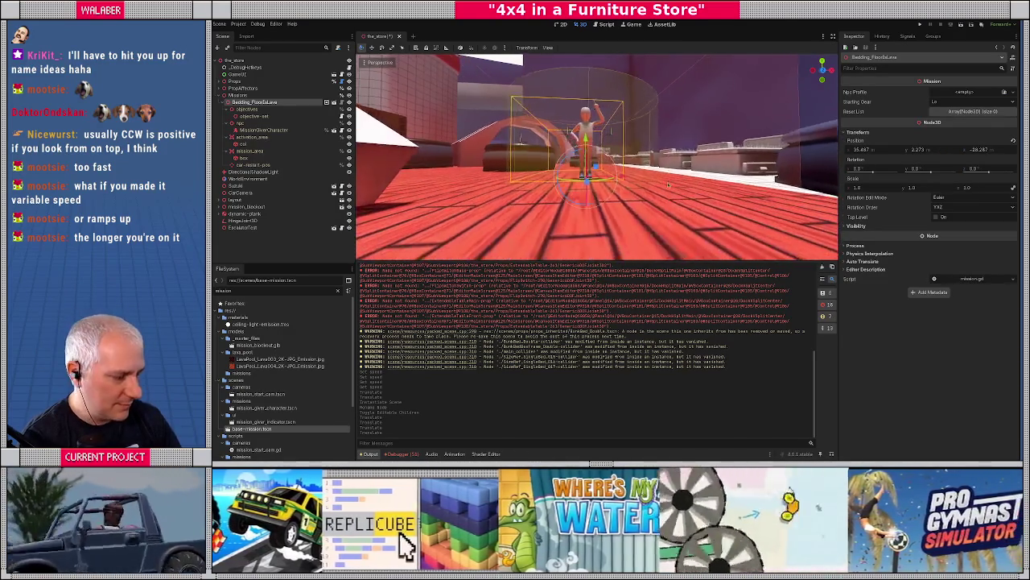
mouse_move(599, 191)
mouse_down()
mouse_move(544, 171)
mouse_move(677, 168)
mouse_up()
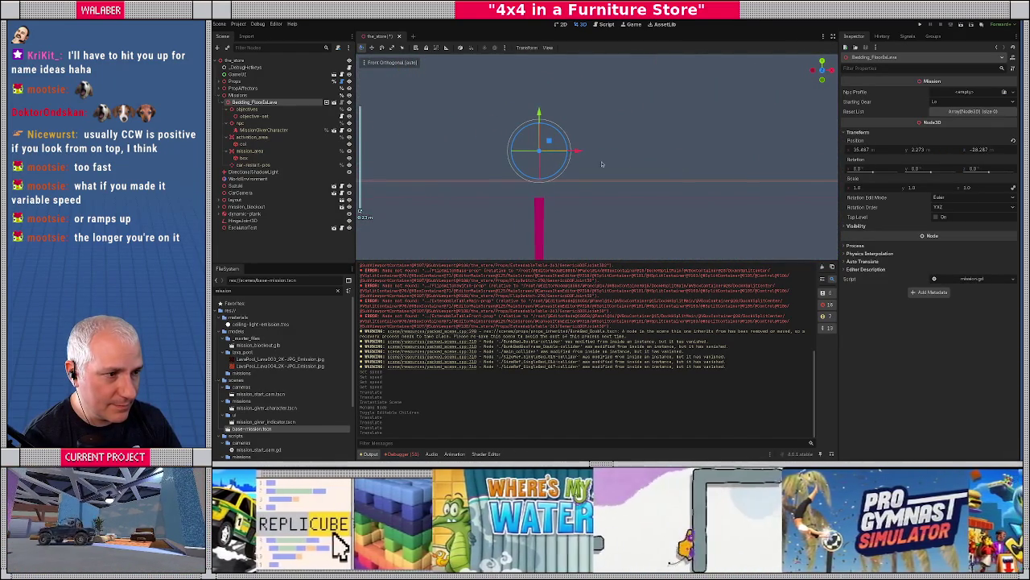
mouse_move(539, 113)
mouse_down()
mouse_move(539, 158)
mouse_move(541, 129)
mouse_up()
key(KP_5)
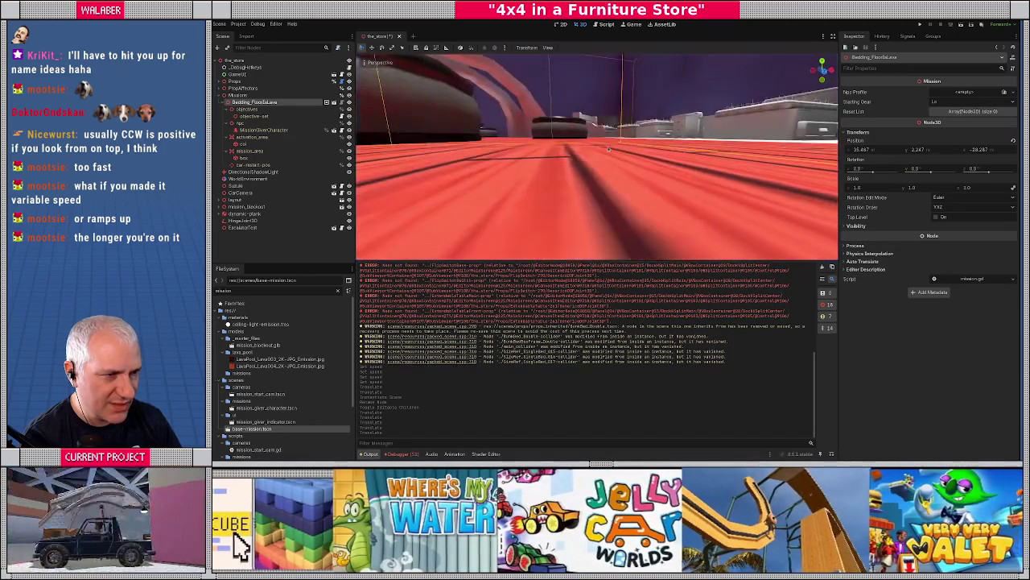
key(f)
scroll(608, 150, down, 5)
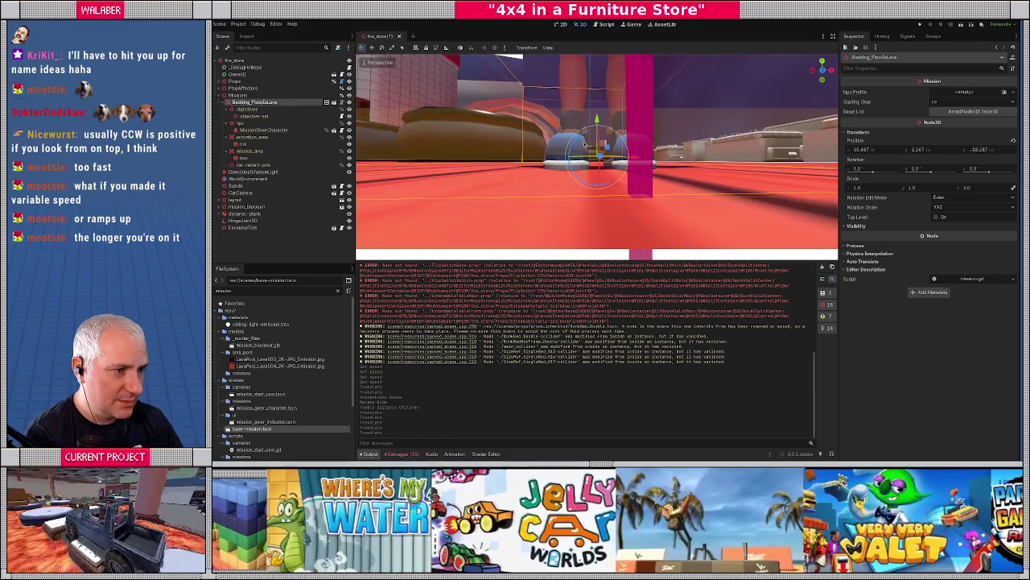
Lower the mission a bit more, then enter 2.2 as its Position Y.
key(KP_1)
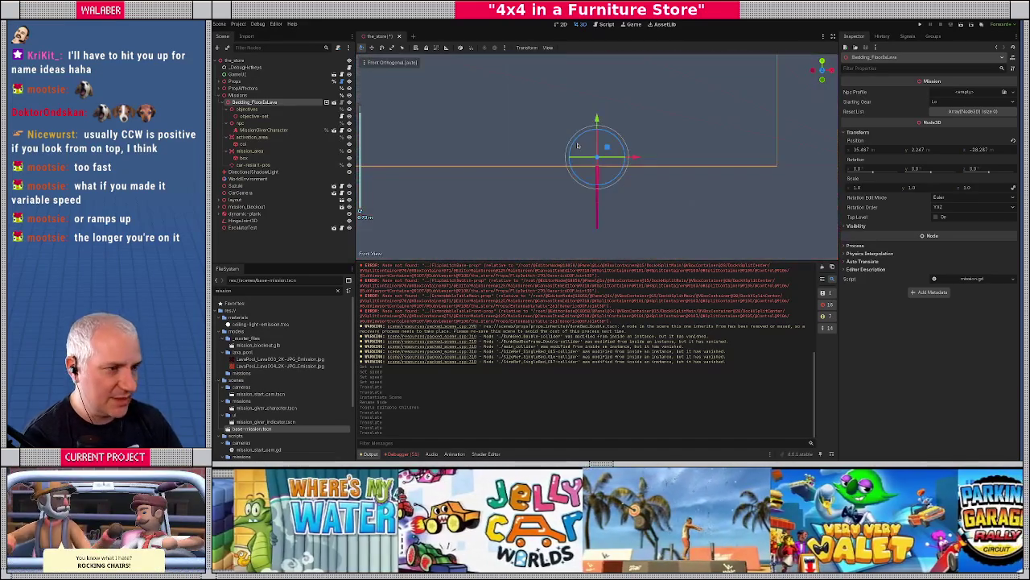
drag(598, 120, 596, 132)
key(KP_5)
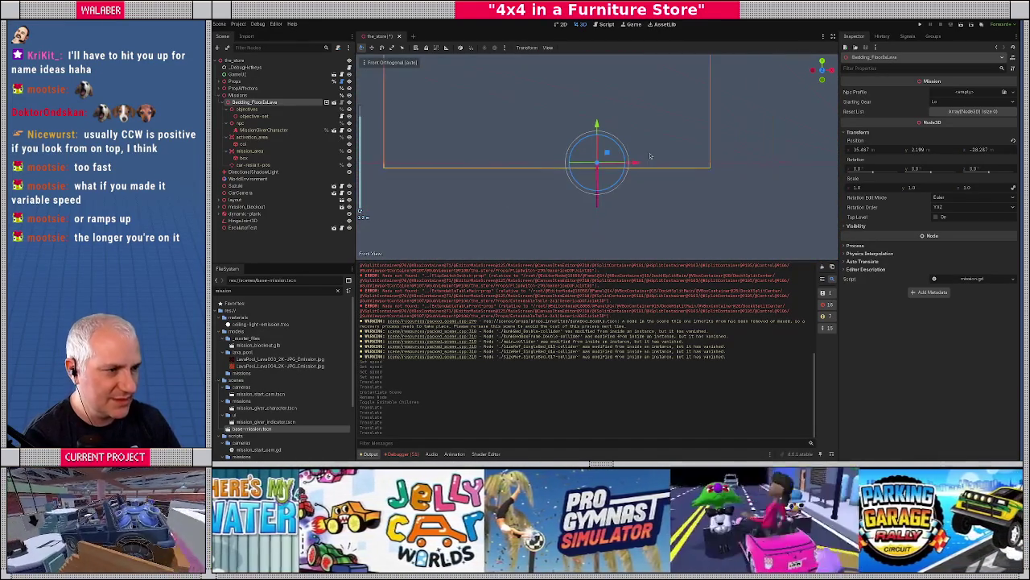
mouse_move(624, 155)
mouse_down()
mouse_move(574, 183)
mouse_move(572, 154)
mouse_up()
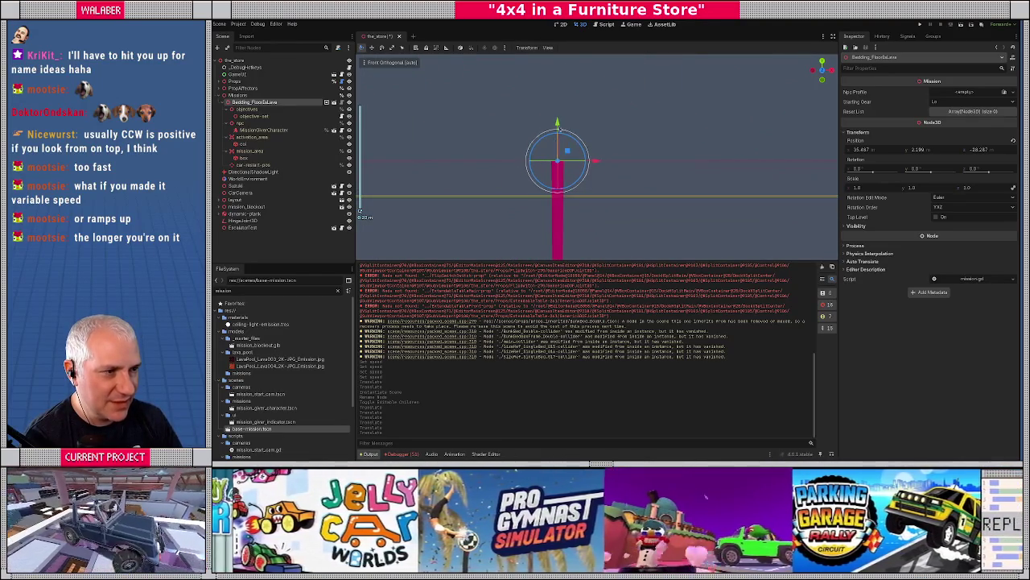
click(939, 149)
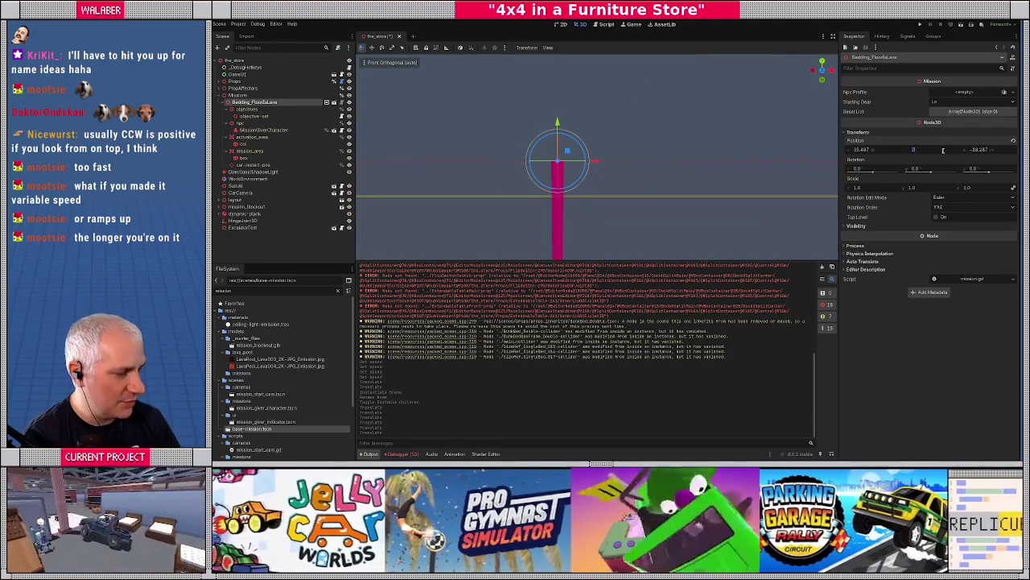
text(.2)
mouse_move(624, 202)
mouse_down()
mouse_move(596, 163)
mouse_move(583, 164)
mouse_move(641, 173)
mouse_up()
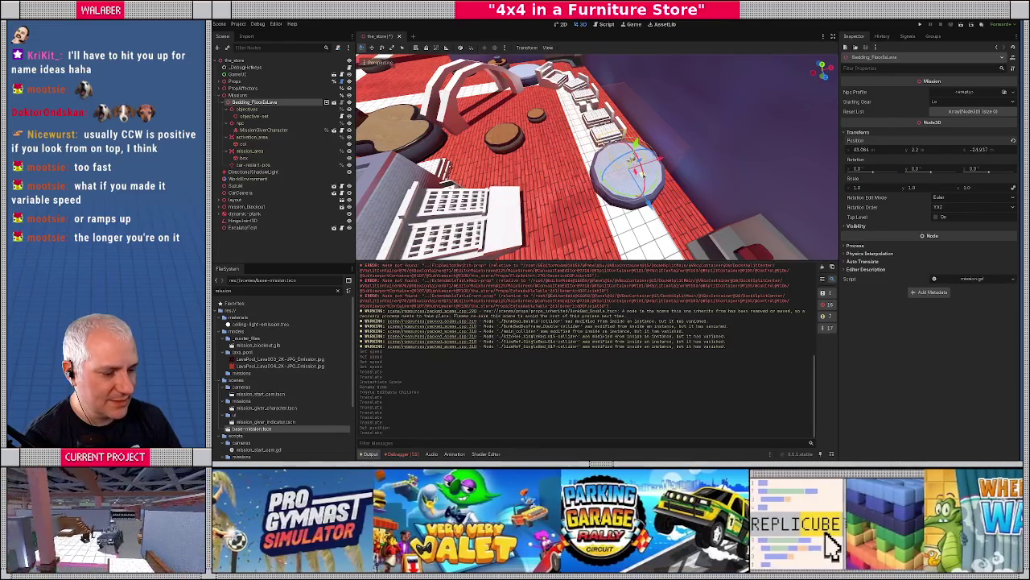
In Top view, move the Bedding mission toward the round platform.
key(KP_7)
scroll(636, 177, up, 3)
mouse_move(636, 177)
mouse_down()
mouse_move(582, 131)
mouse_move(599, 174)
mouse_move(567, 173)
mouse_up()
key(KP_7)
scroll(599, 174, down, 3)
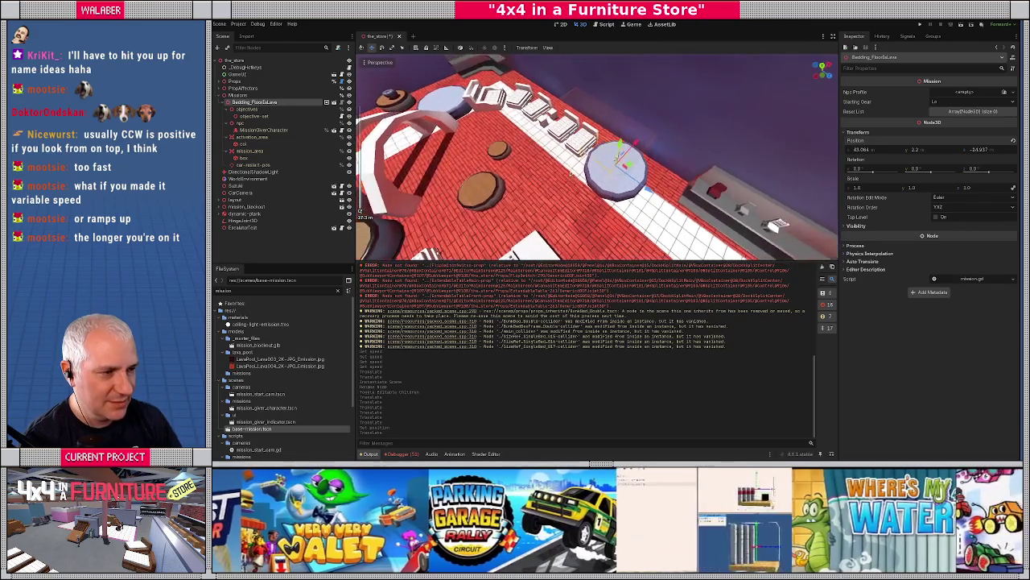
mouse_move(626, 161)
mouse_down()
mouse_move(568, 173)
mouse_move(579, 165)
mouse_move(568, 161)
mouse_up()
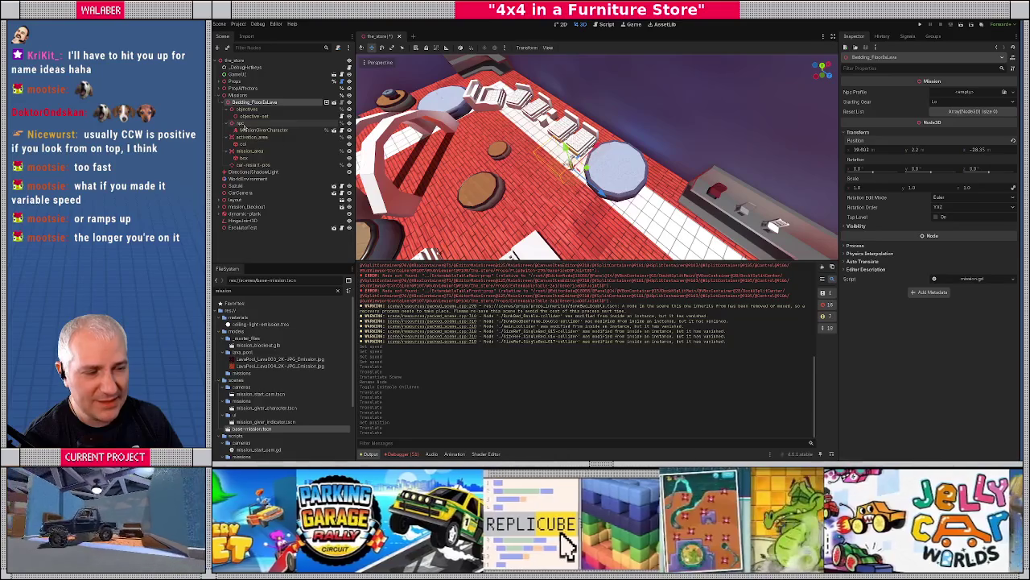
Centre the mission over the round platform and check it from a tilted view.
key(KP_7)
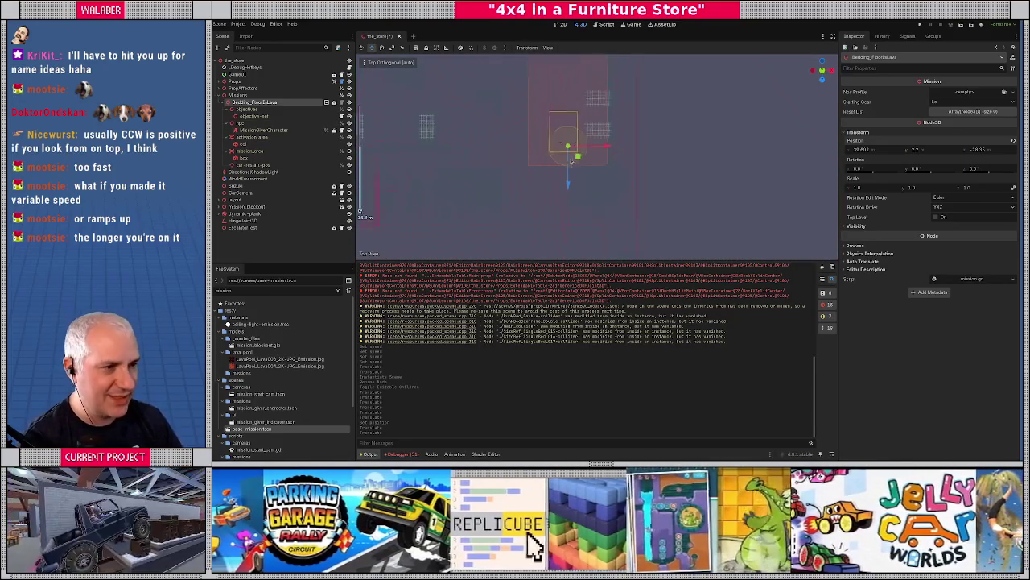
drag(554, 147, 553, 159)
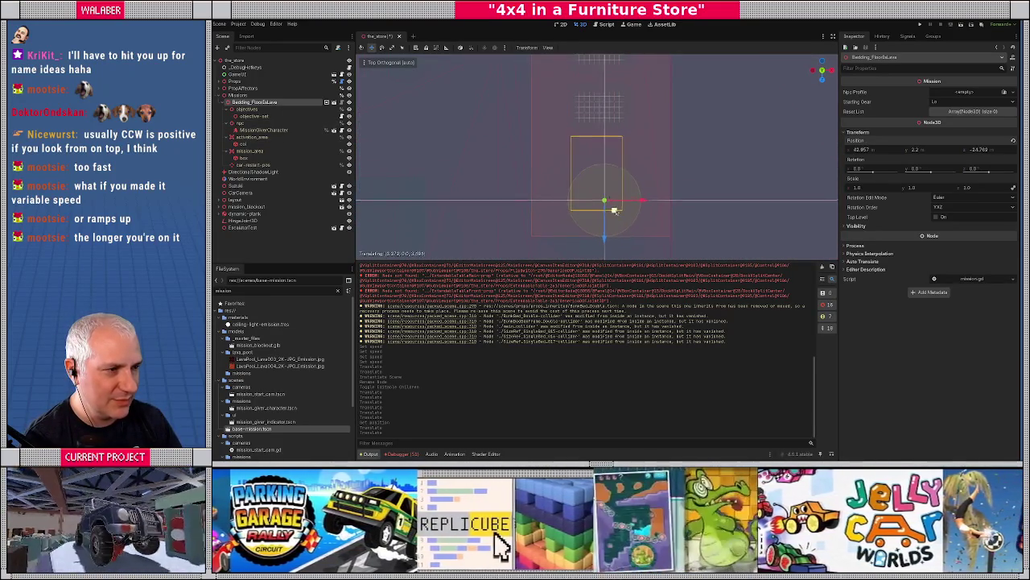
scroll(553, 159, up, 2)
drag(554, 153, 545, 145)
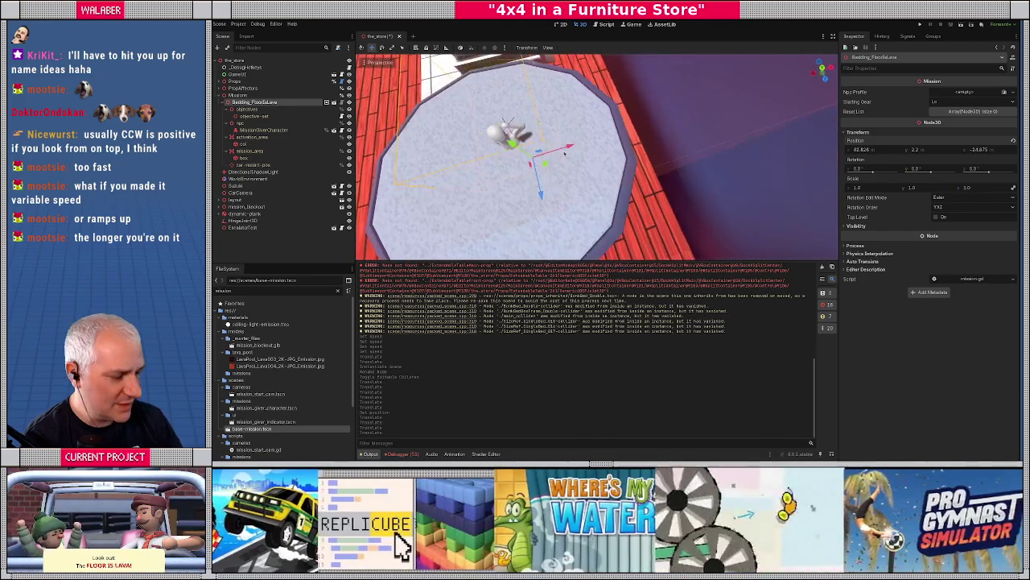
key(KP_7)
mouse_move(564, 181)
mouse_down()
mouse_move(572, 202)
mouse_move(609, 154)
mouse_move(607, 138)
mouse_move(609, 151)
mouse_up()
scroll(595, 172, down, 3)
Select the npc and activation_area nodes, then the mission area's box collision shape.
click(240, 122)
shift+click(250, 137)
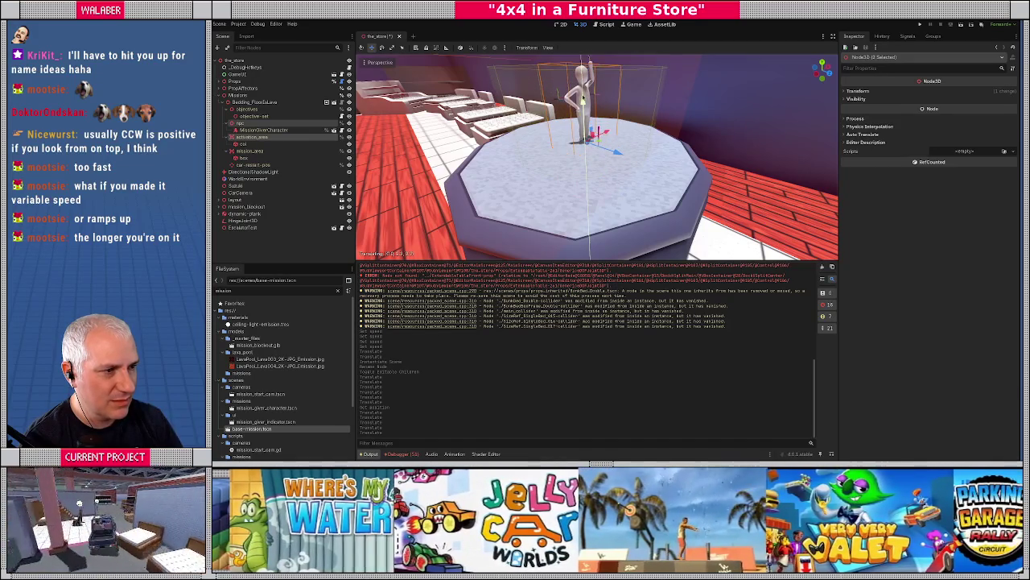
mouse_move(583, 97)
mouse_down()
mouse_move(592, 145)
mouse_move(556, 178)
mouse_move(456, 172)
mouse_up()
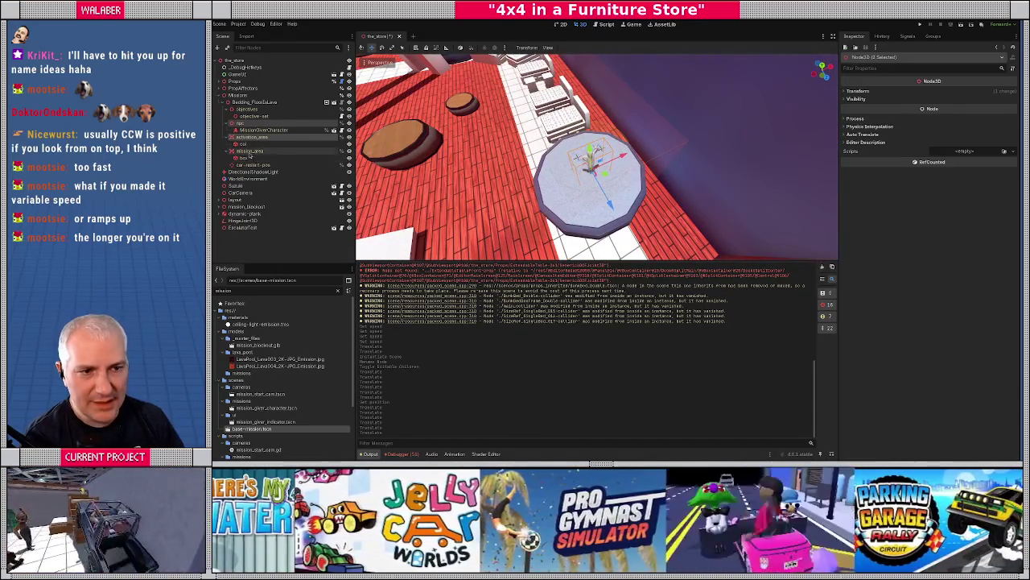
click(244, 157)
Switch to top-down view and make the mission area's box collision shape unique.
drag(515, 170, 548, 183)
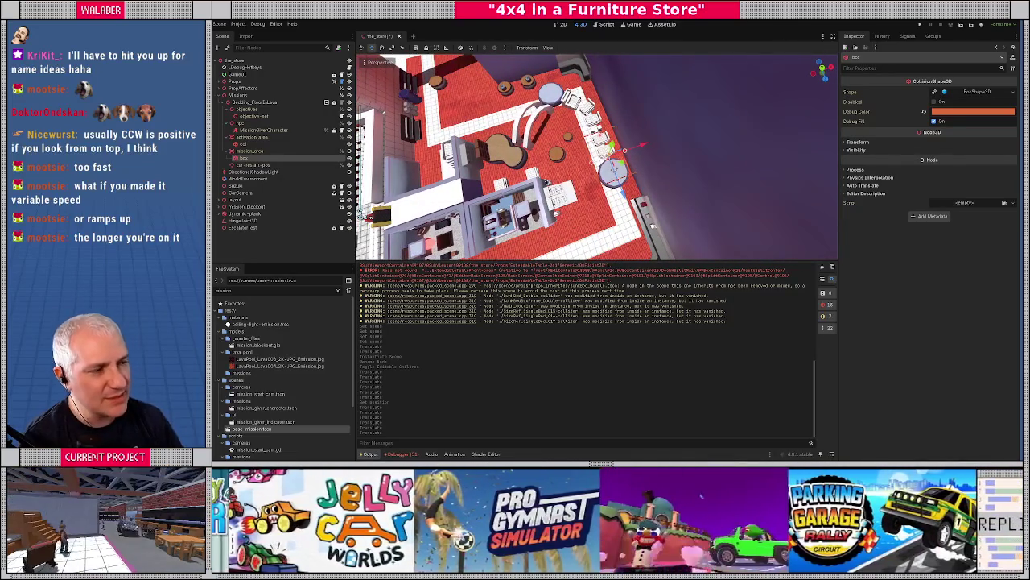
drag(603, 200, 589, 193)
key(KP_7)
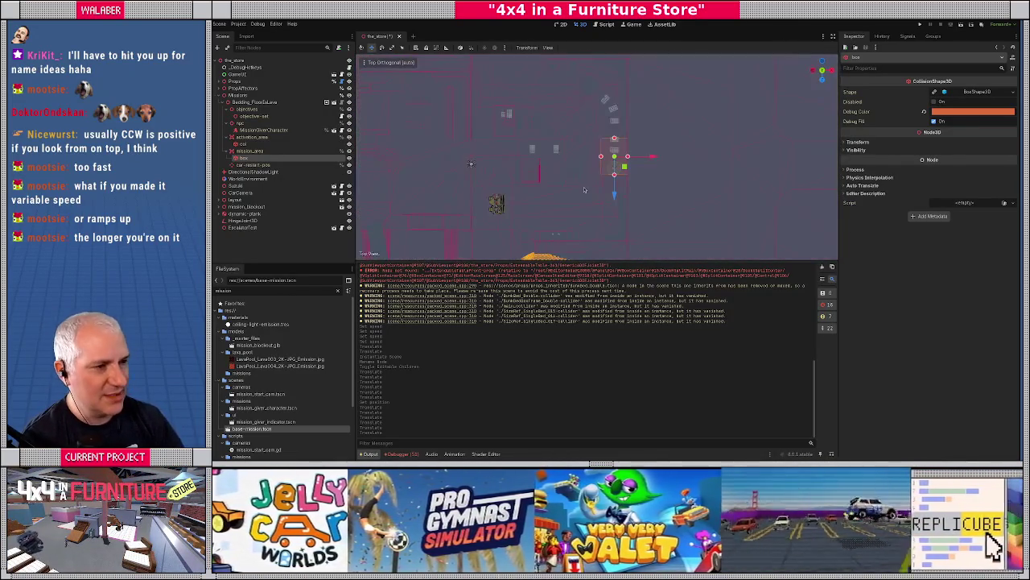
scroll(553, 202, up, 2)
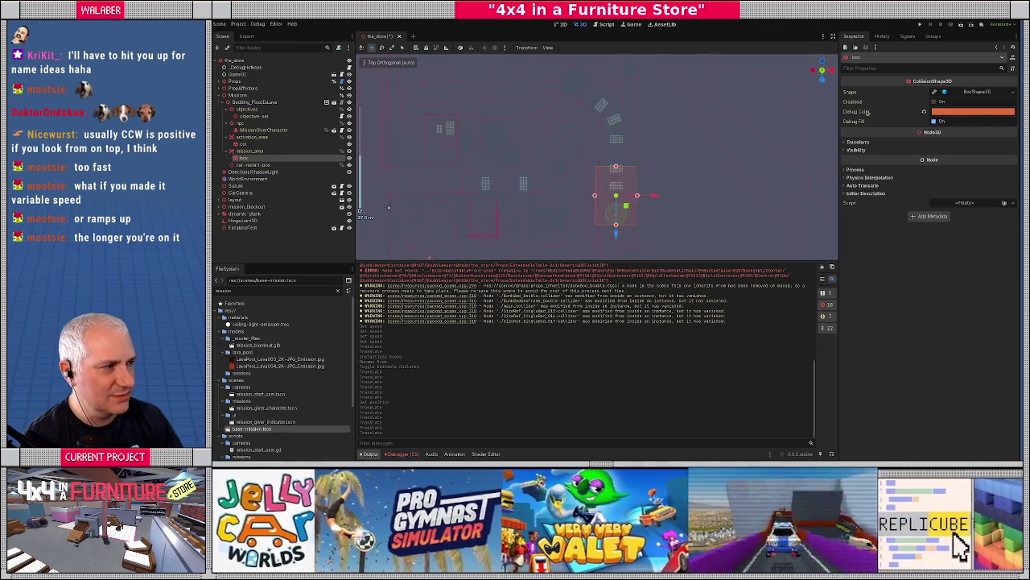
click(974, 92)
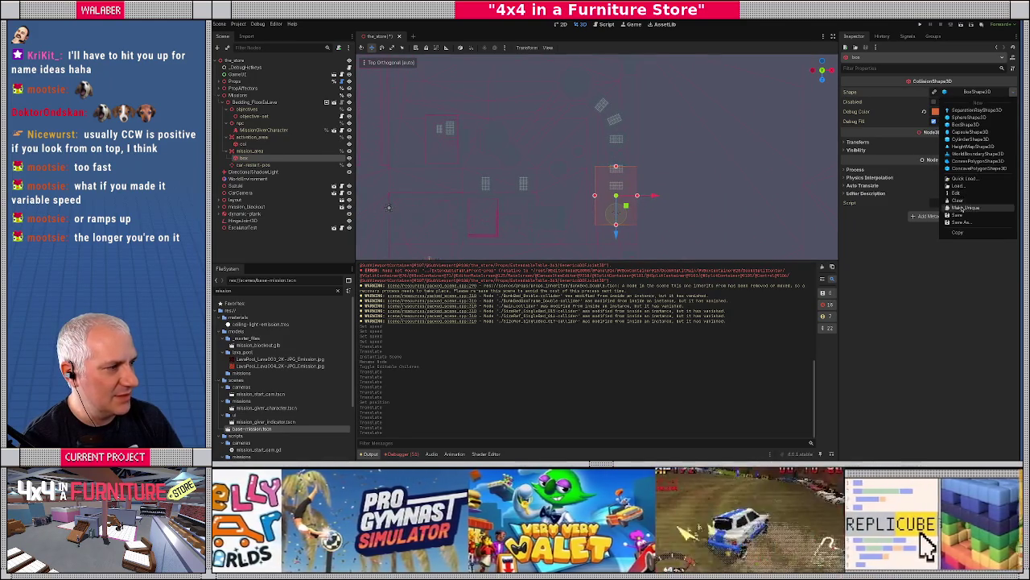
click(974, 203)
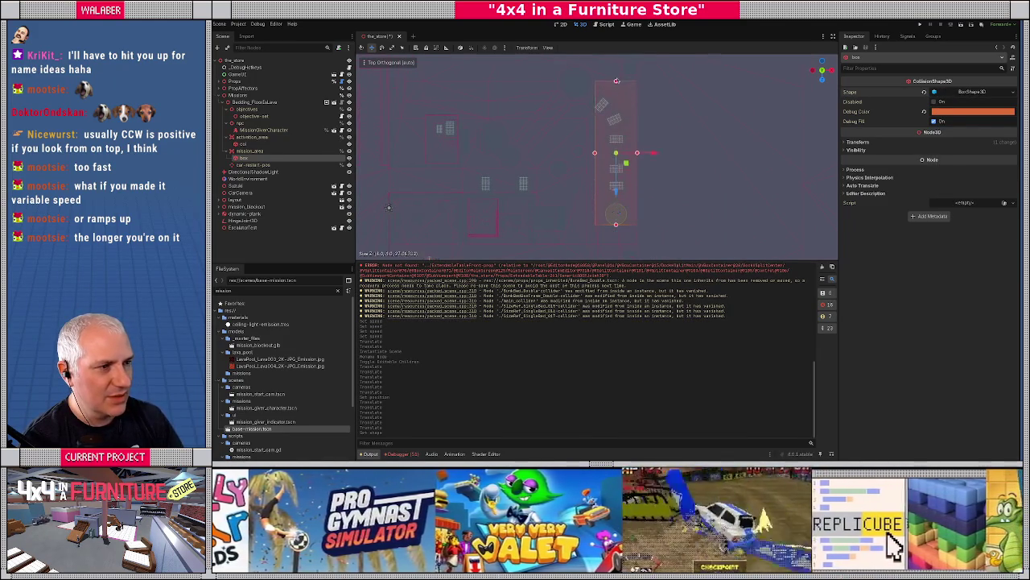
Enlarge the mission area box to cover the floor around the bedding platform.
scroll(447, 218, down, 2)
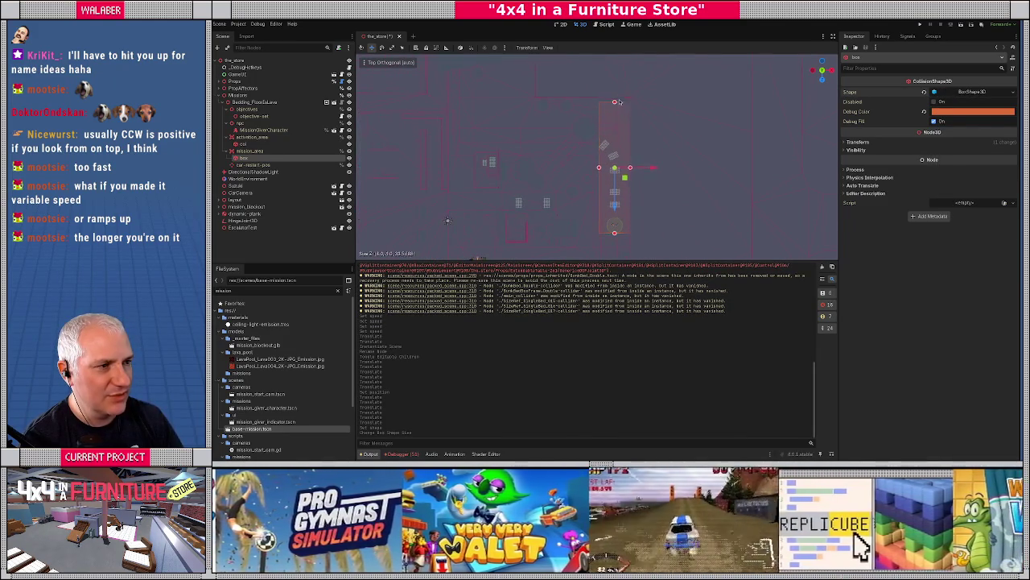
click(616, 98)
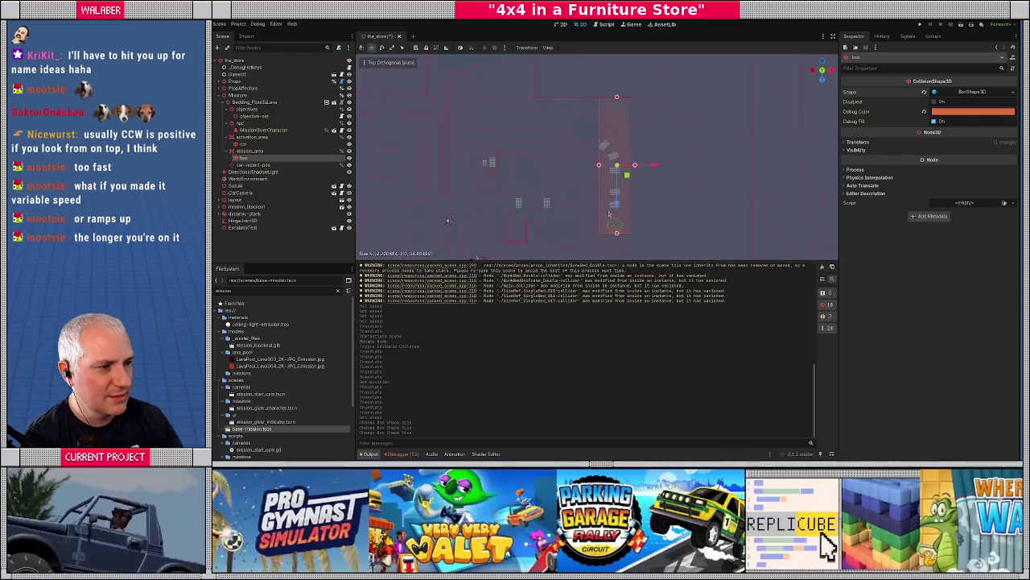
drag(612, 232, 626, 211)
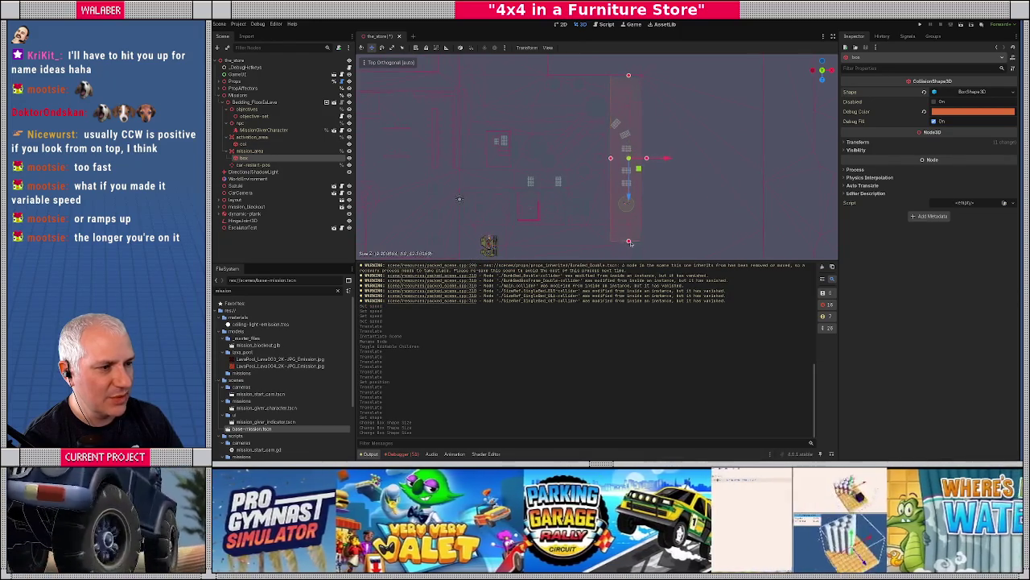
click(630, 243)
scroll(630, 155, down, 2)
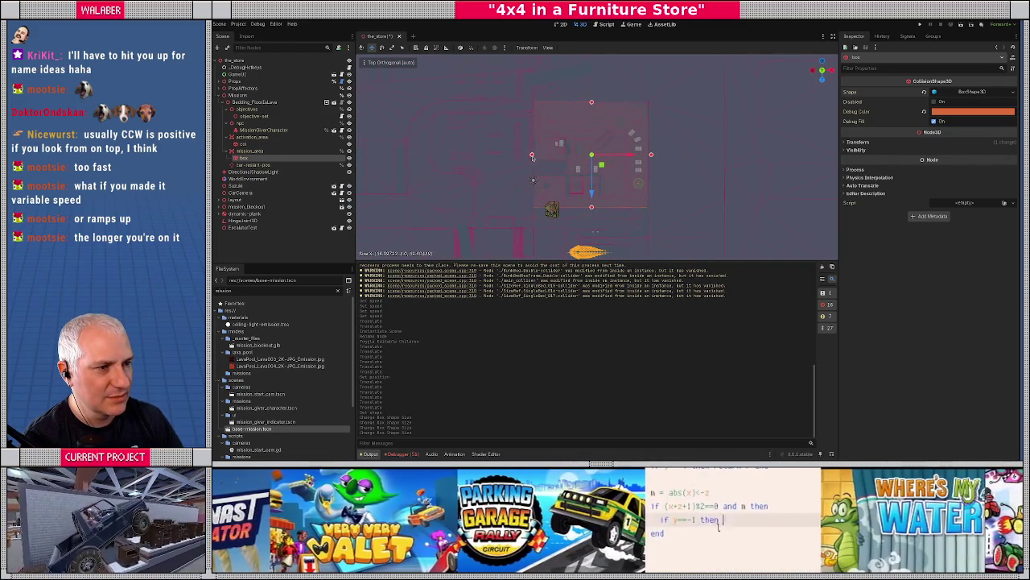
click(532, 156)
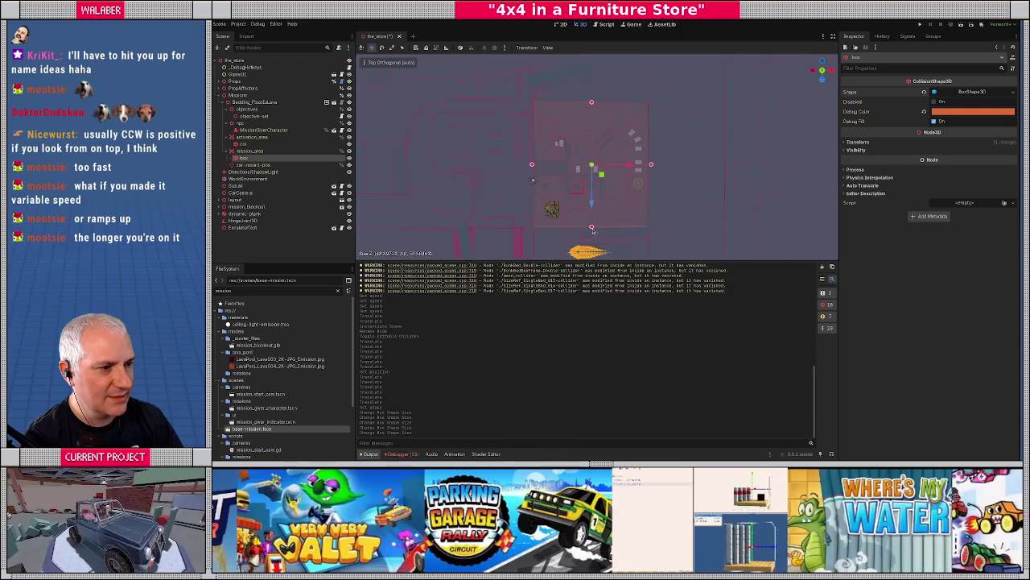
drag(532, 178, 552, 139)
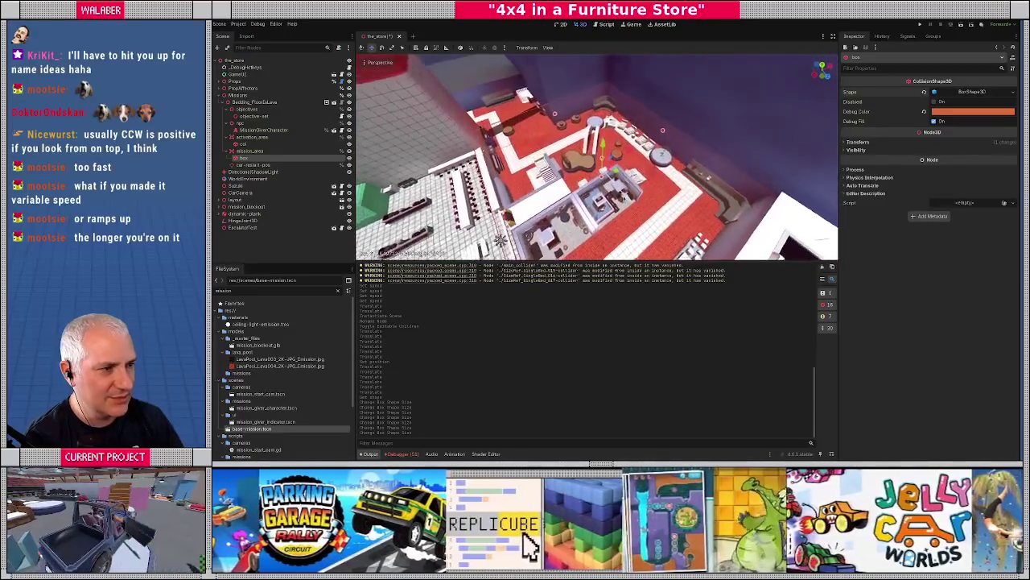
click(253, 164)
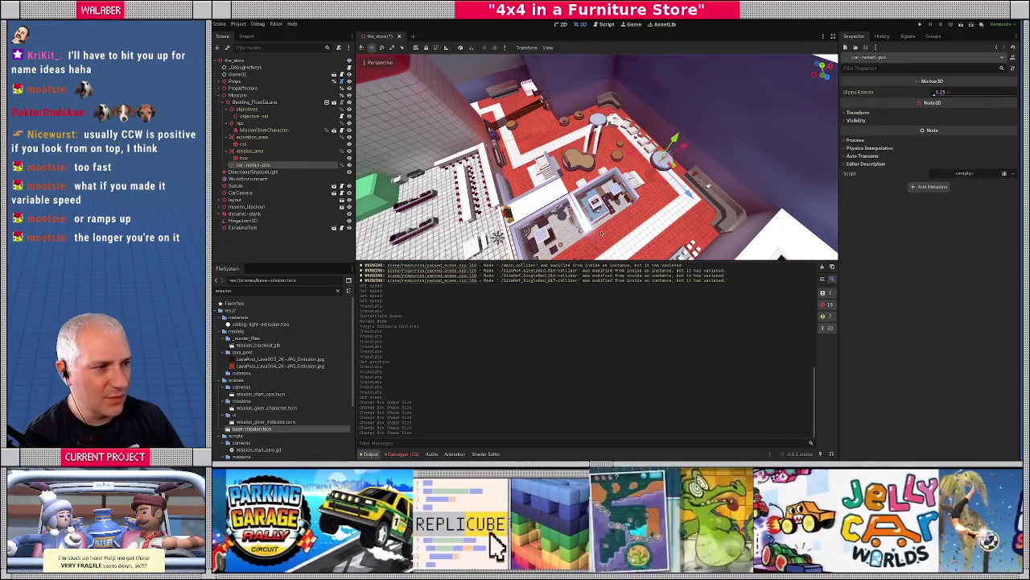
Move the car restart marker about 3.8 units sideways and rotate it roughly -180° then -30°.
key(KP_7)
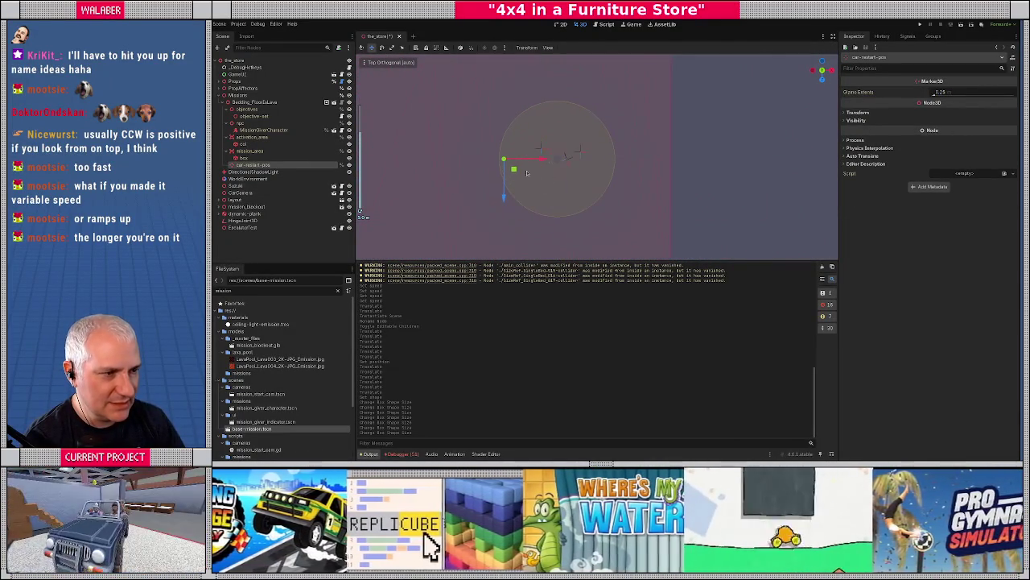
mouse_move(513, 171)
mouse_down()
mouse_move(569, 167)
mouse_move(530, 190)
mouse_up()
key(e)
drag(520, 119, 539, 119)
key(w)
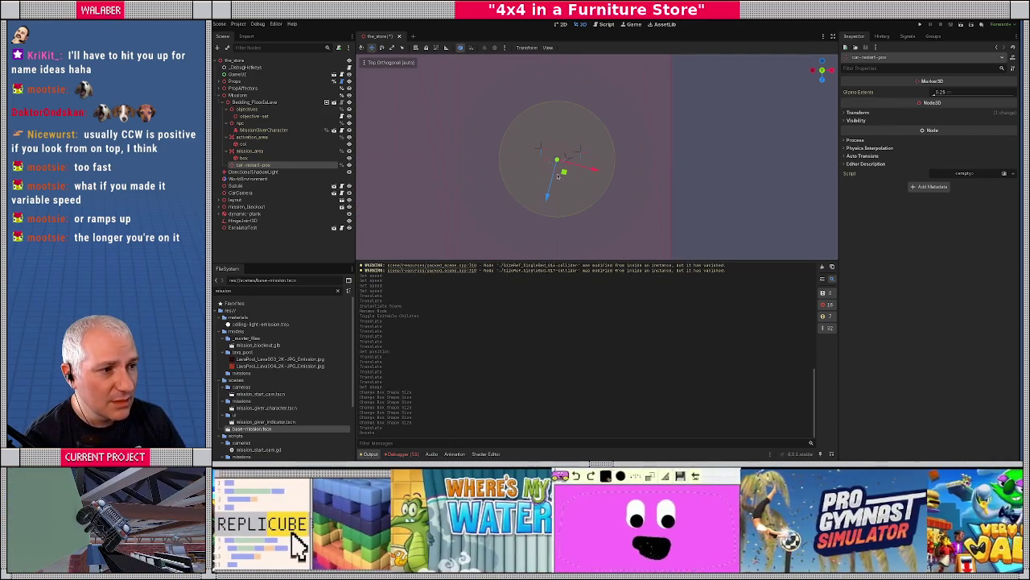
key(e)
drag(576, 186, 541, 182)
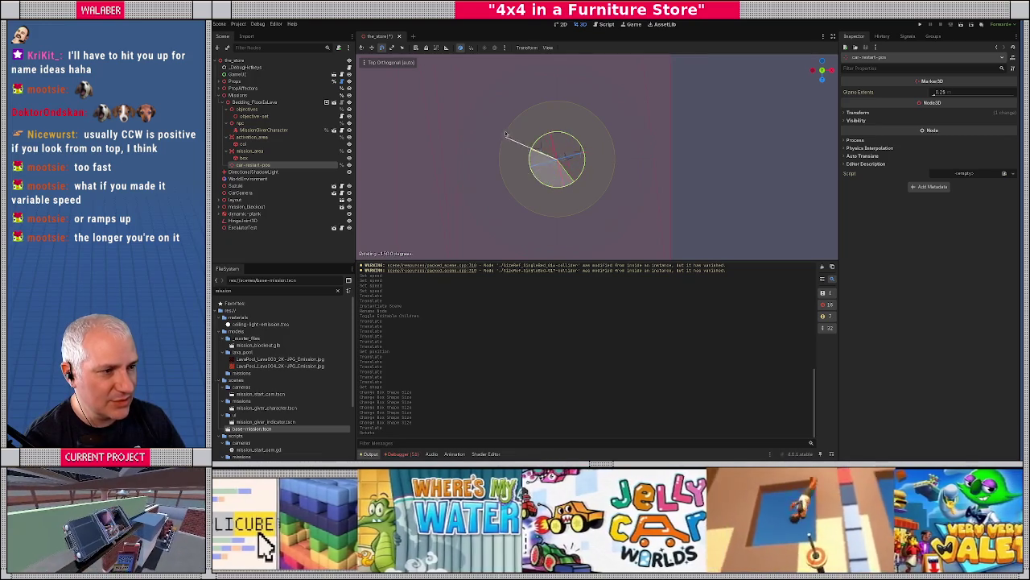
mouse_move(505, 127)
mouse_down()
mouse_move(620, 92)
mouse_move(614, 148)
mouse_move(601, 142)
mouse_move(605, 114)
mouse_move(636, 208)
mouse_move(409, 257)
mouse_move(335, 125)
mouse_up()
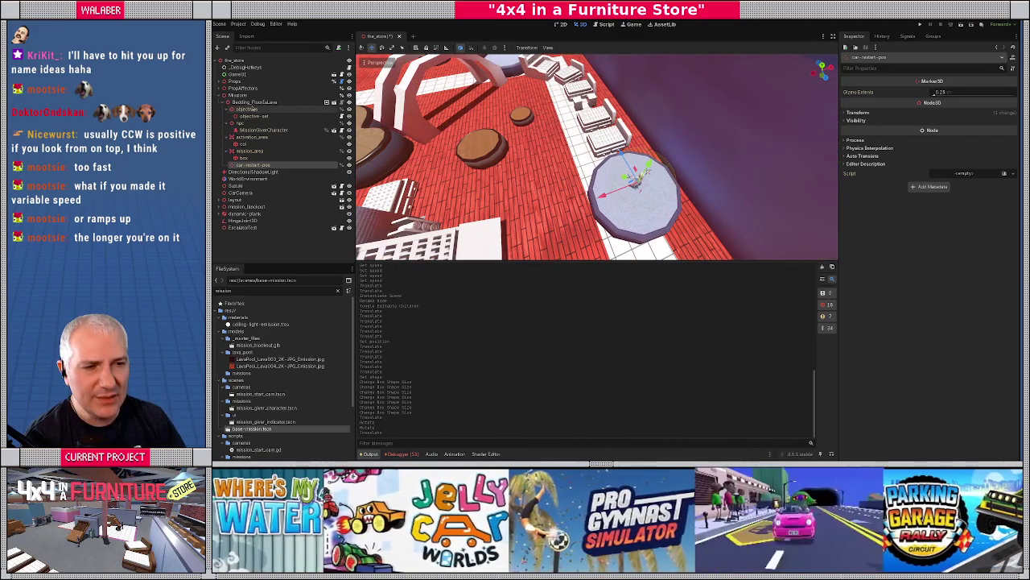
Add an ObjectiveFloorIsLava child node under objective-set.
click(251, 117)
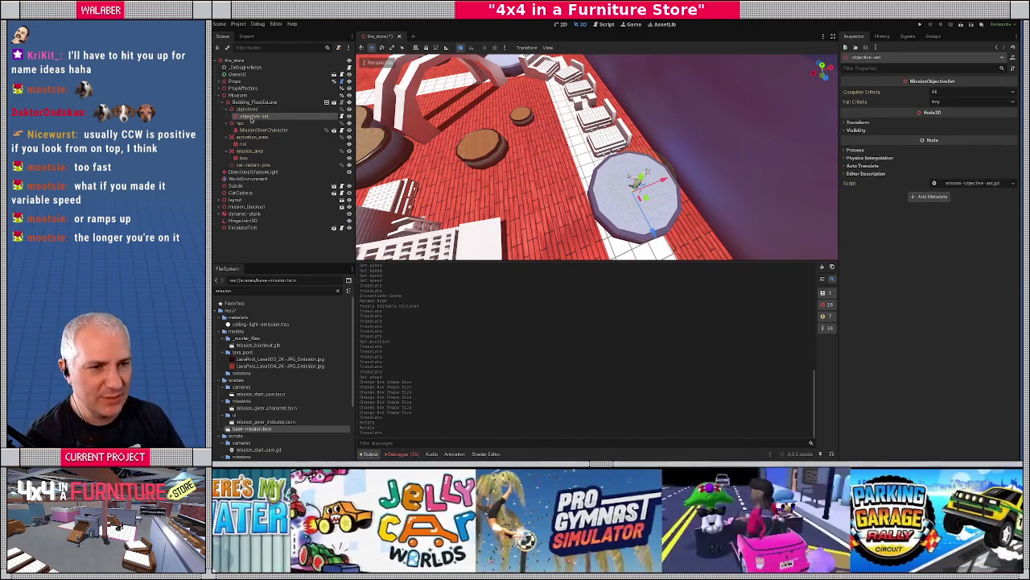
right_click(257, 119)
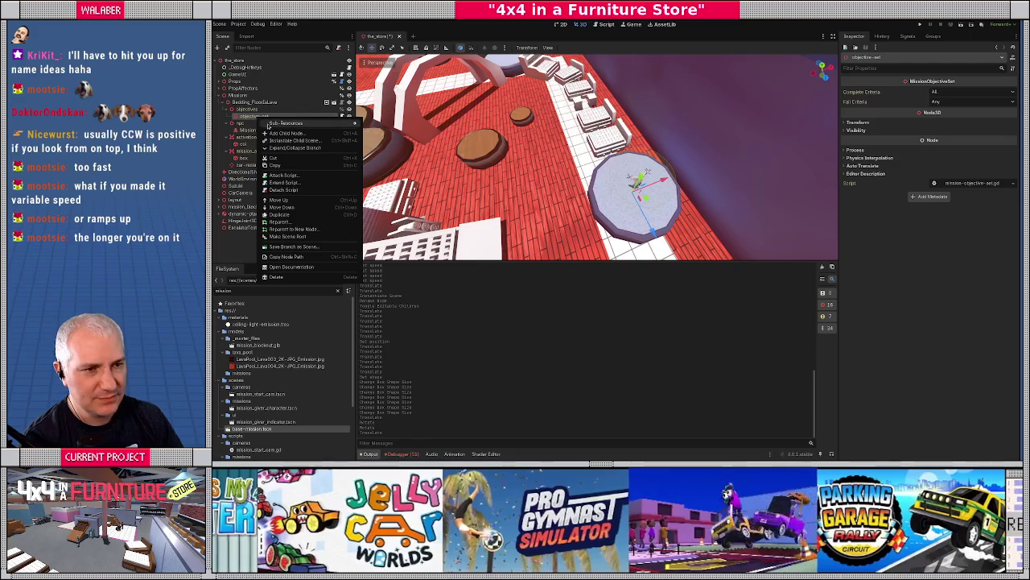
click(279, 136)
text(lava)
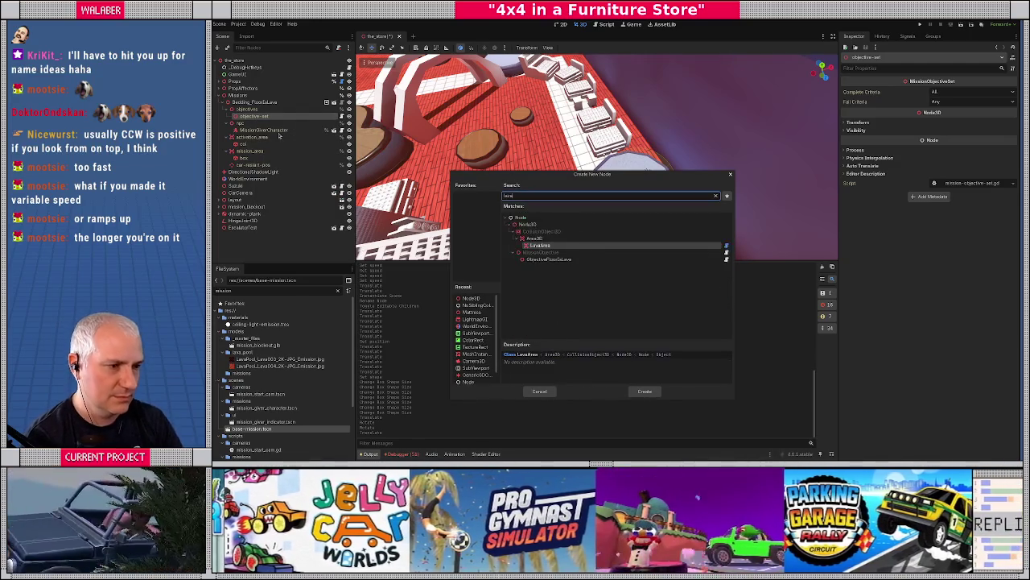
click(537, 259)
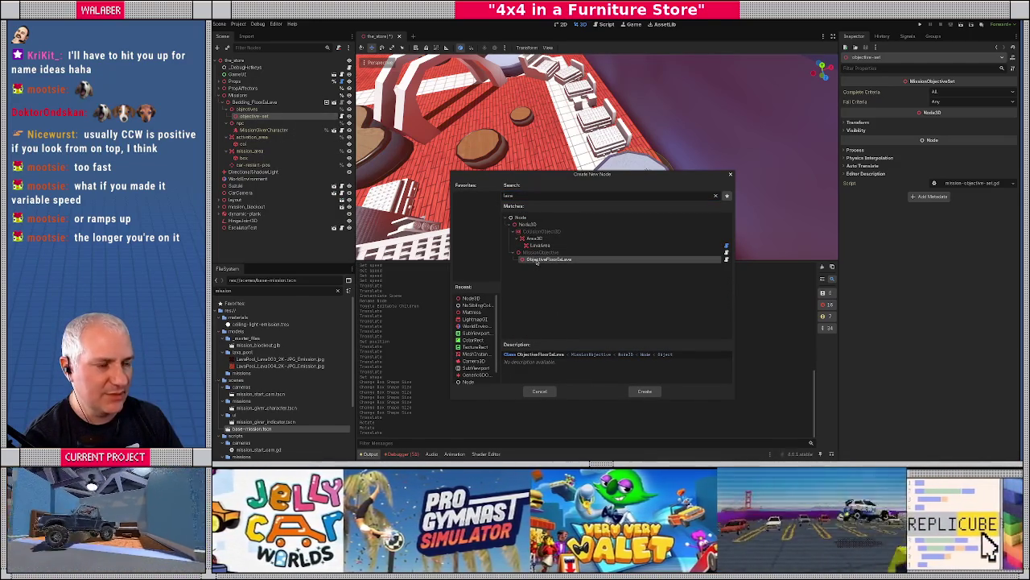
double_click(536, 260)
Filter the FileSystem by 'lava', then by 'bedding' to find store_section_bedding.tscn.
key(ctrl+a)
text(lava)
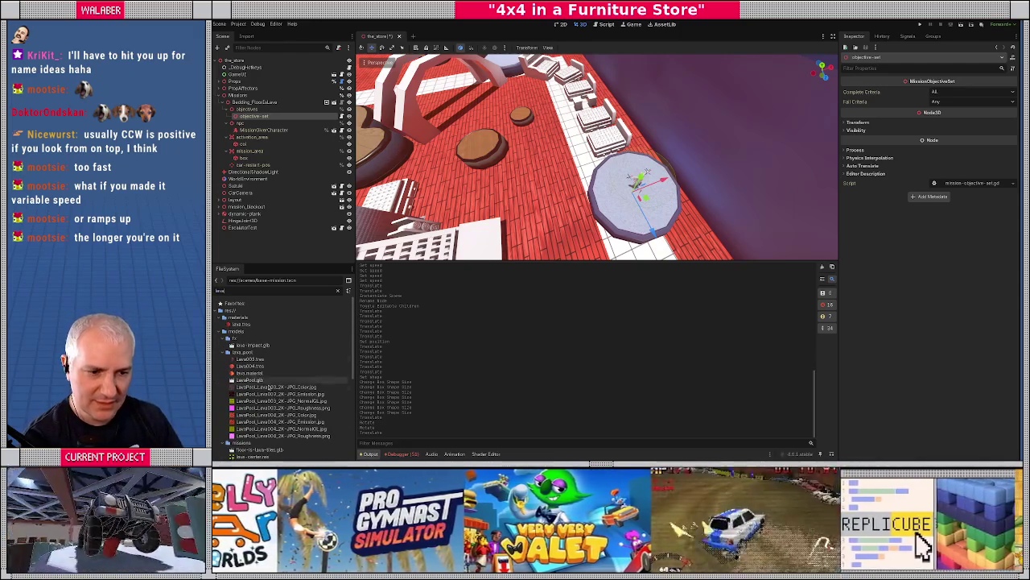
scroll(289, 384, down, 5)
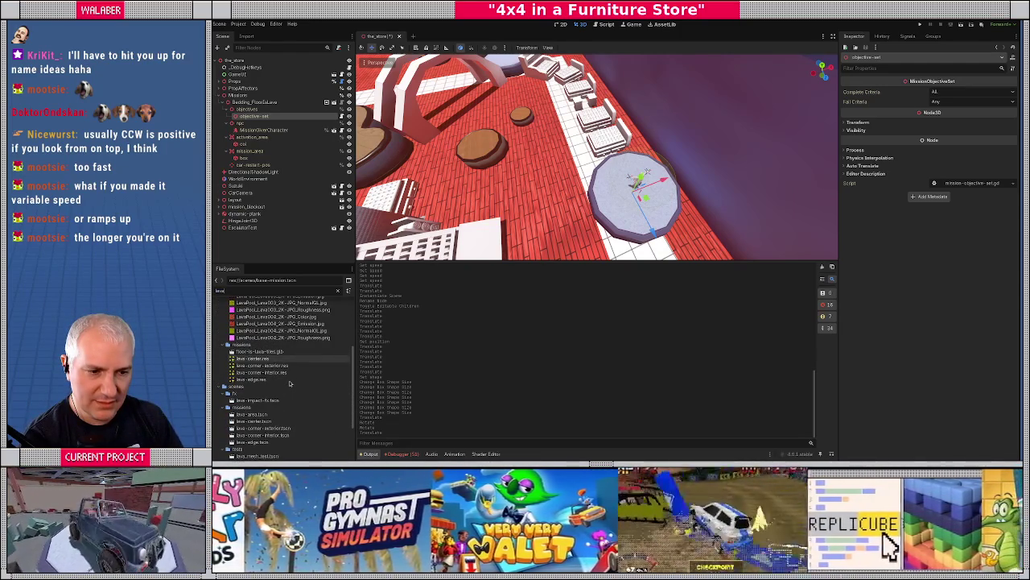
scroll(289, 384, down, 3)
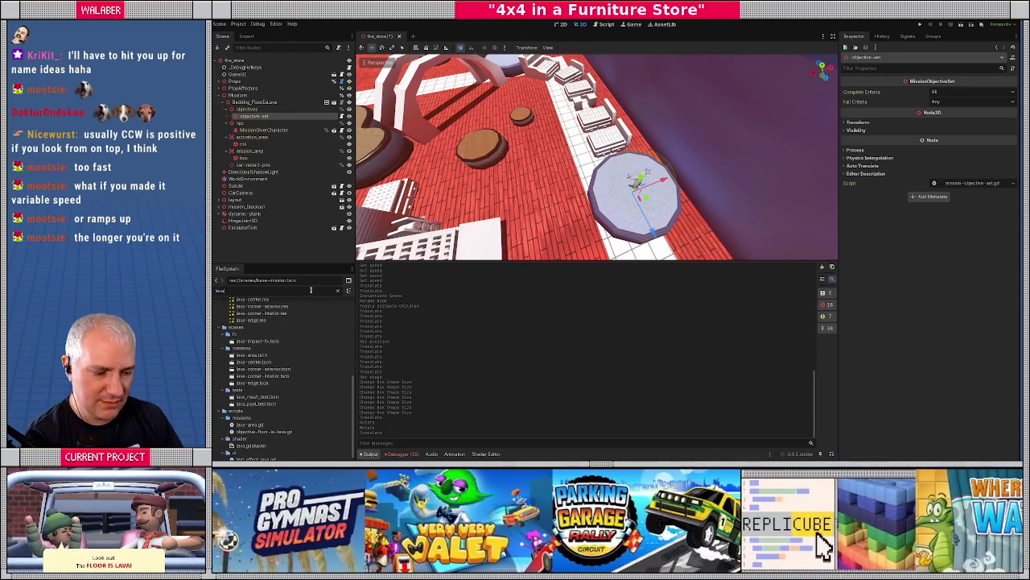
text(bedding)
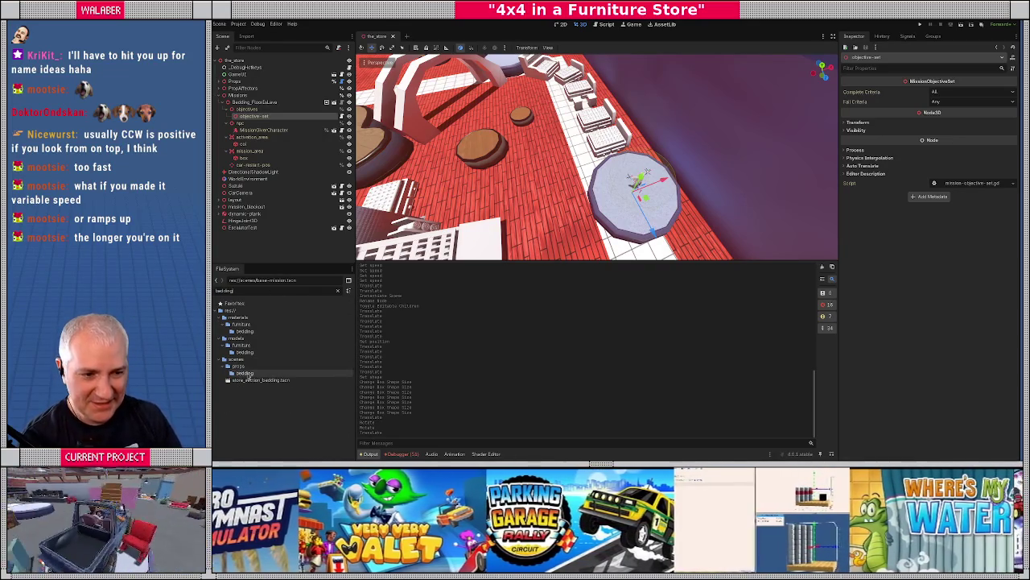
Open store_section_bedding.tscn and inspect its mission giver, ObjectiveFloorIsLava and LavaTest nodes.
click(249, 380)
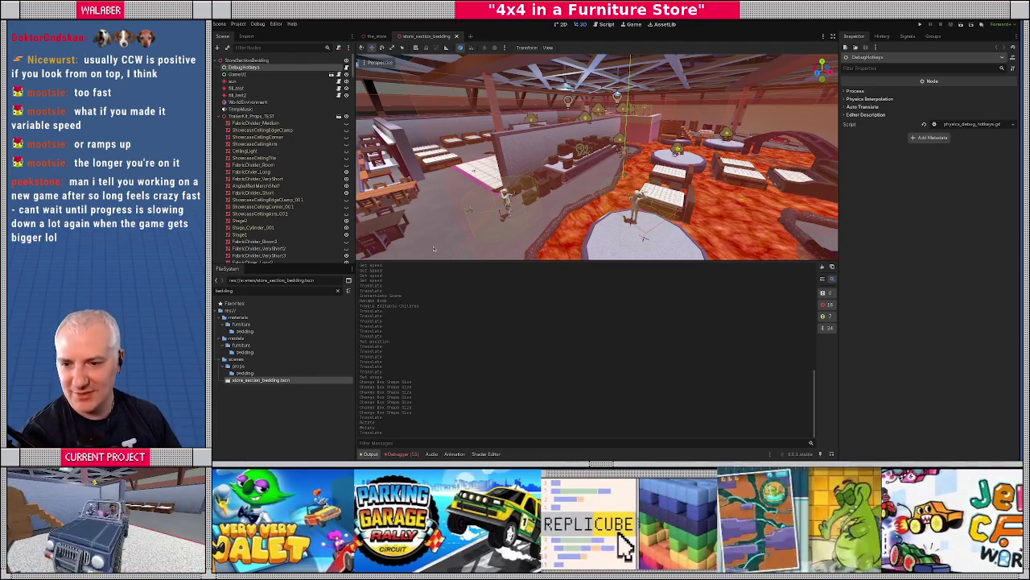
drag(538, 242, 424, 167)
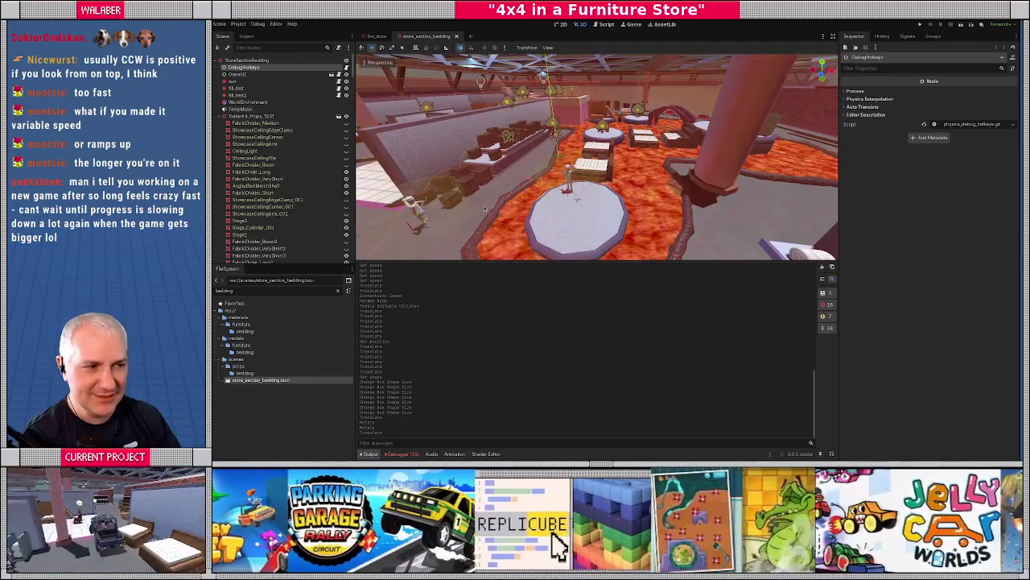
click(573, 175)
scroll(282, 153, down, 3)
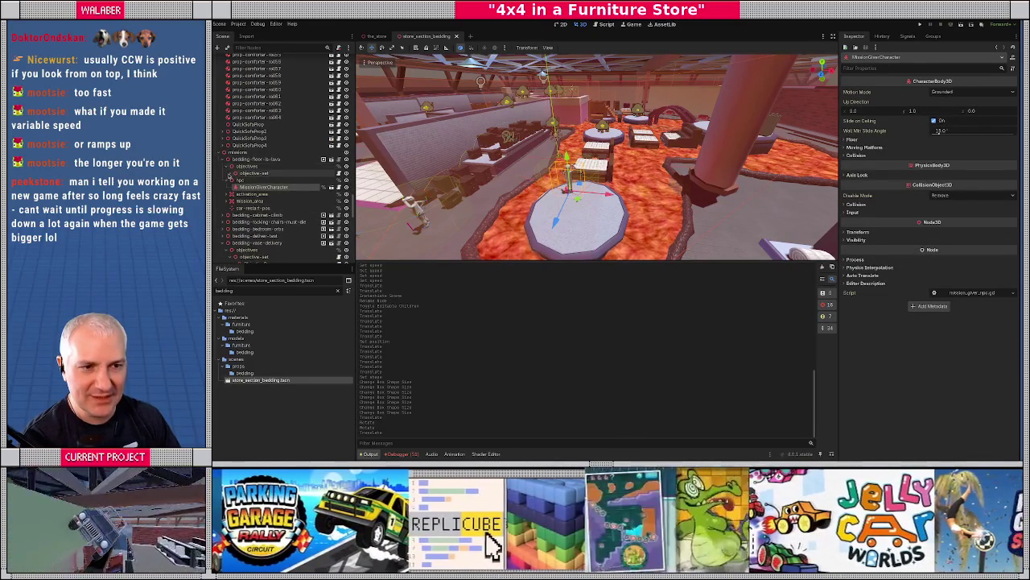
click(234, 173)
click(256, 180)
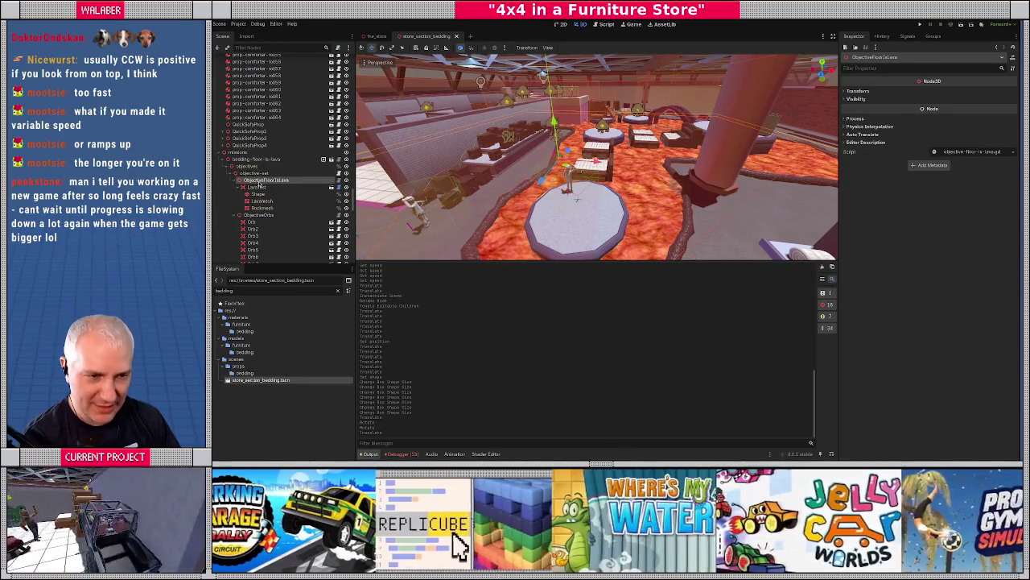
click(258, 187)
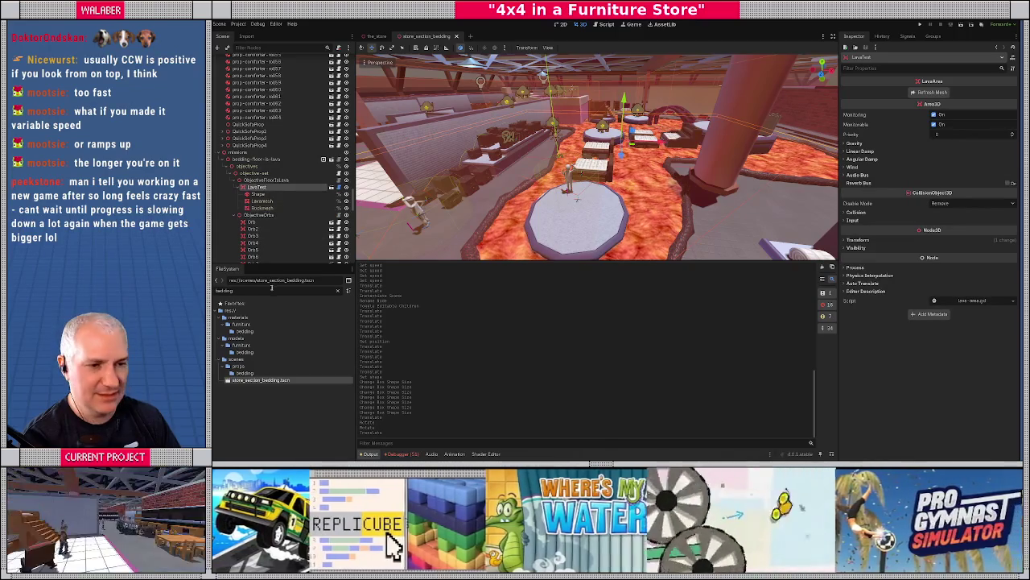
Filter files by 'lava', then open and close lava_area.tscn to inspect it.
text(-lava)
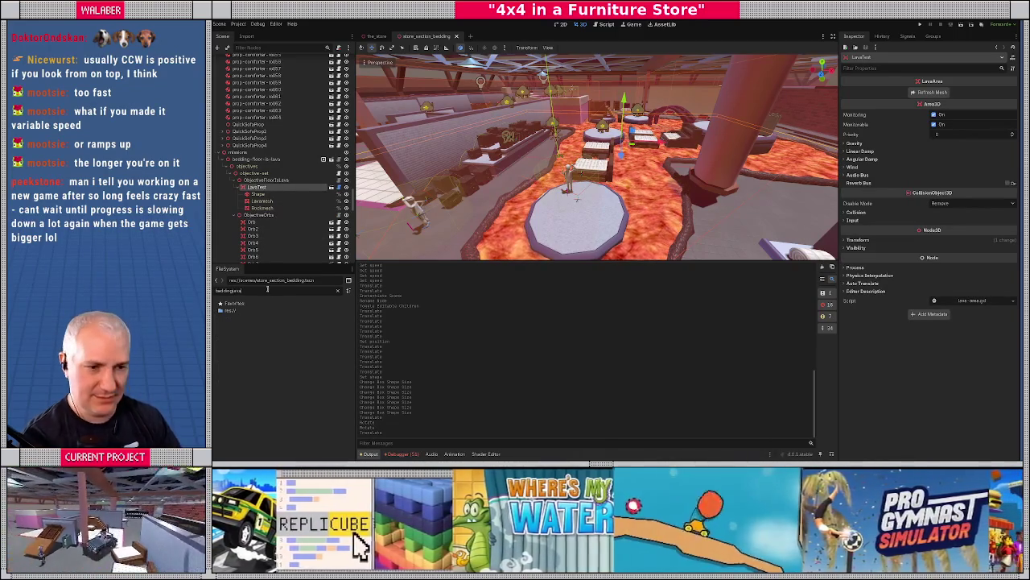
key(ctrl+a)
text(lava)
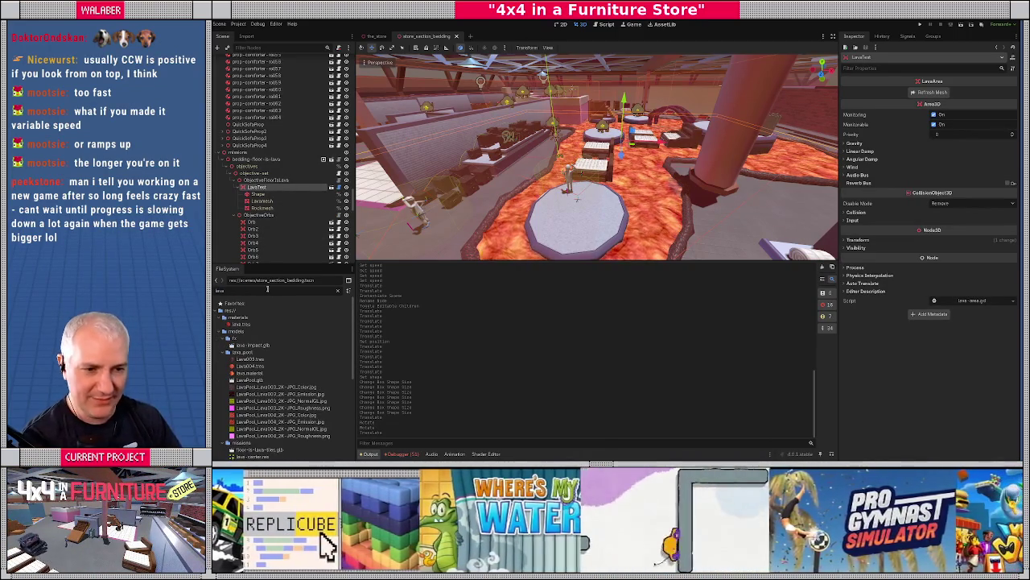
scroll(280, 355, down, 2)
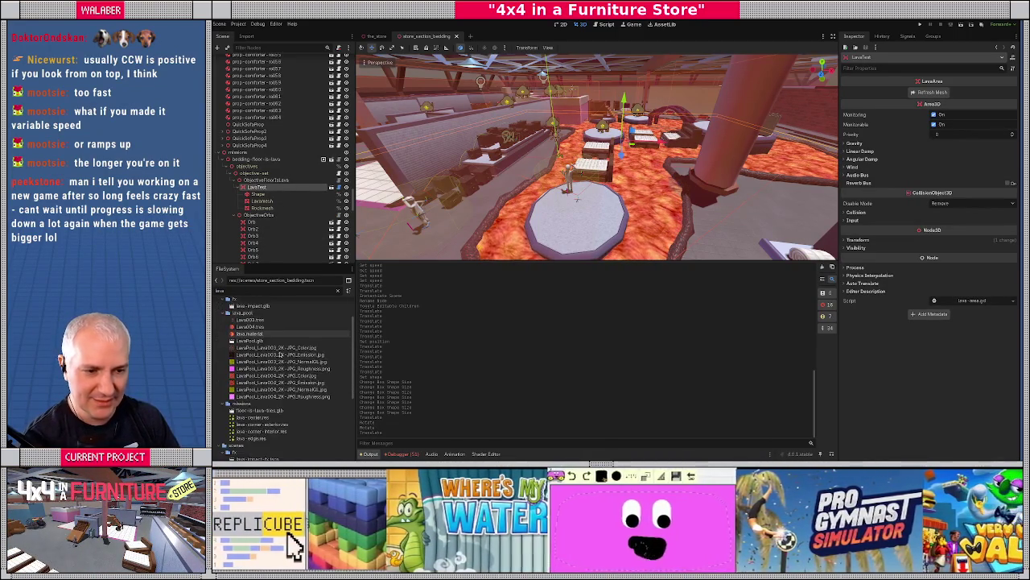
scroll(280, 354, down, 5)
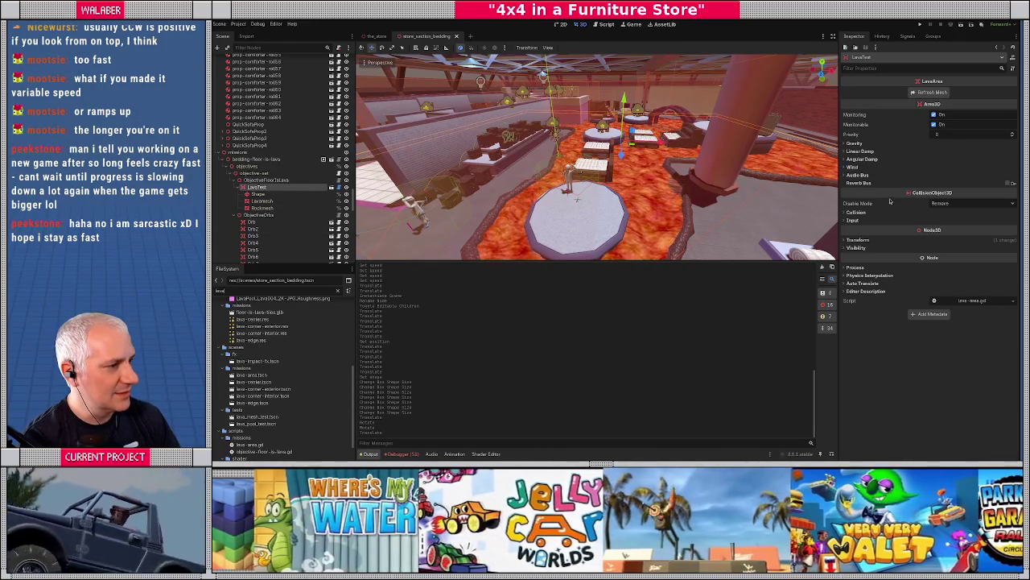
click(330, 187)
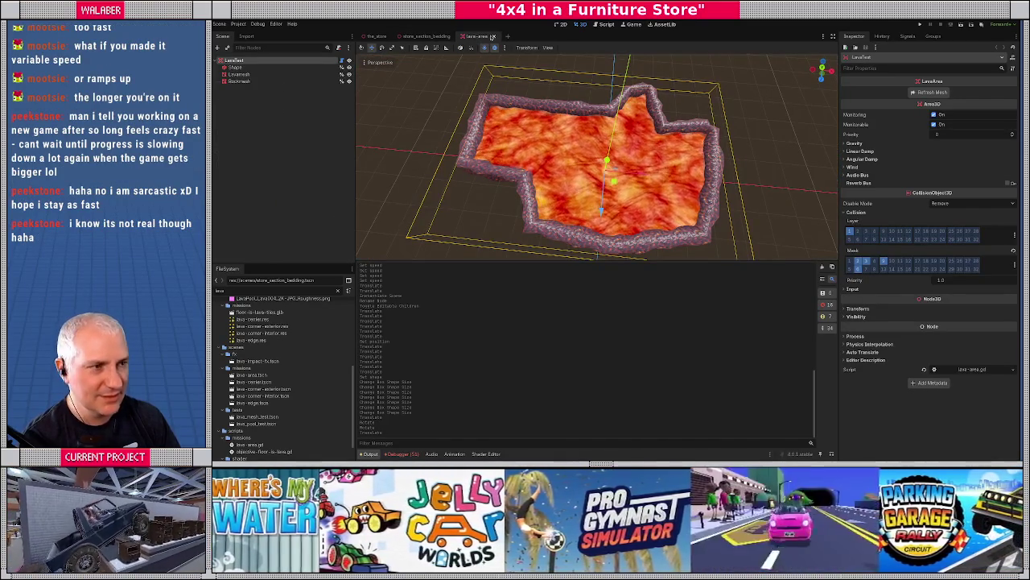
click(493, 36)
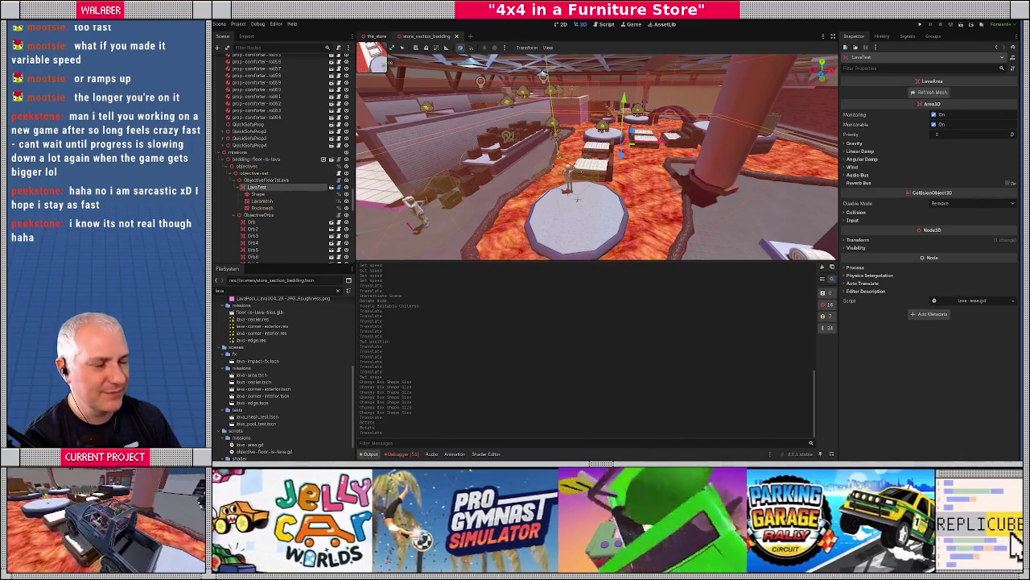
In the_store scene, add an ObjectiveFloorIsLava child under objective-set.
click(376, 37)
right_click(255, 118)
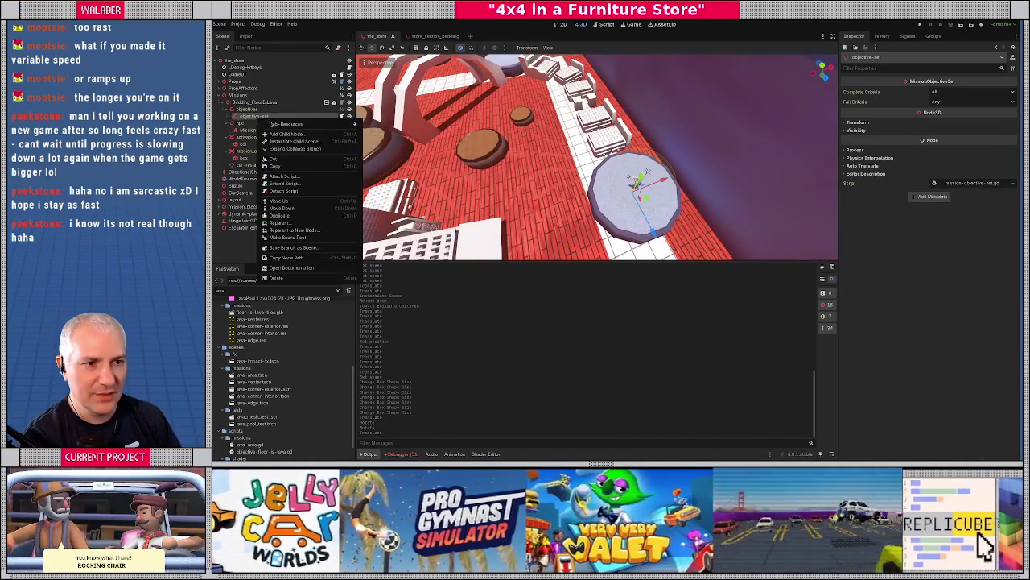
click(283, 134)
text(lava)
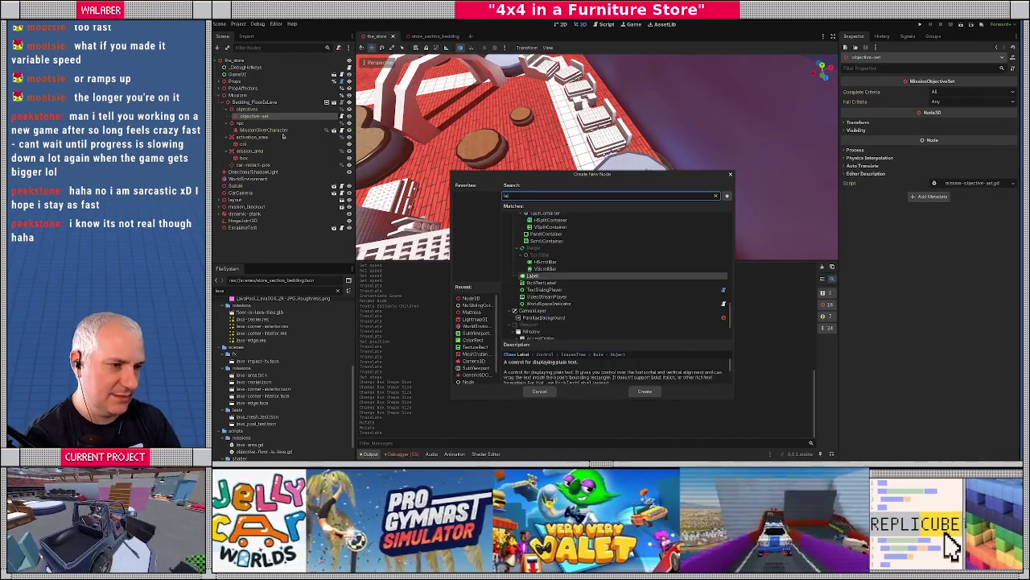
key(Down)
key(Down)
key(Return)
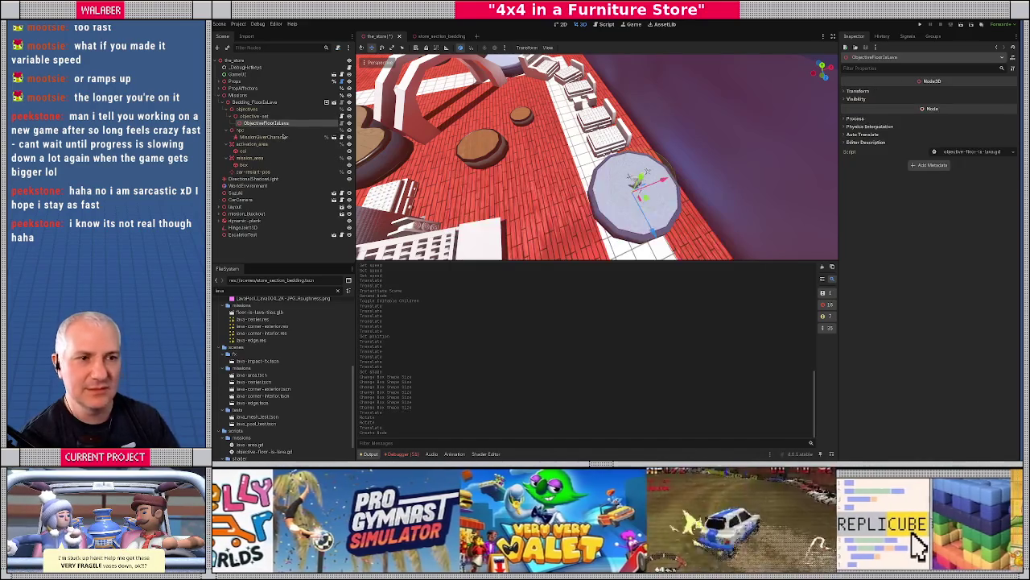
Instance the lava area scene under ObjectiveFloorIsLava and adjust its height.
drag(250, 375, 260, 123)
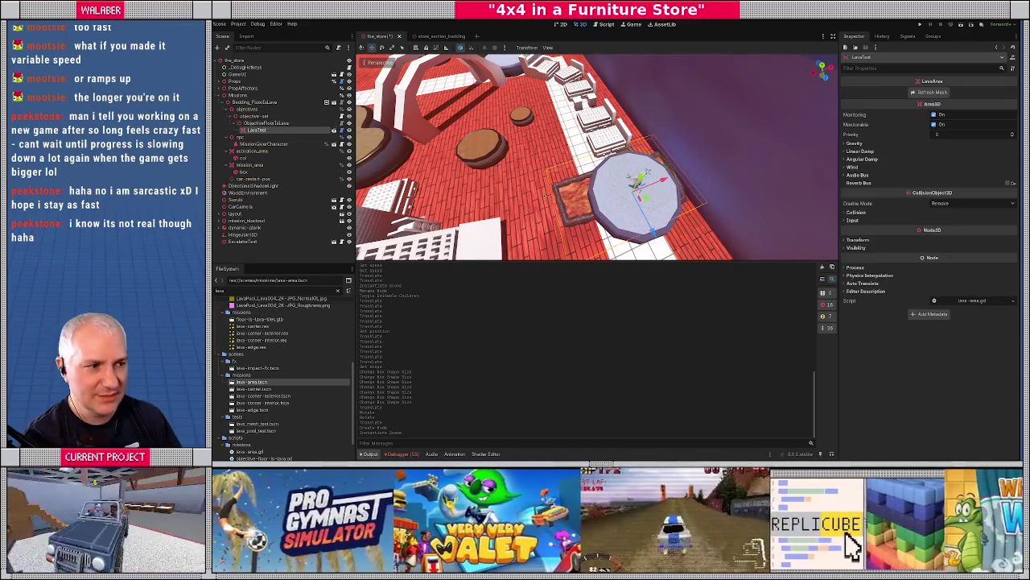
key(f)
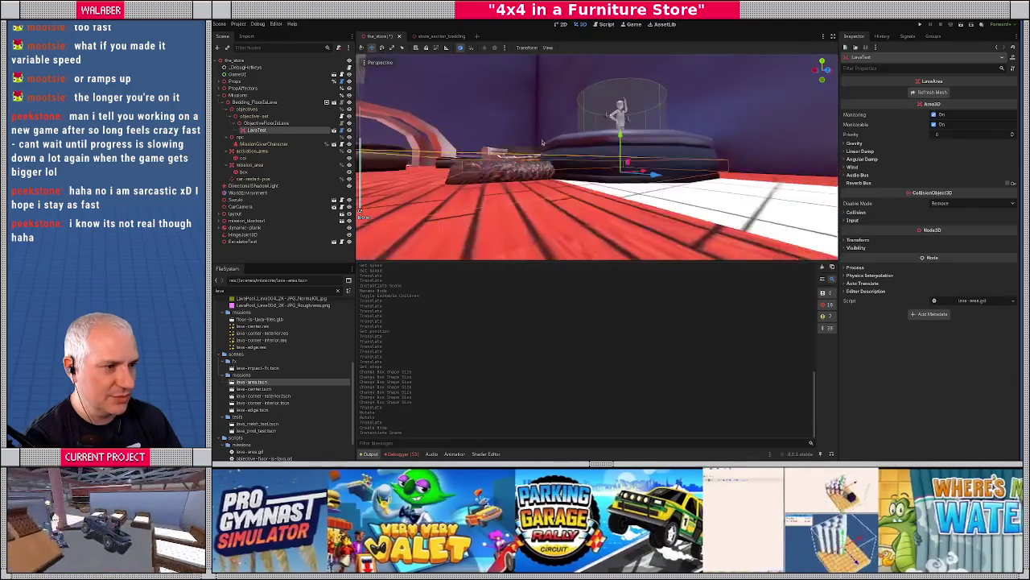
drag(617, 140, 617, 133)
key(f)
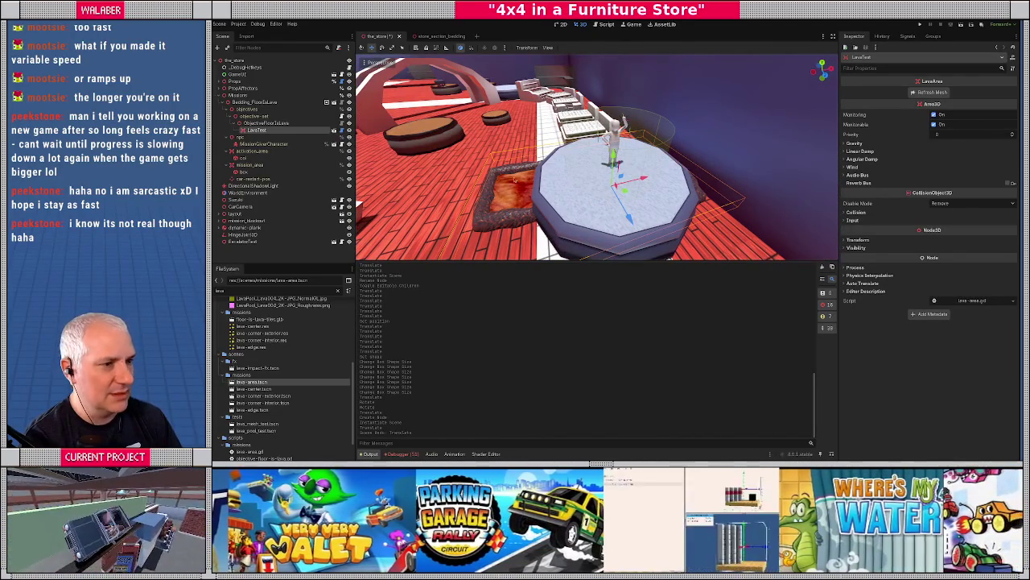
Enable Editable Children on LavaTest and select its Shape collision polygon.
right_click(264, 134)
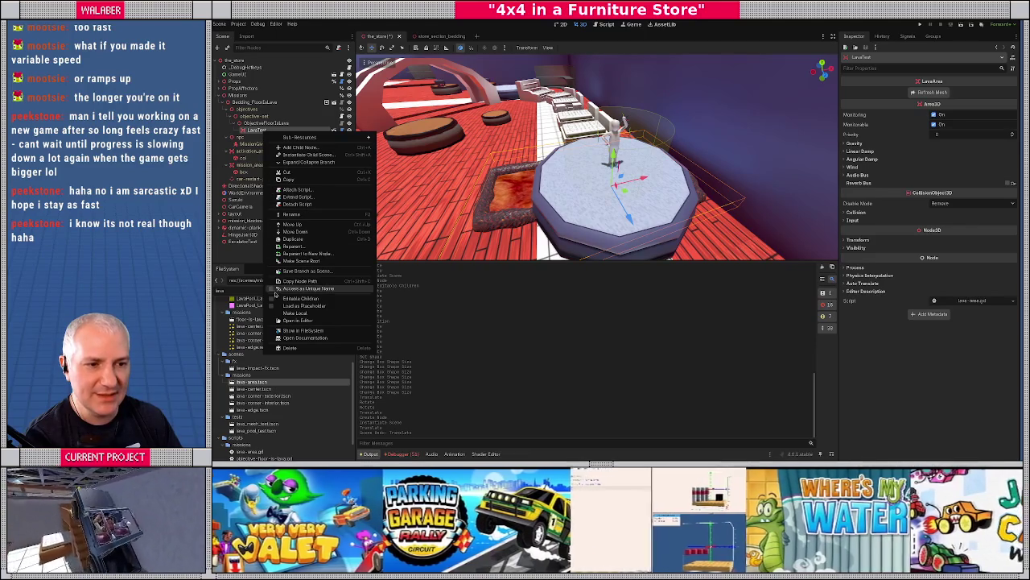
click(272, 298)
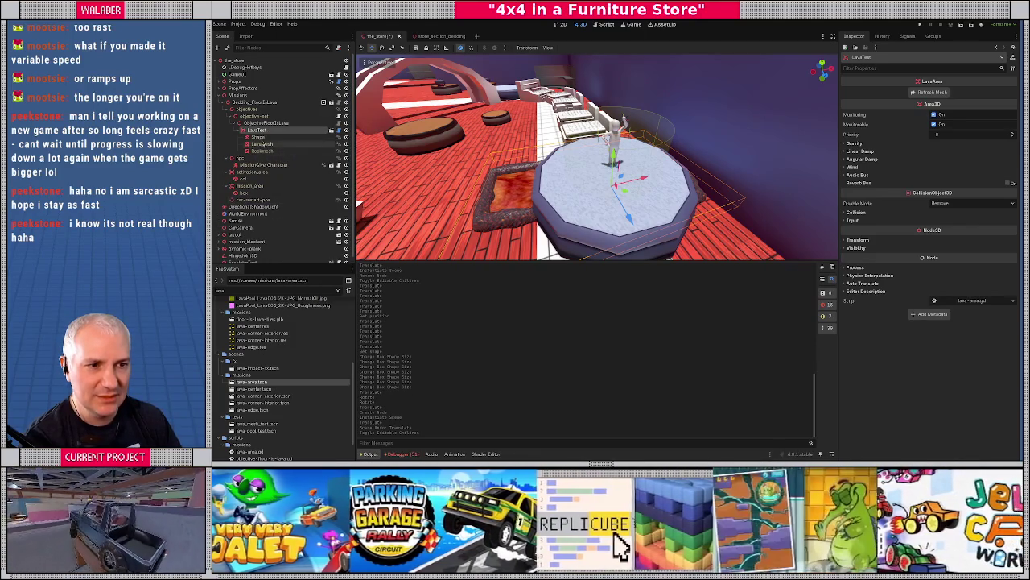
click(257, 137)
key(KP_7)
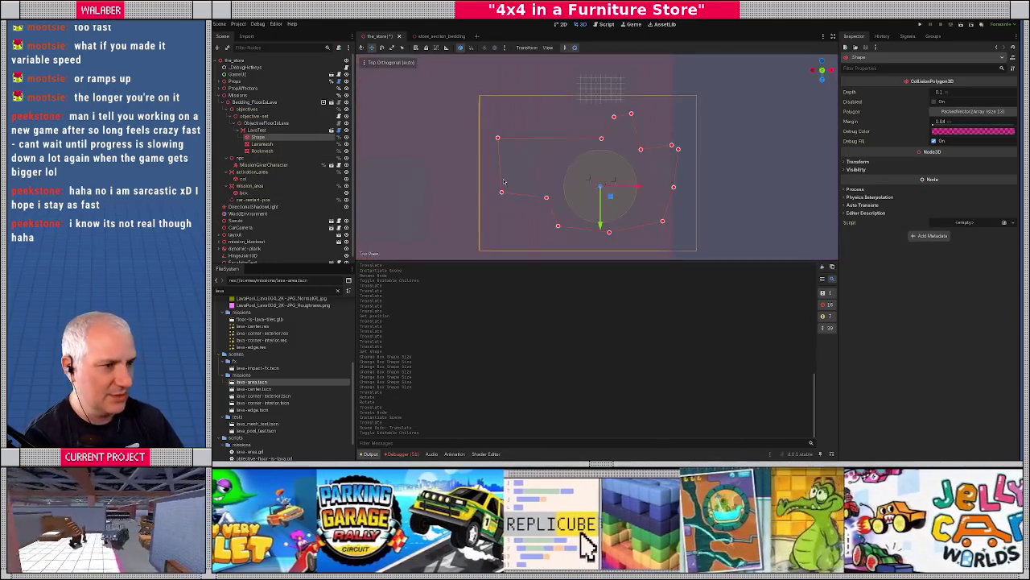
drag(527, 169, 602, 149)
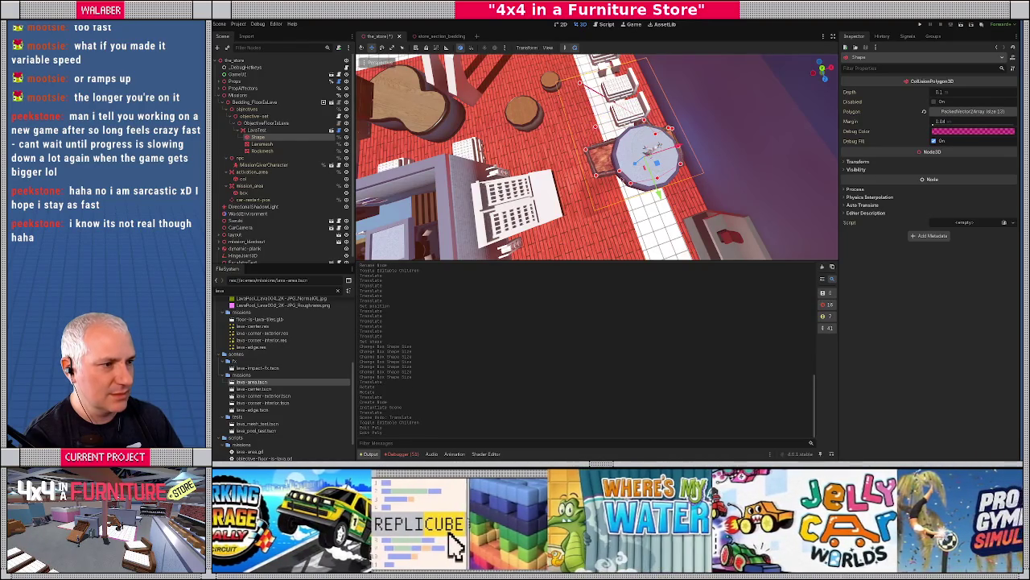
Add a vertex and drag the lava polygon's vertices and edges left to widen the outline.
click(614, 195)
mouse_move(596, 176)
mouse_down()
mouse_move(574, 183)
mouse_move(569, 147)
mouse_move(592, 165)
mouse_move(538, 113)
mouse_move(549, 164)
mouse_move(465, 164)
mouse_move(476, 171)
mouse_up()
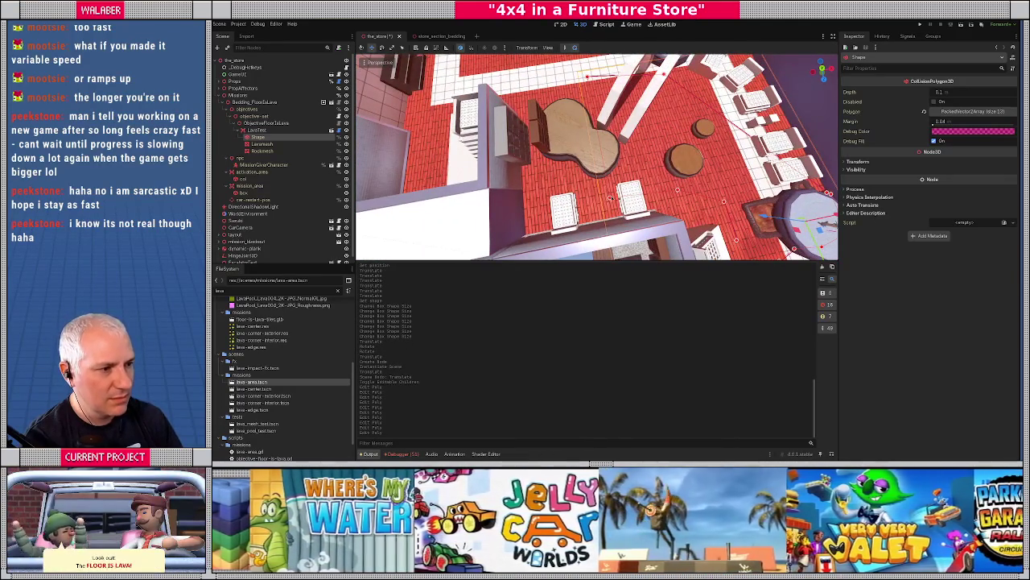
click(609, 197)
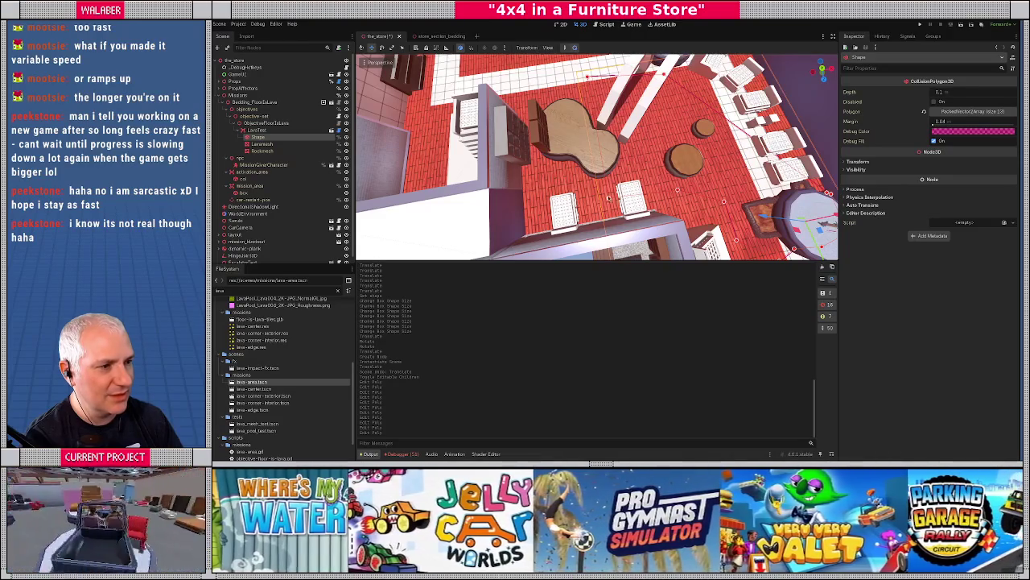
click(609, 197)
click(608, 198)
mouse_move(608, 197)
mouse_down()
mouse_move(548, 203)
mouse_move(534, 179)
mouse_move(507, 202)
mouse_move(493, 202)
mouse_up()
click(545, 188)
scroll(563, 206, up, 3)
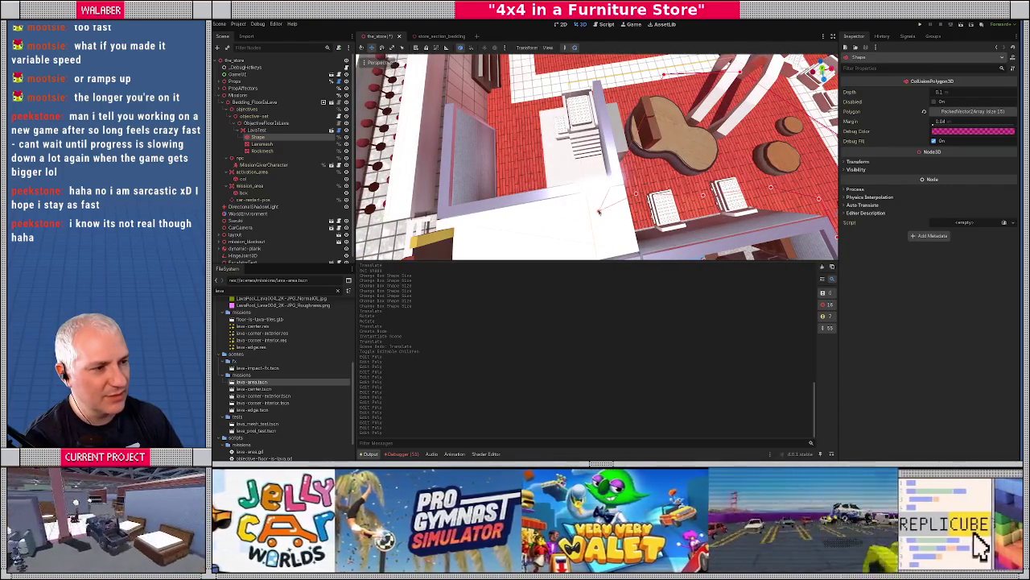
mouse_move(599, 211)
mouse_down()
mouse_move(538, 231)
mouse_move(501, 193)
mouse_up()
click(536, 230)
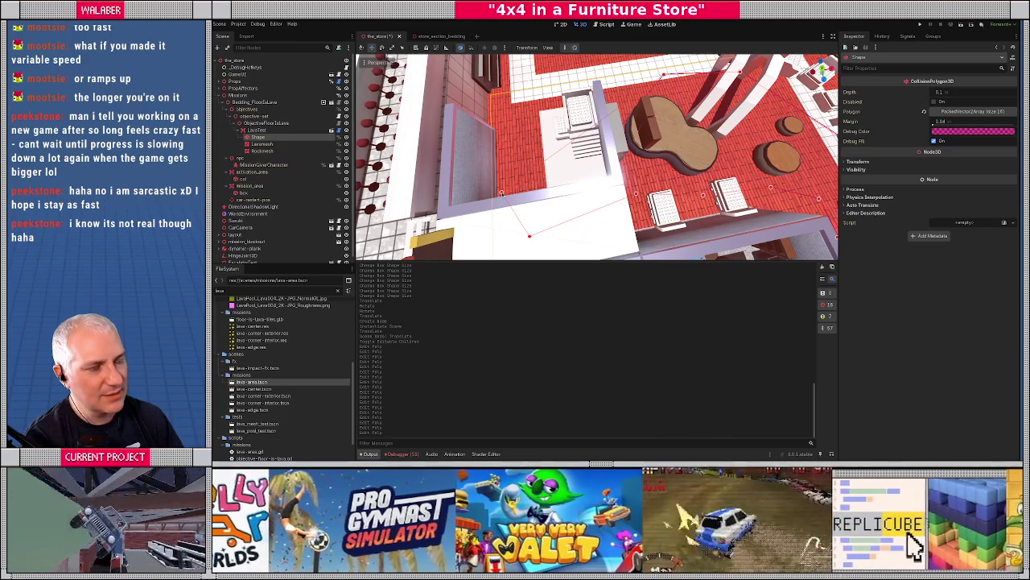
click(512, 181)
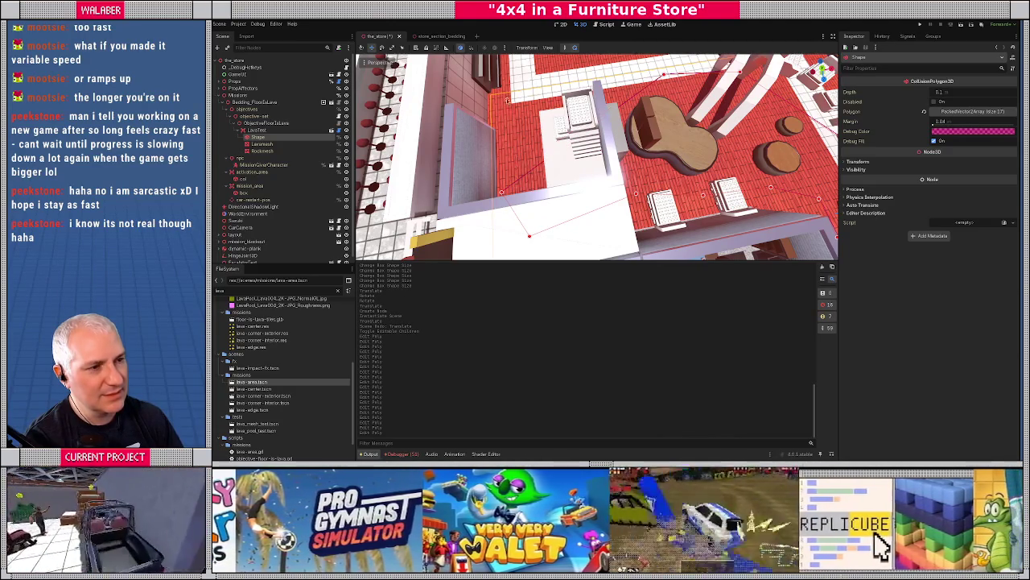
Add vertices along the far edge and push a corner outward around the round stage.
mouse_move(508, 98)
mouse_down()
mouse_move(548, 158)
mouse_move(548, 134)
mouse_up()
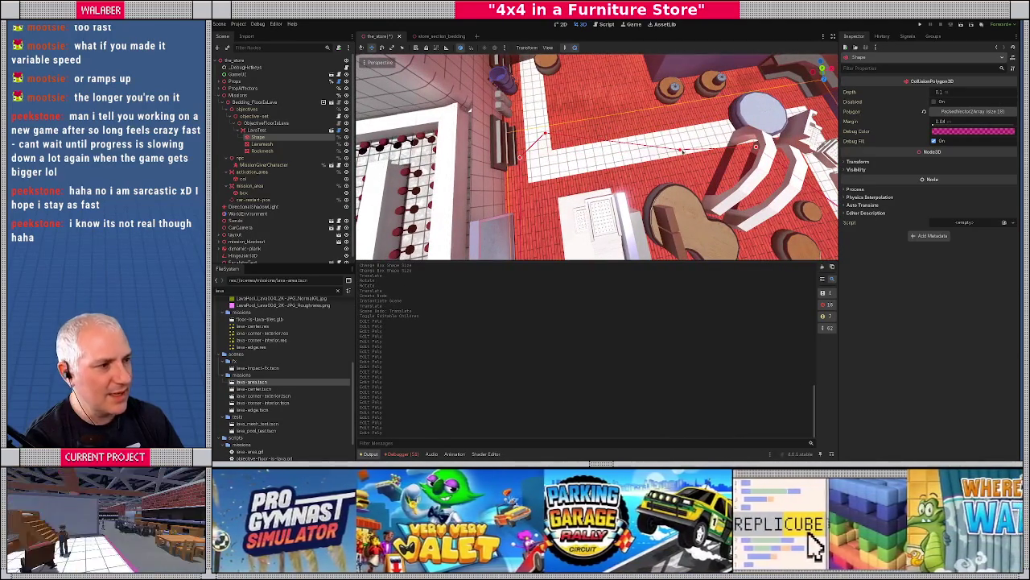
click(599, 113)
drag(679, 155, 678, 132)
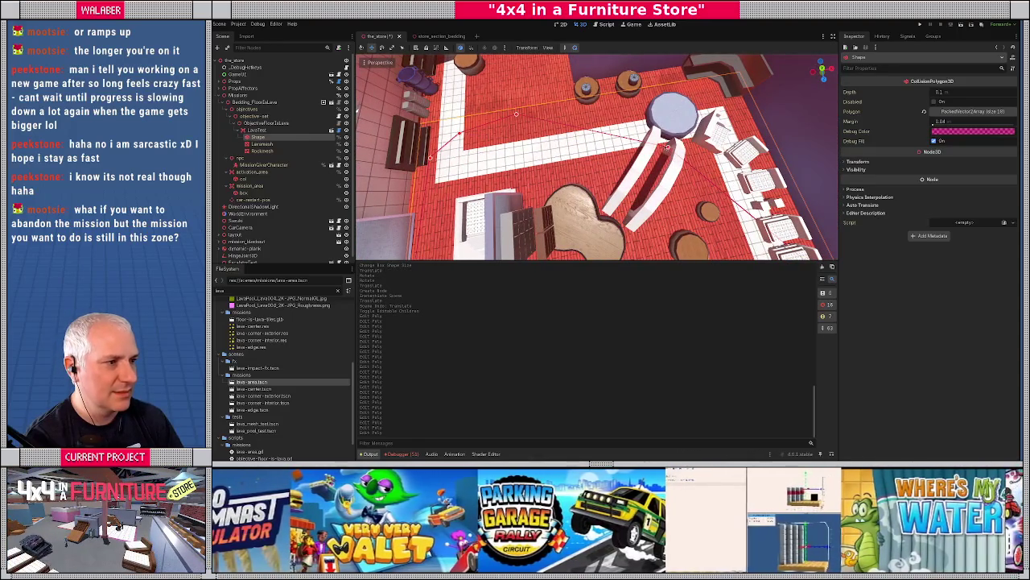
drag(596, 102, 585, 90)
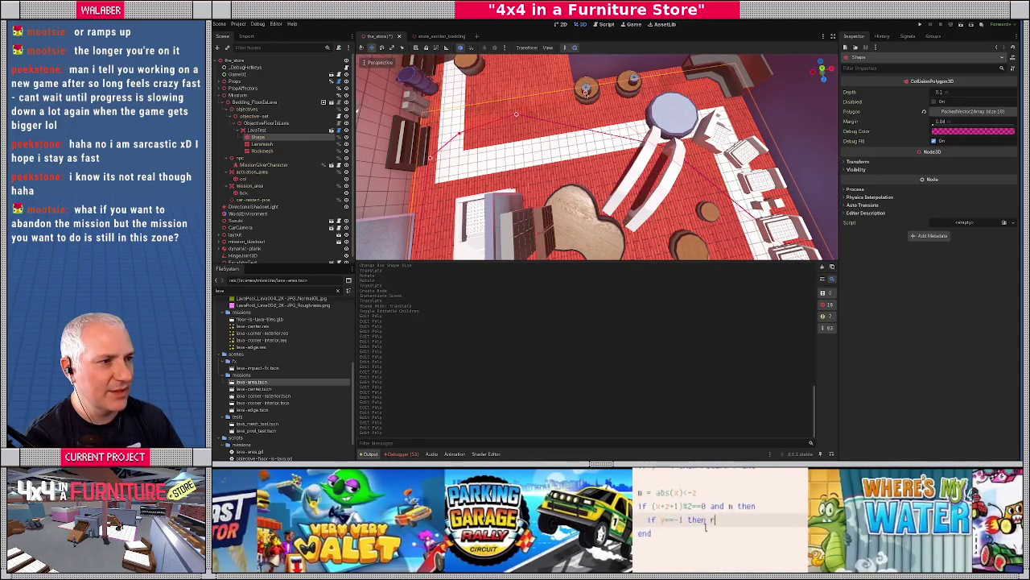
drag(665, 88, 678, 81)
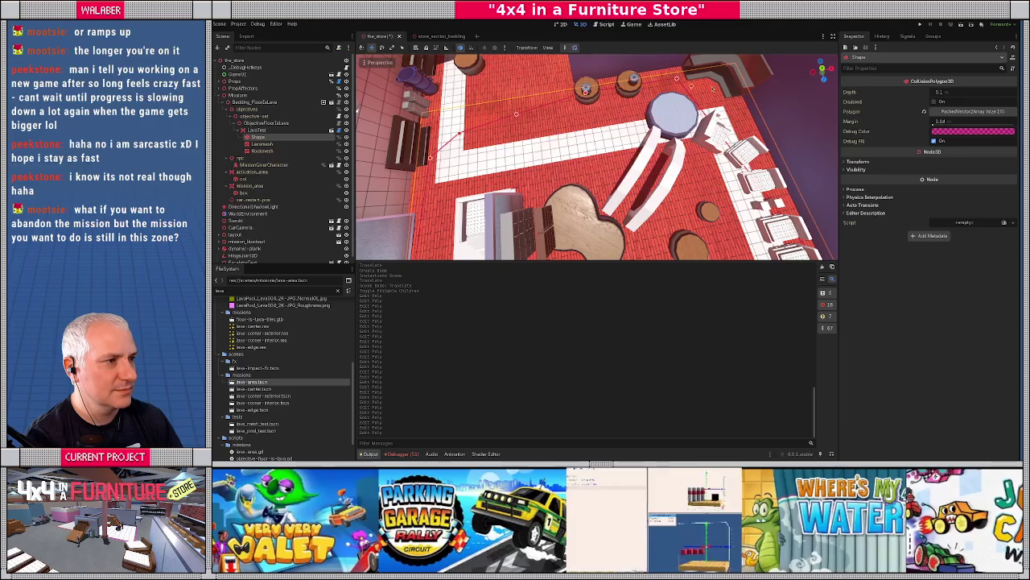
click(703, 89)
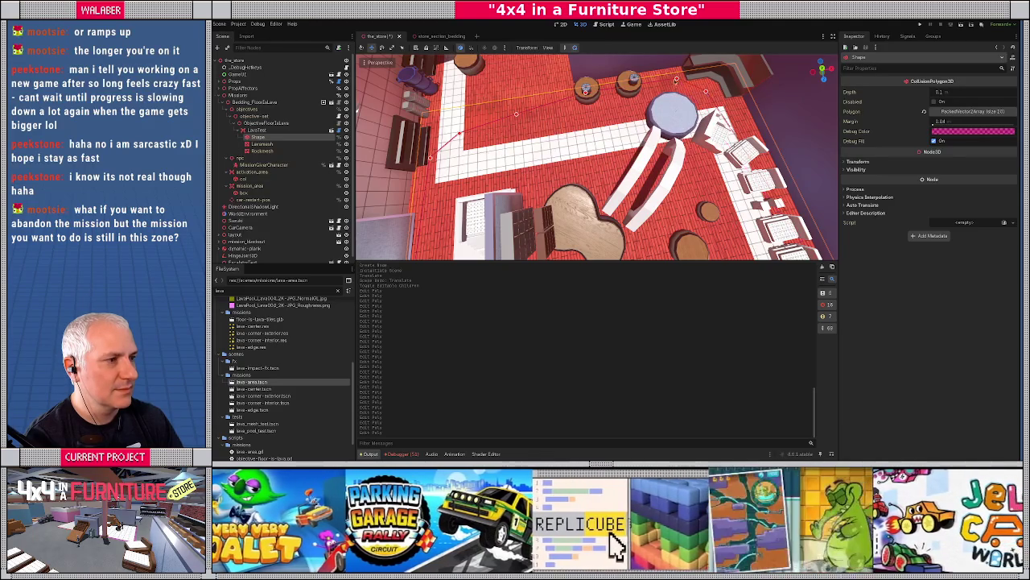
drag(677, 79, 633, 145)
click(642, 143)
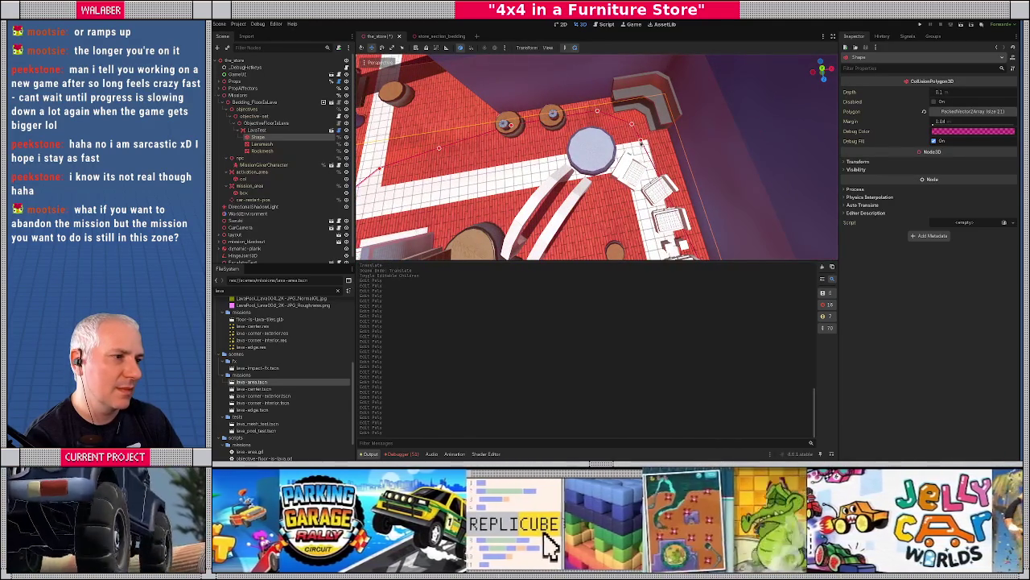
click(658, 152)
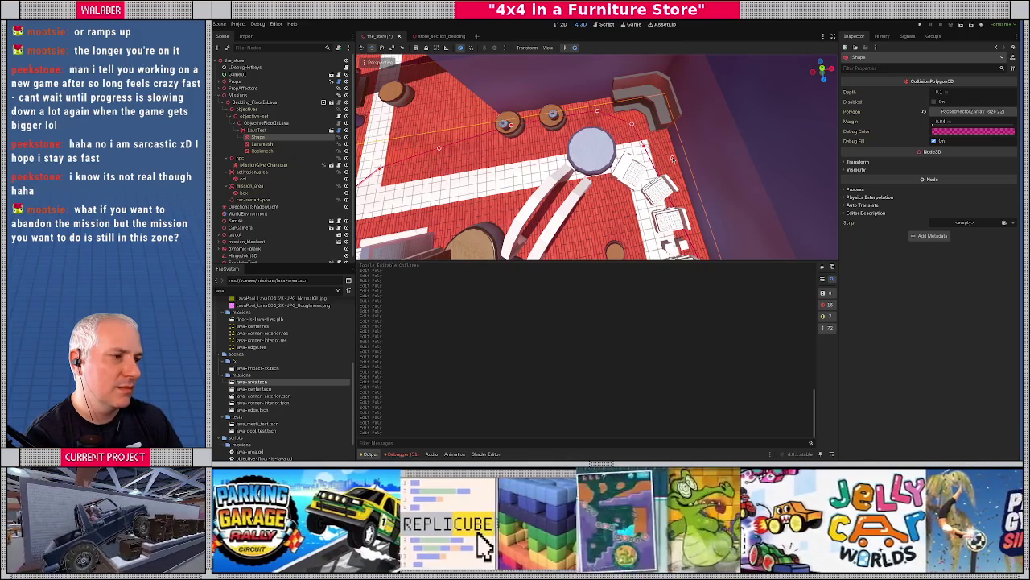
mouse_move(673, 159)
mouse_down()
mouse_move(645, 171)
mouse_move(661, 187)
mouse_up()
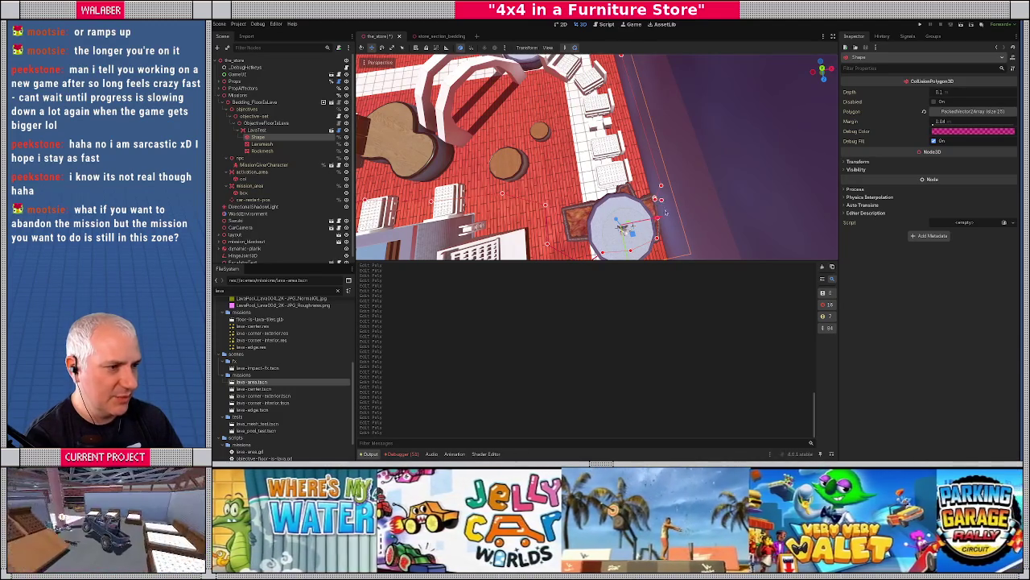
Enable Create Polygon mode and delete a stray vertex from the lava polygon.
scroll(666, 212, up, 8)
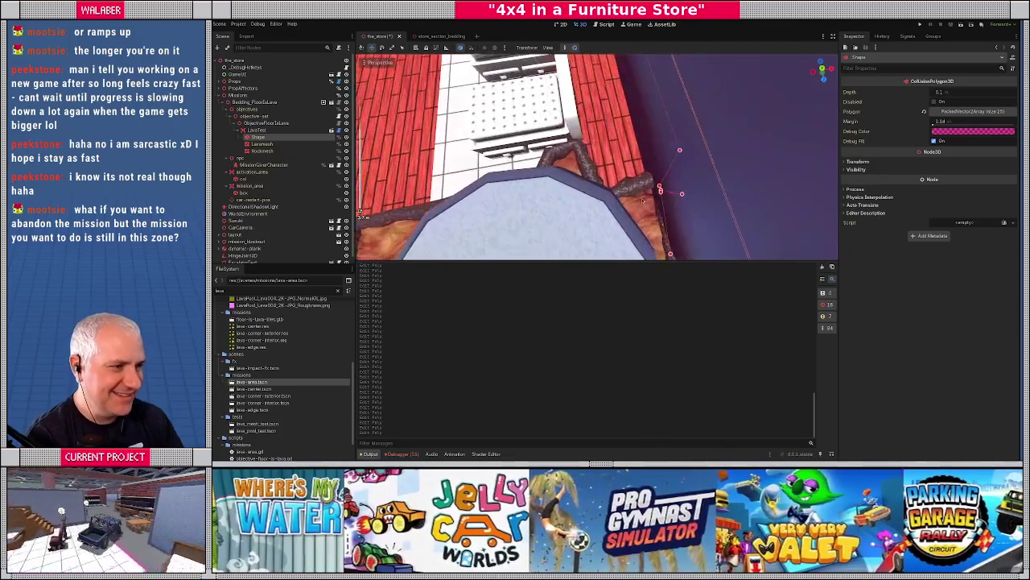
click(566, 48)
scroll(574, 197, down, 5)
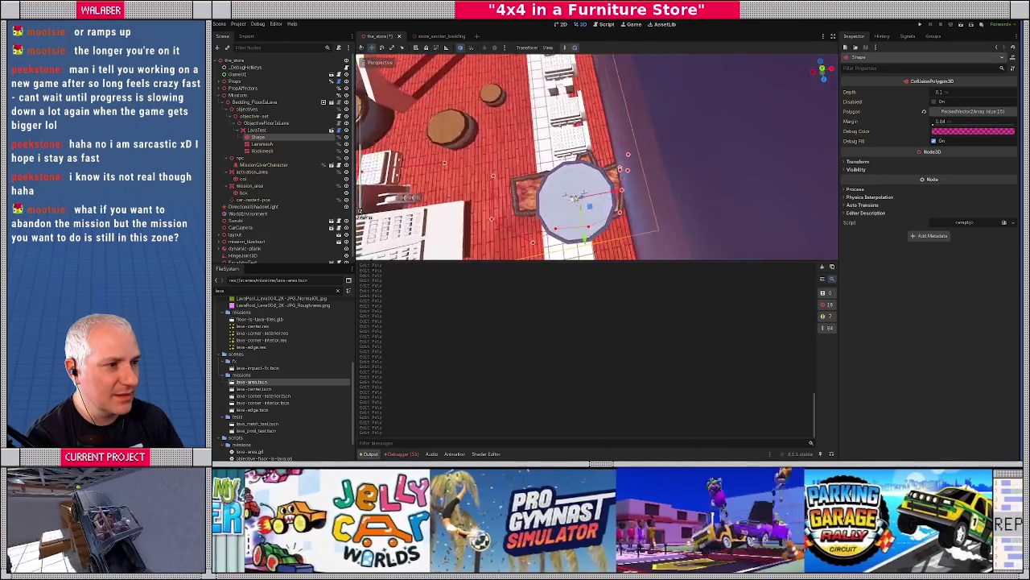
scroll(575, 197, up, 3)
scroll(644, 181, down, 2)
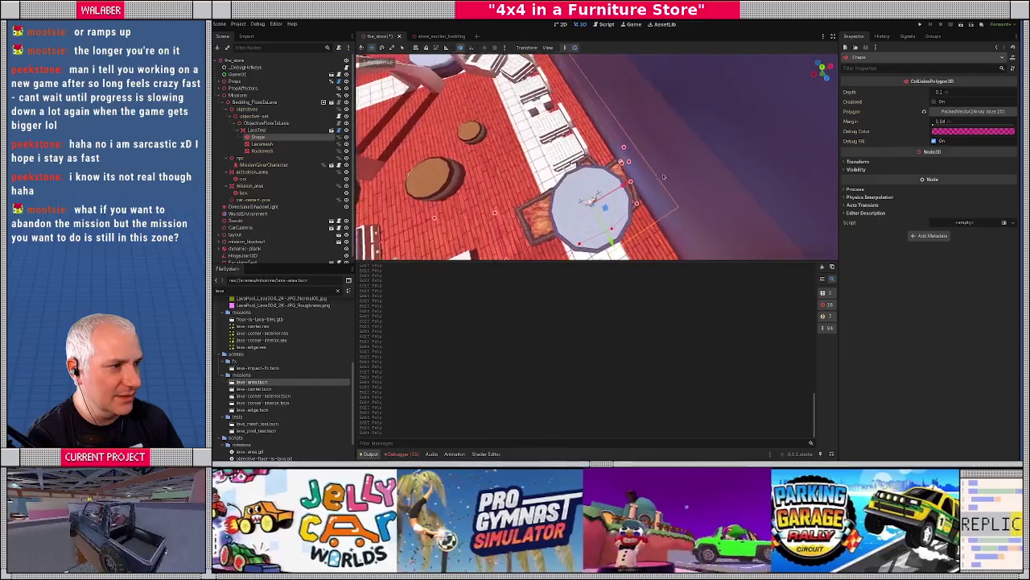
scroll(663, 176, up, 3)
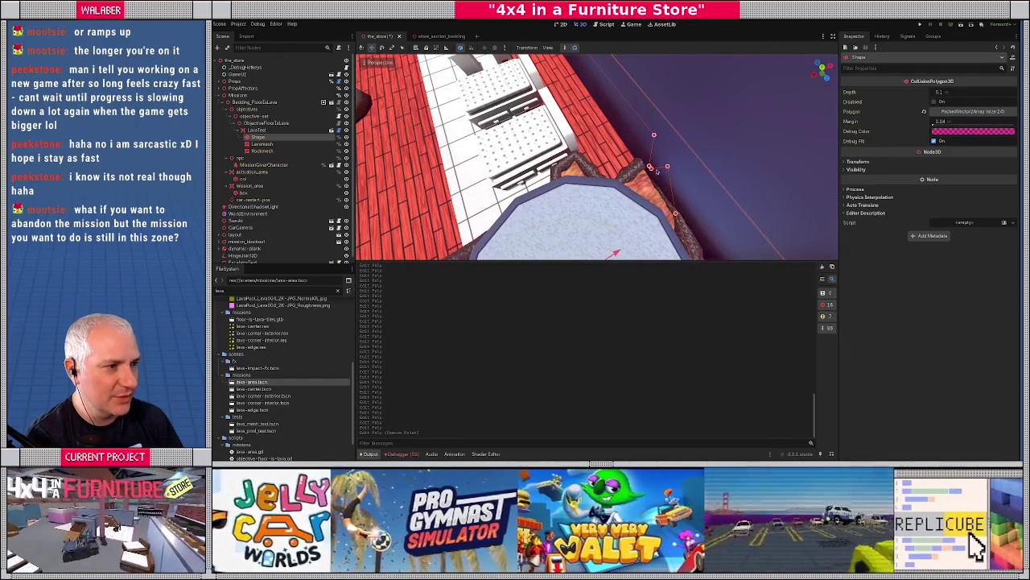
right_click(653, 167)
right_click(653, 168)
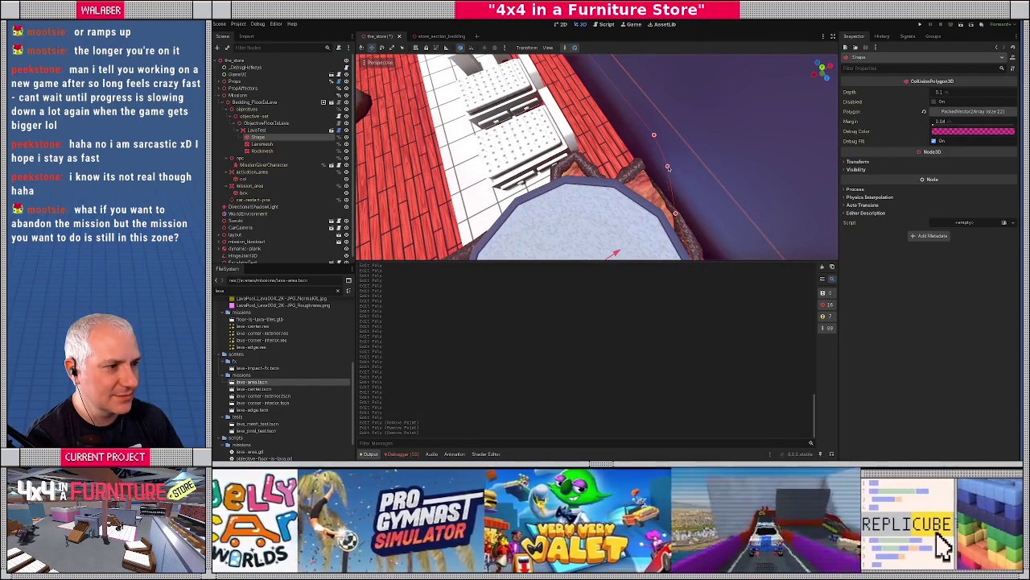
scroll(667, 168, down, 3)
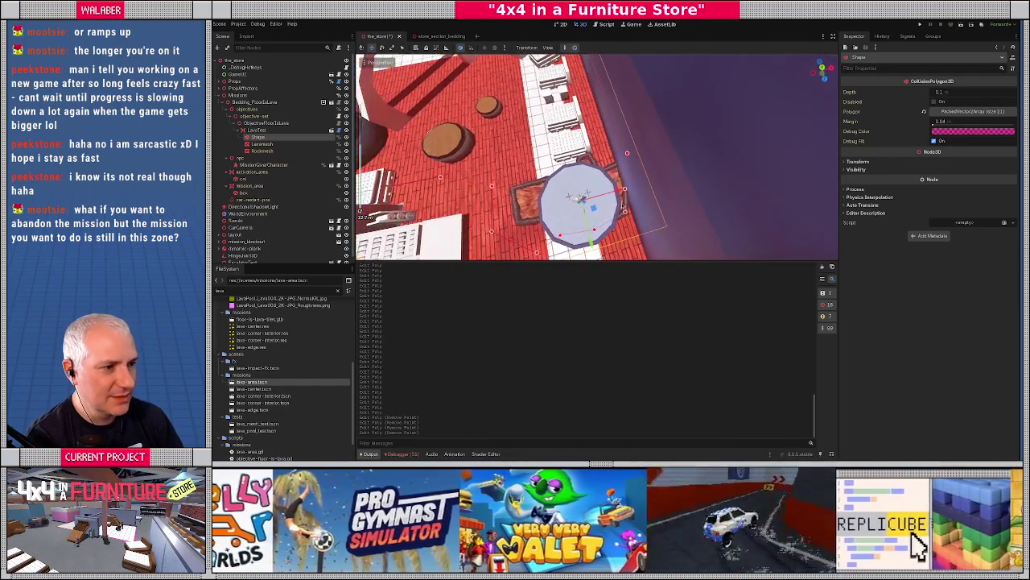
scroll(622, 204, down, 3)
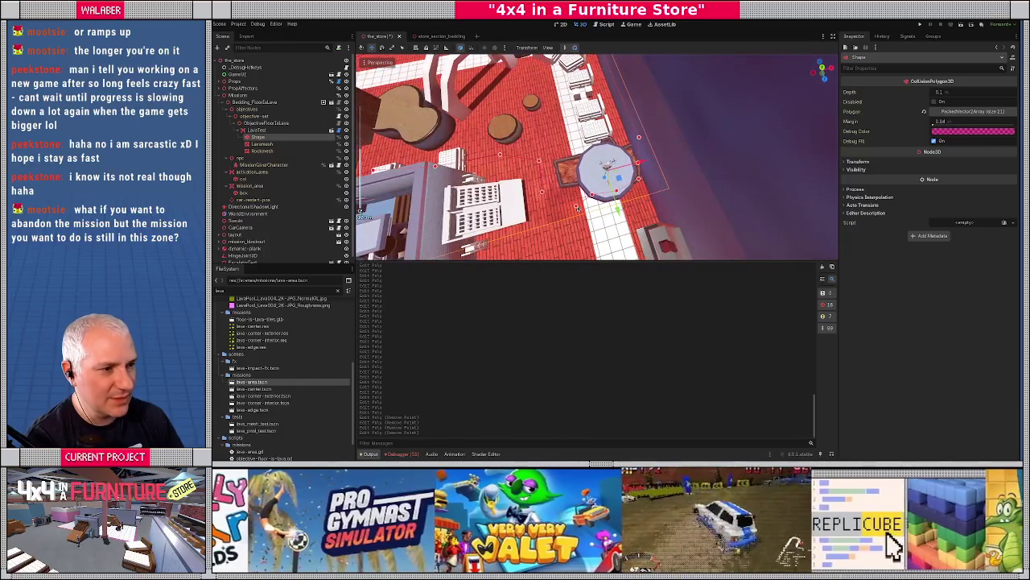
Pull a vertex down, add two points near the table, remove two unwanted points, and select LavaTest.
drag(576, 208, 560, 230)
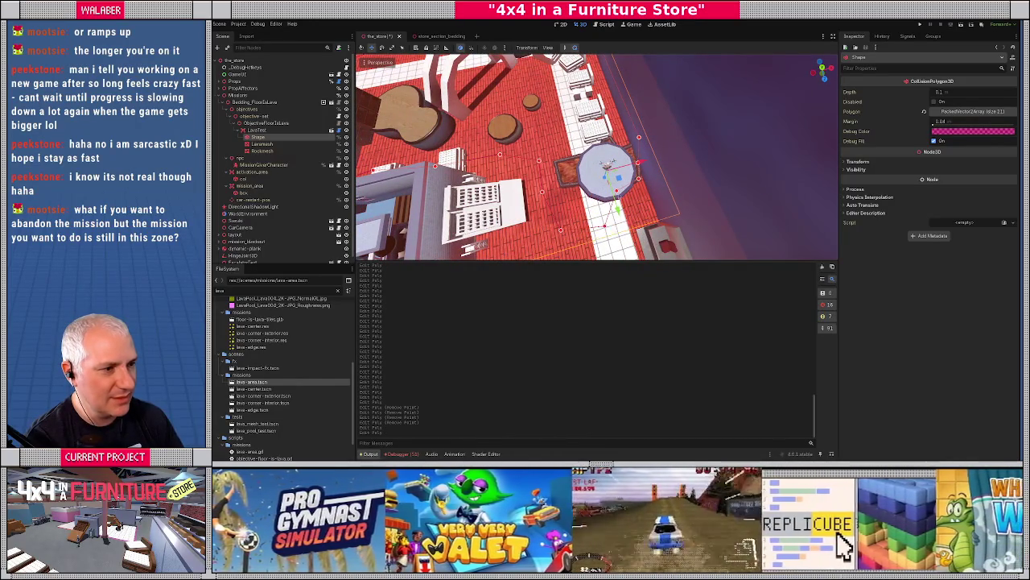
click(649, 214)
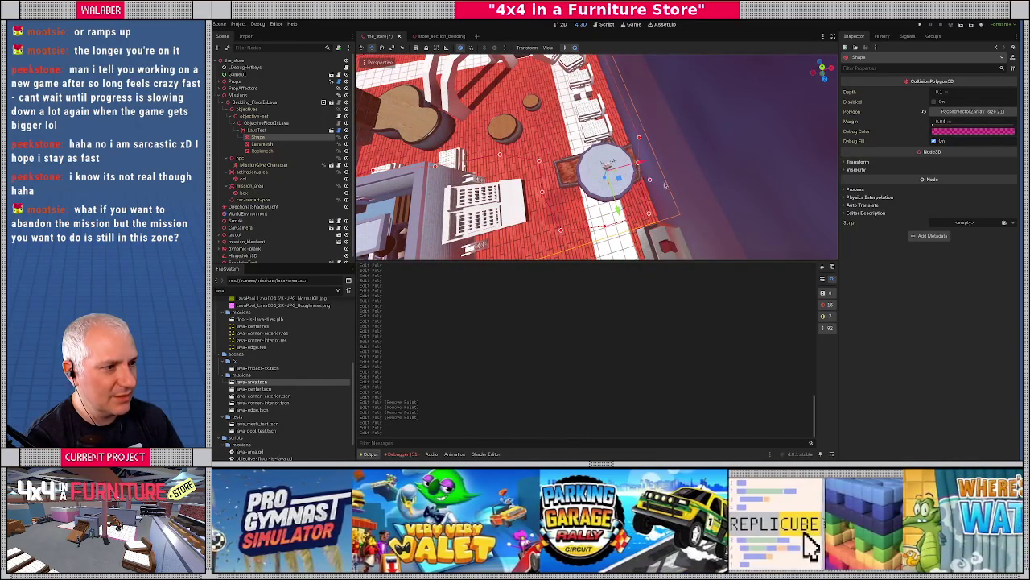
click(676, 184)
right_click(641, 161)
right_click(642, 143)
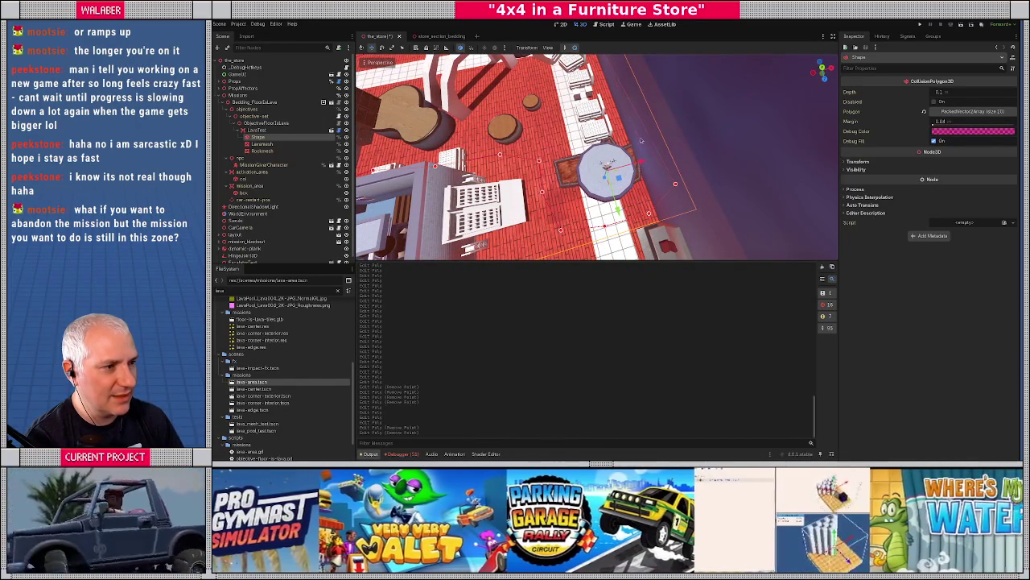
scroll(638, 157, down, 4)
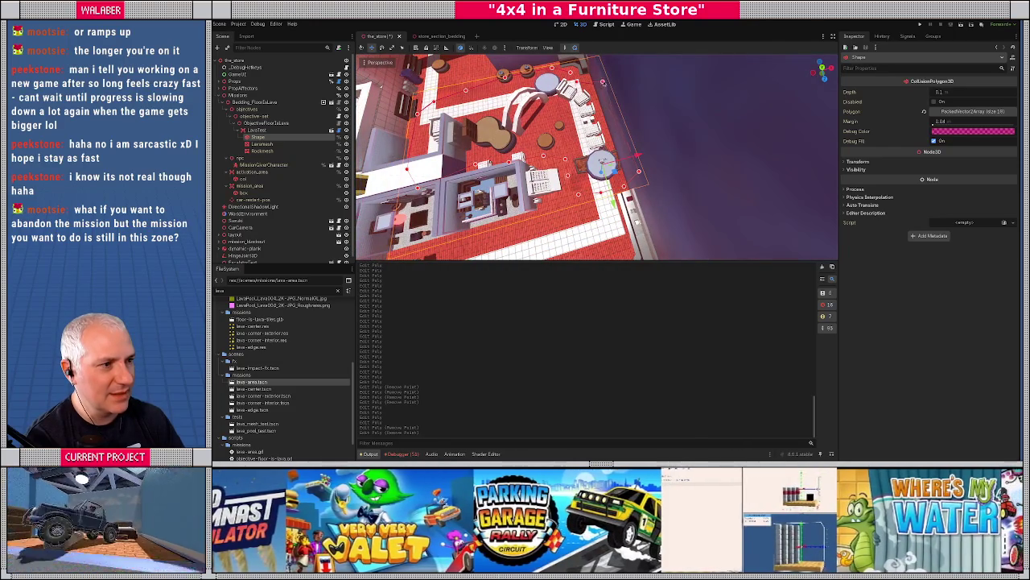
scroll(644, 169, up, 2)
scroll(636, 169, up, 3)
scroll(636, 169, down, 3)
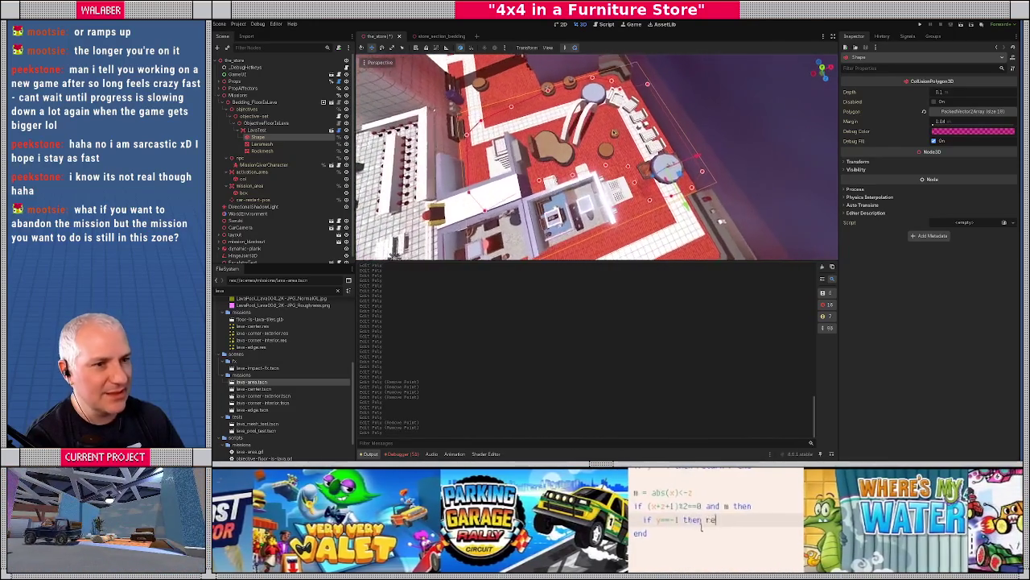
click(263, 131)
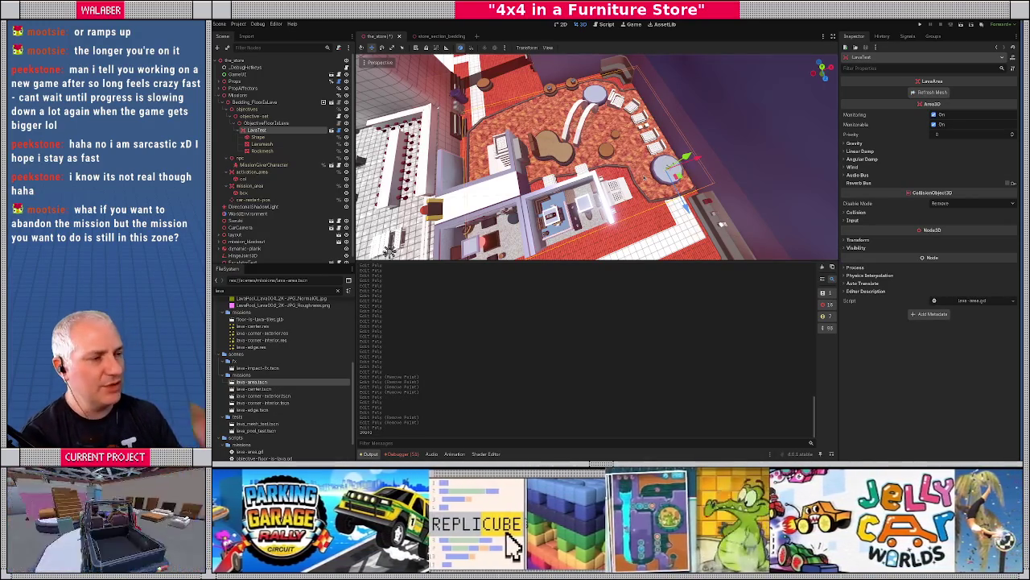
Select the LavaTest Shape and nudge several polygon points around the table.
scroll(608, 176, up, 5)
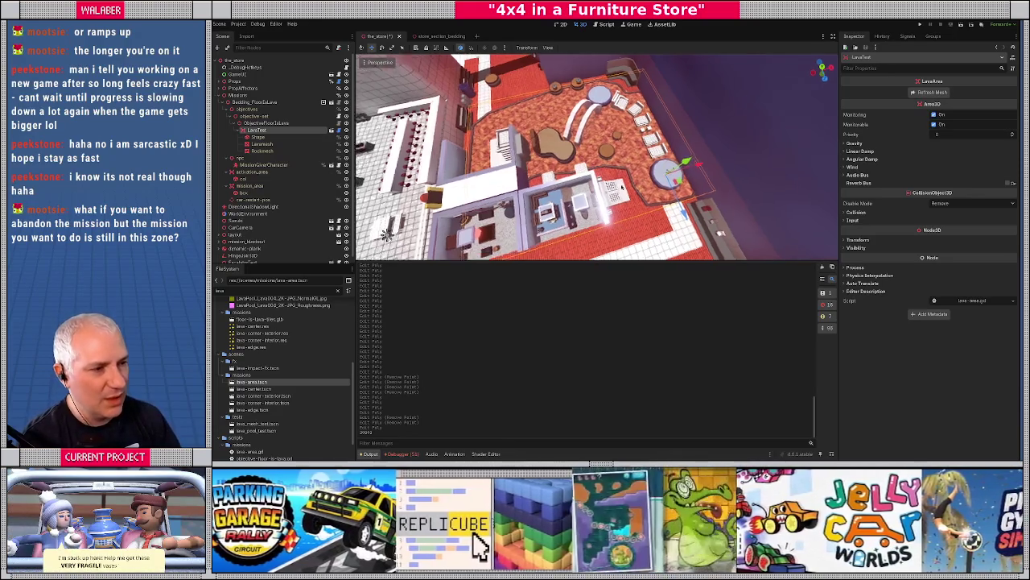
scroll(607, 173, down, 3)
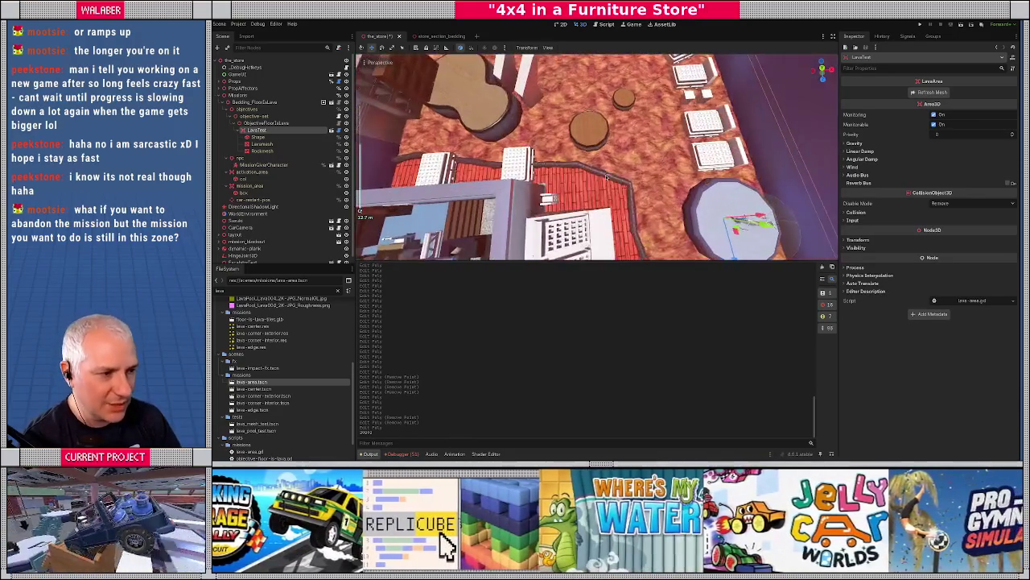
scroll(580, 194, down, 3)
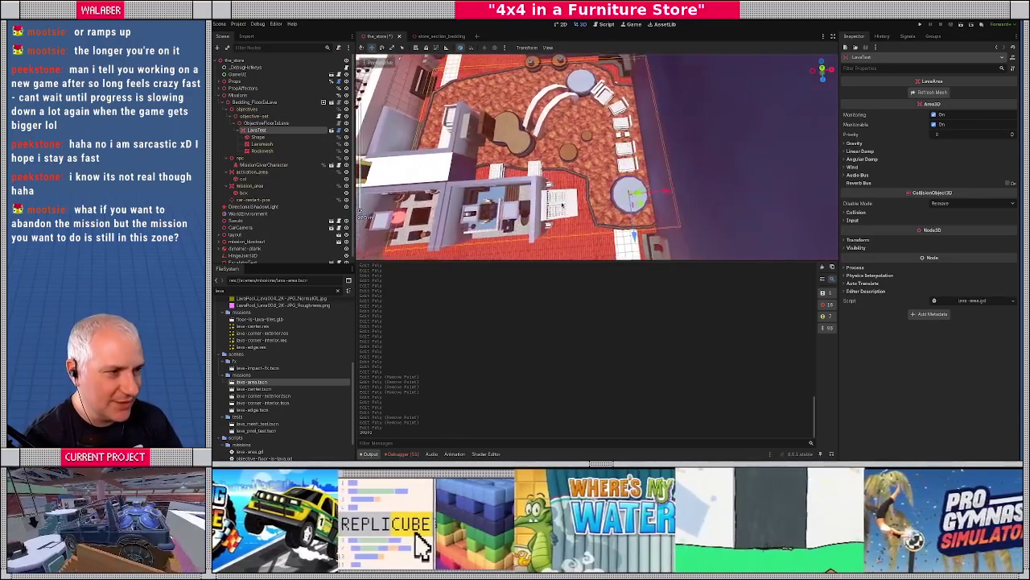
mouse_move(596, 161)
mouse_down()
mouse_move(572, 133)
mouse_move(548, 157)
mouse_up()
click(308, 139)
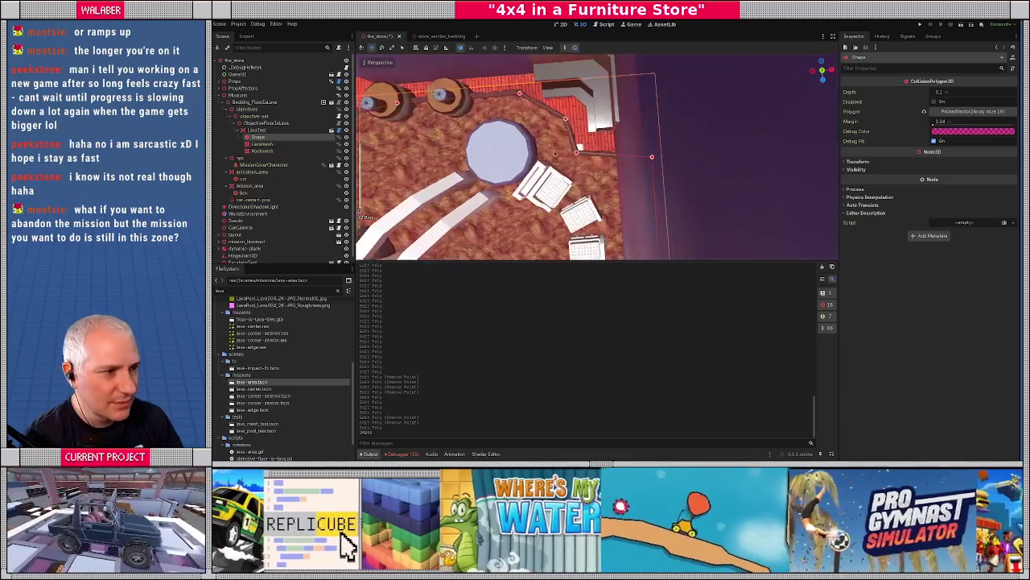
drag(580, 147, 584, 141)
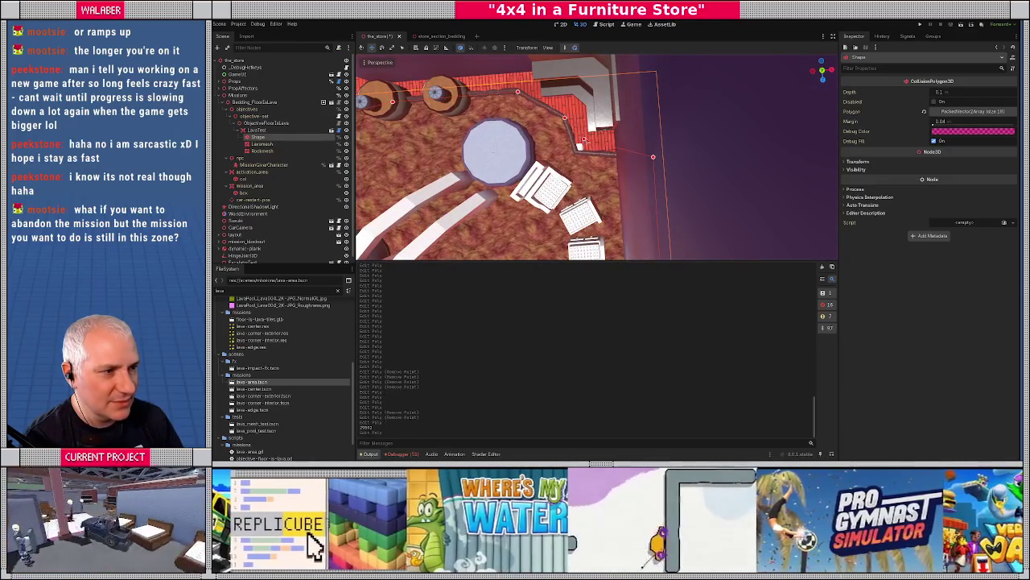
drag(653, 156, 655, 140)
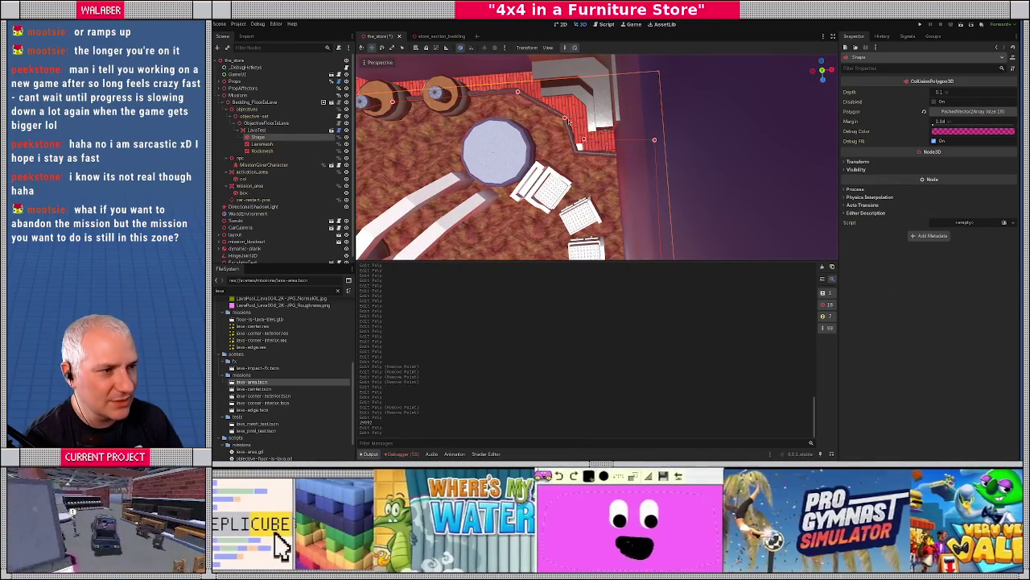
mouse_move(568, 115)
mouse_down()
mouse_move(500, 177)
mouse_move(532, 149)
mouse_up()
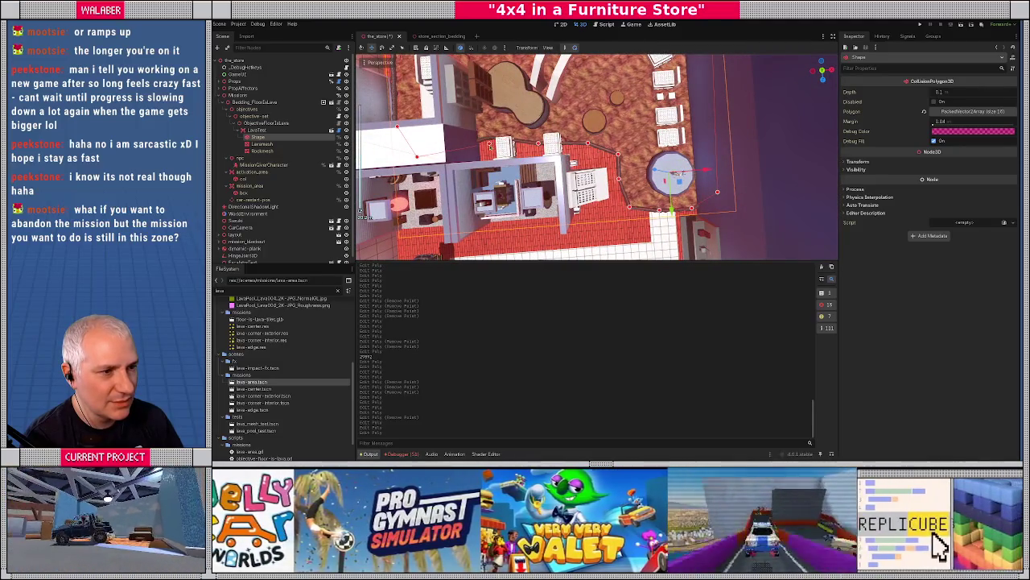
mouse_move(539, 146)
mouse_down()
mouse_move(529, 149)
mouse_move(599, 141)
mouse_move(616, 158)
mouse_up()
drag(632, 210, 630, 205)
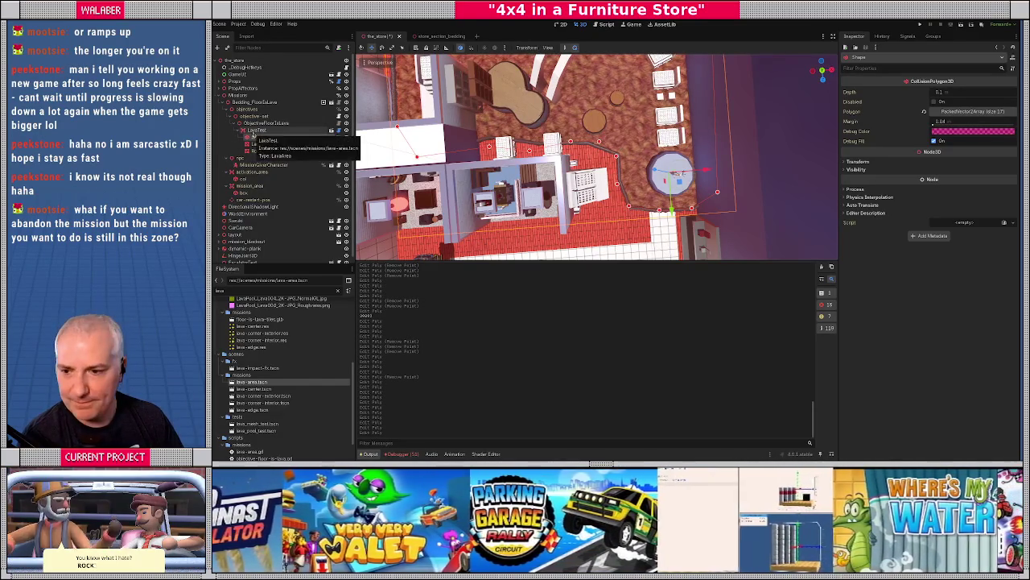
Review LavaTest's settings, then select the Bedding_FloorIsLava mission node.
click(254, 130)
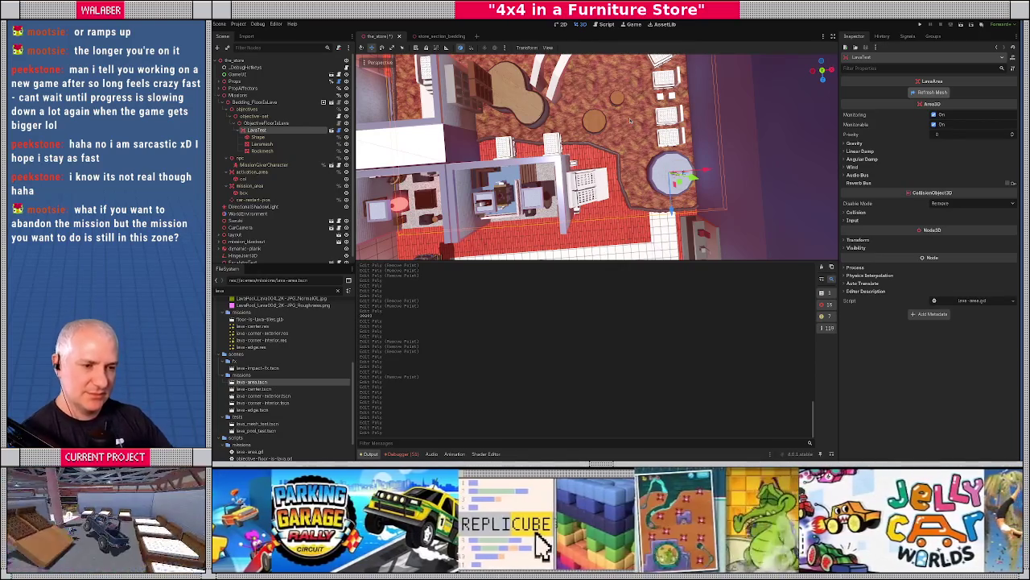
mouse_move(615, 146)
mouse_down()
mouse_move(631, 255)
mouse_move(582, 128)
mouse_move(526, 123)
mouse_up()
scroll(526, 123, down, 5)
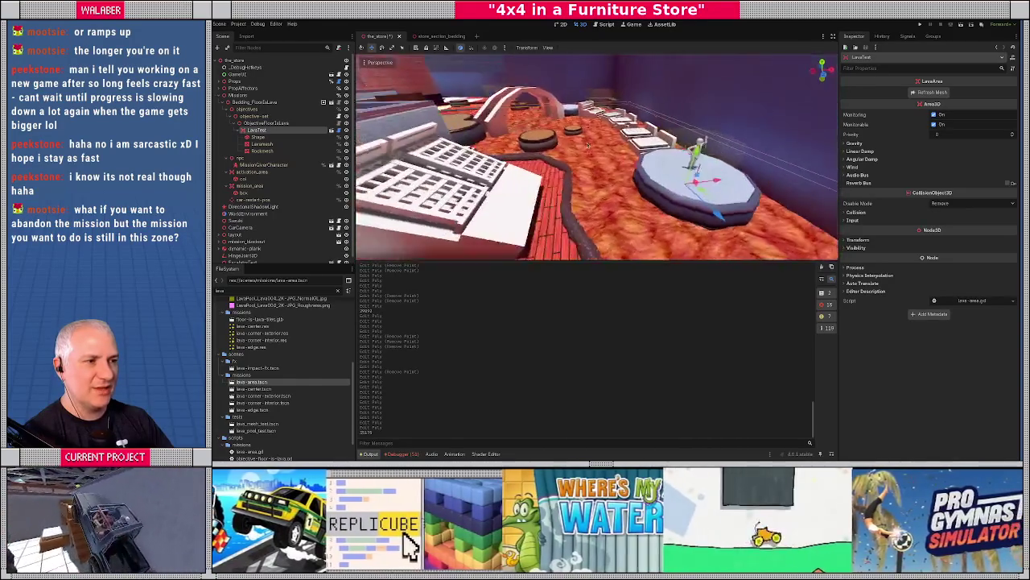
click(256, 102)
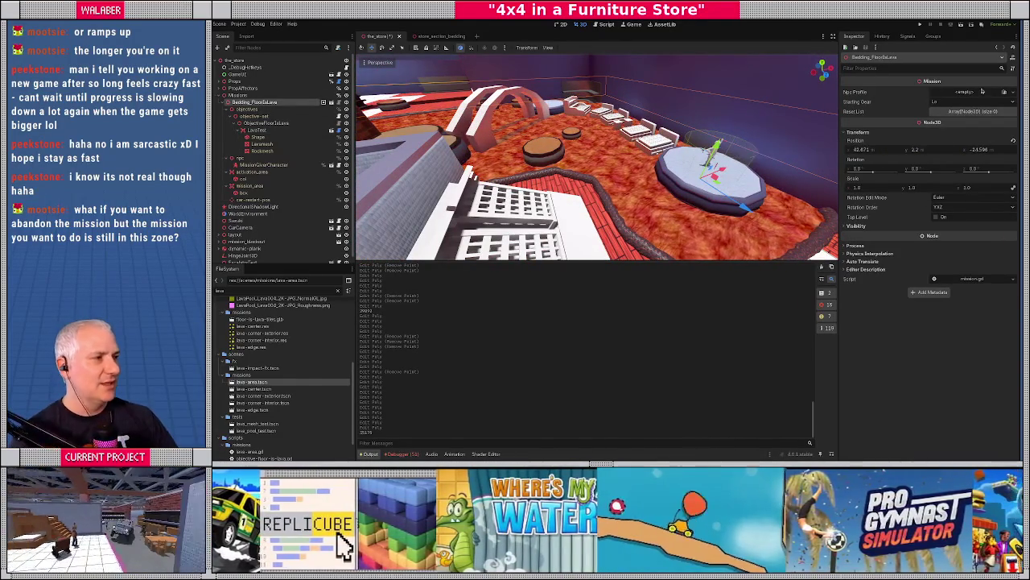
click(1004, 93)
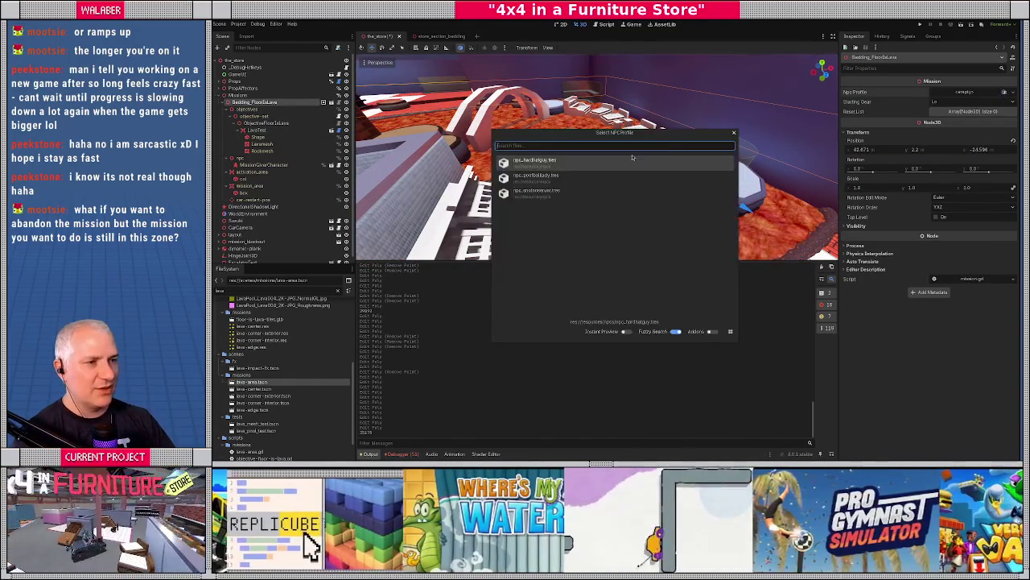
double_click(536, 194)
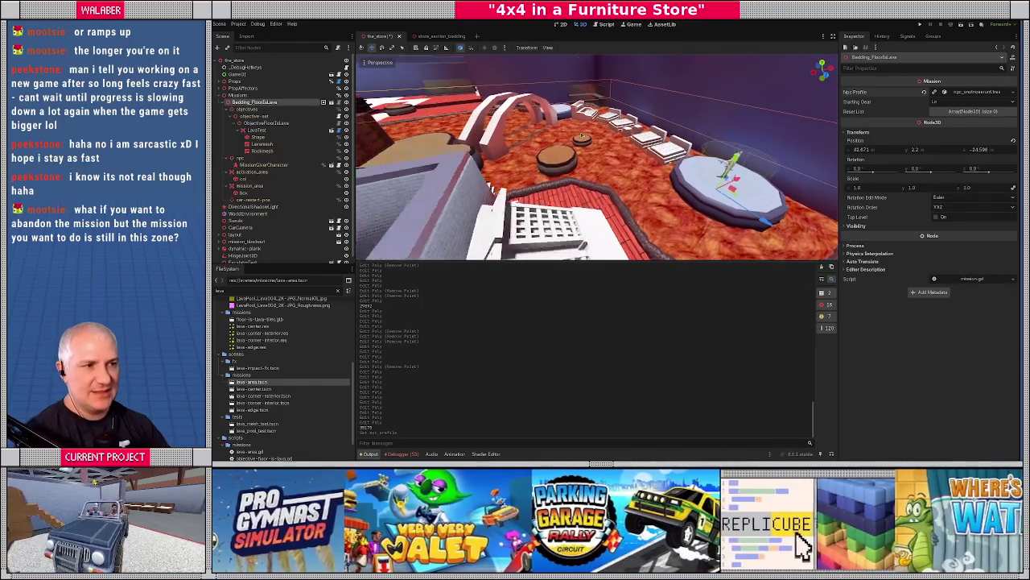
click(227, 103)
Select and frame BeddingRotatingStage1 under PropAffectors, orbiting and zooming to inspect it.
click(224, 89)
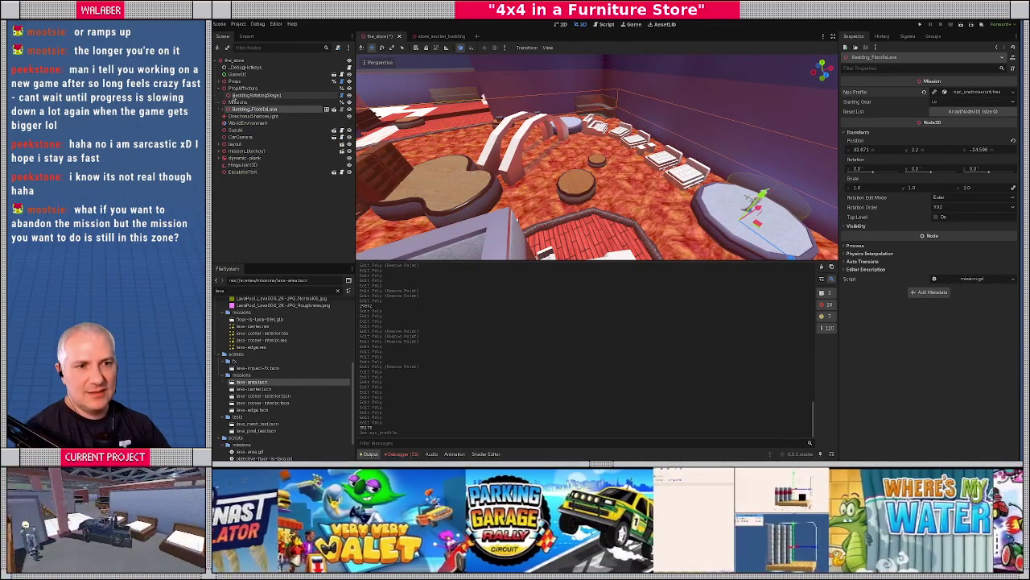
click(256, 95)
key(f)
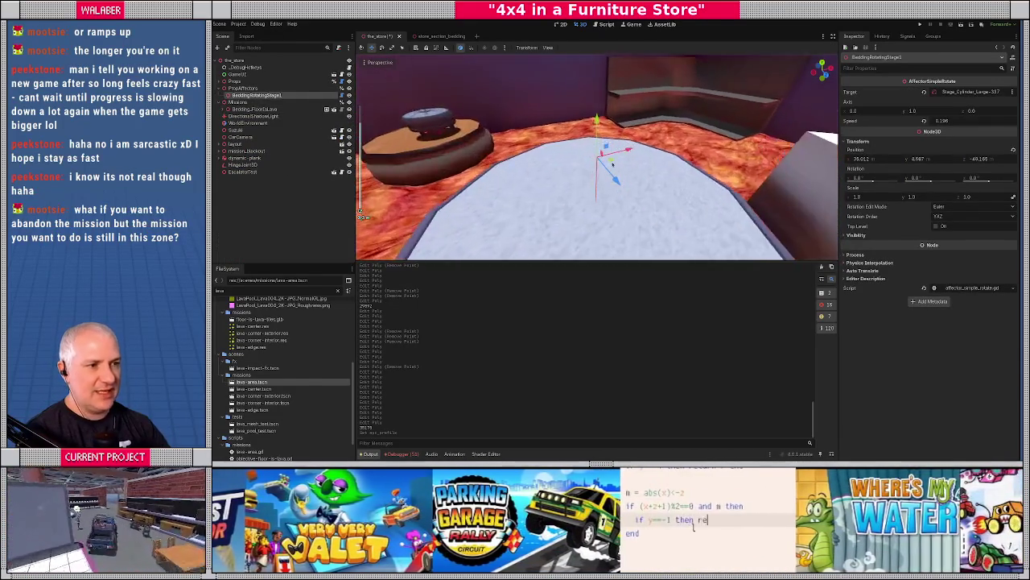
drag(547, 184, 535, 179)
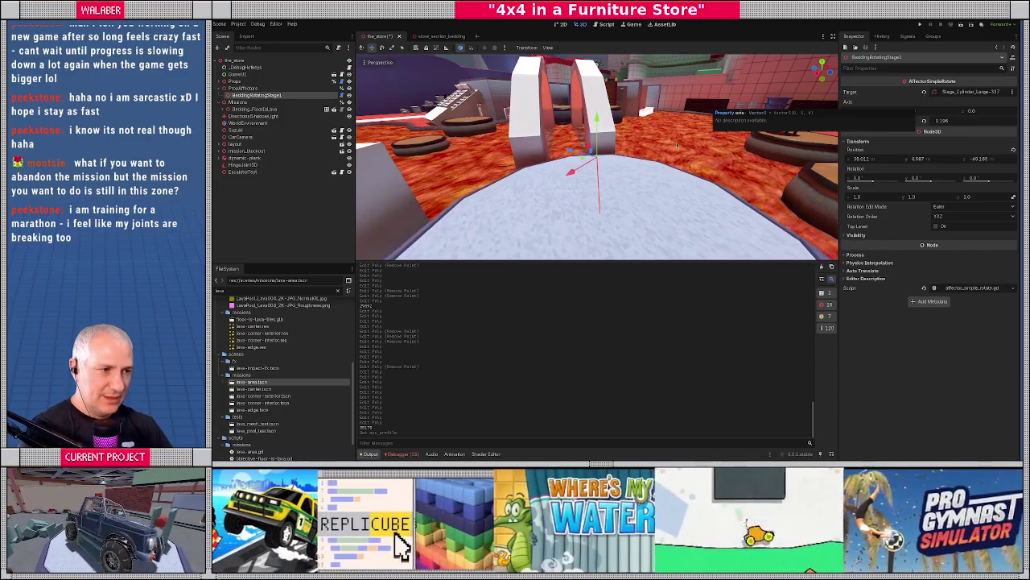
scroll(677, 145, up, 5)
scroll(568, 178, down, 10)
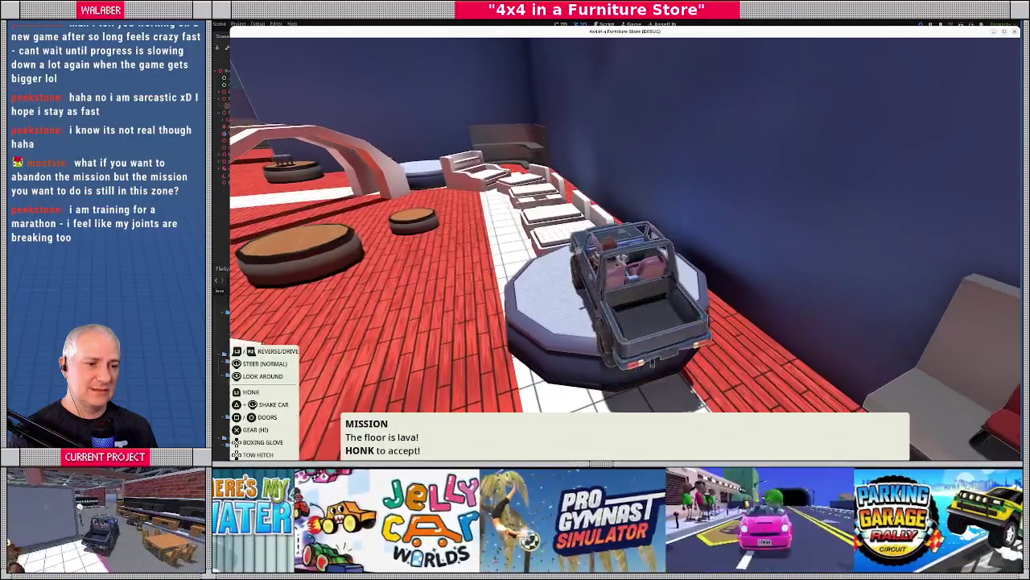
Honk to accept the floor-is-lava mission, dismiss the outro dialogue, and stop the game.
key(h)
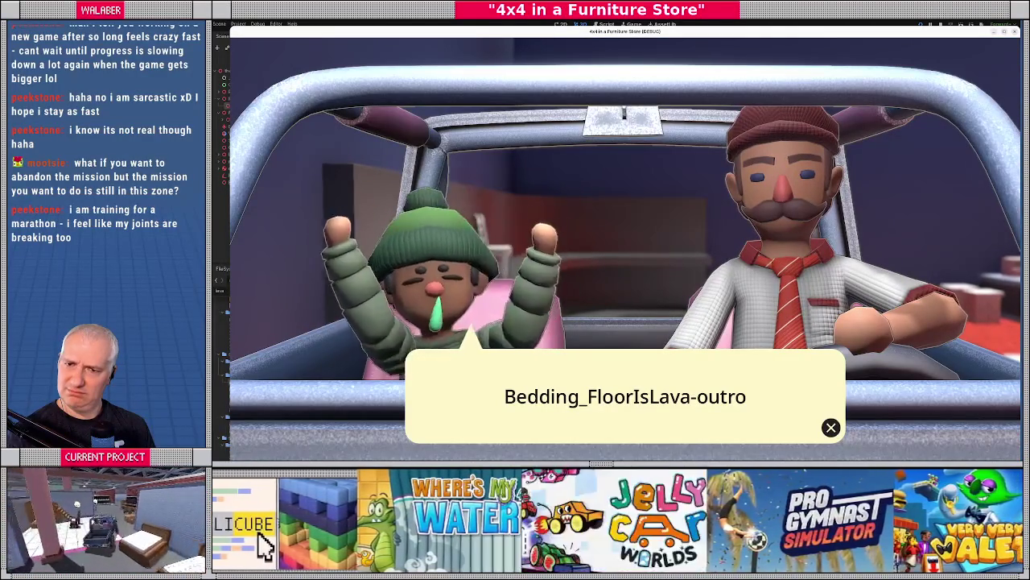
key(space)
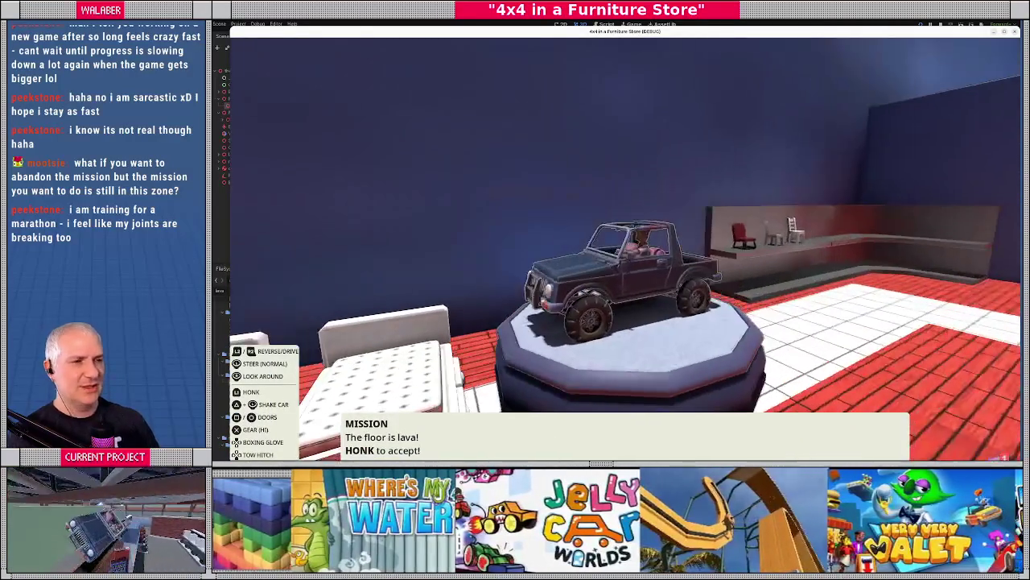
key(Escape)
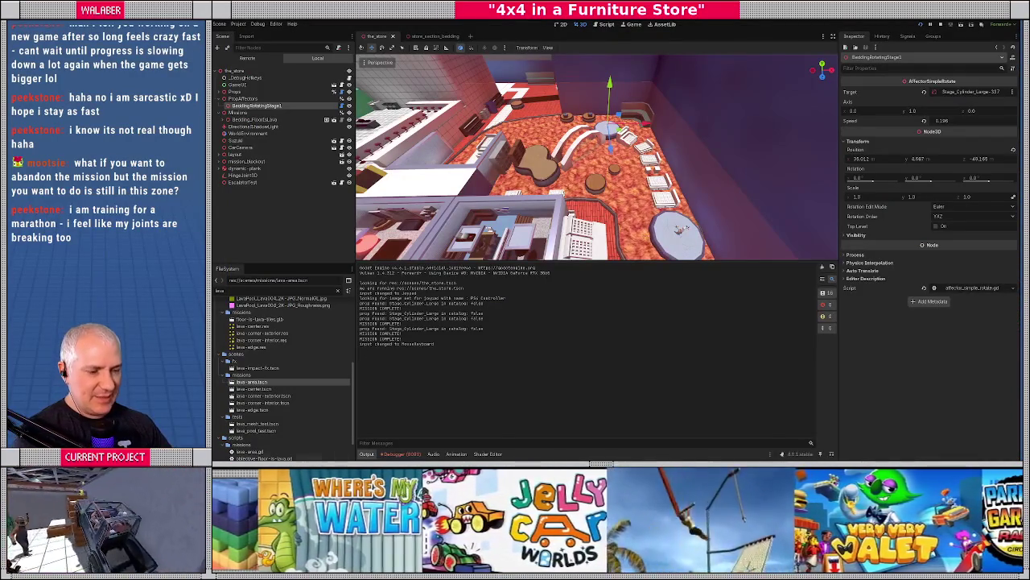
Enlarge the debugger's Errors list and jump to the mission_giver_npc.gd:298 error.
click(401, 454)
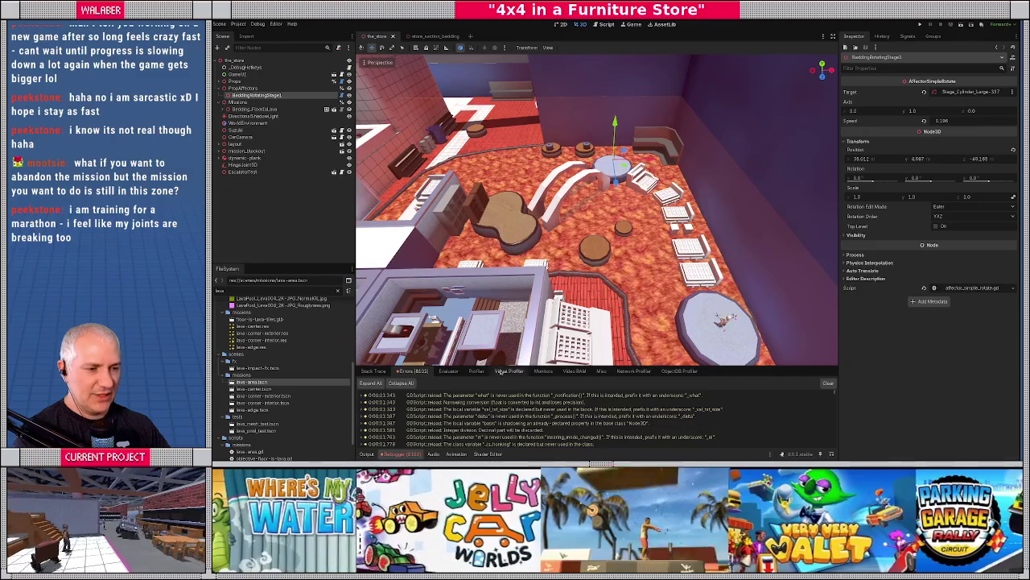
drag(503, 367, 503, 117)
drag(832, 149, 826, 293)
mouse_move(820, 347)
mouse_down()
mouse_move(823, 451)
mouse_move(834, 410)
mouse_move(829, 147)
mouse_move(822, 310)
mouse_up()
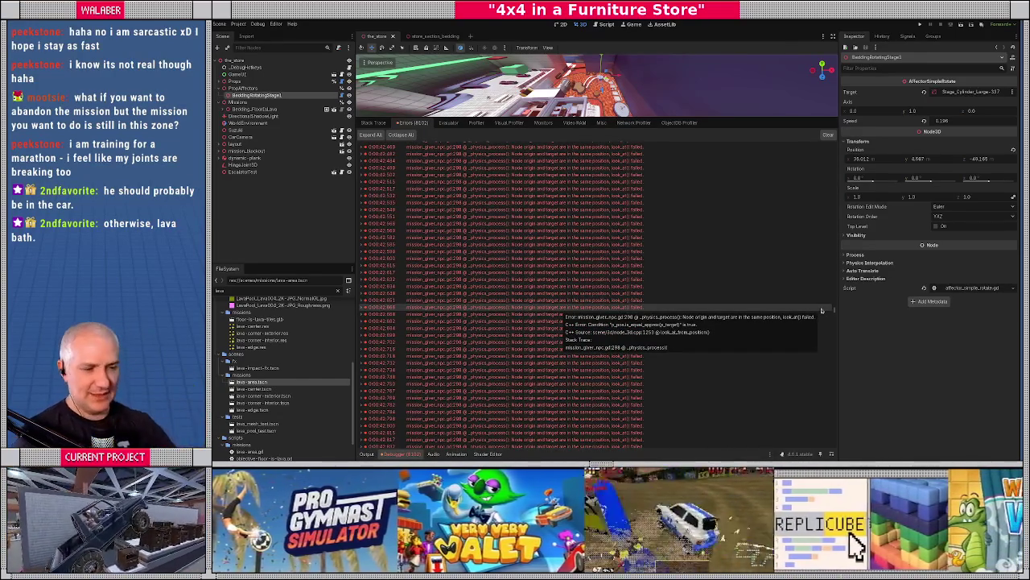
double_click(725, 306)
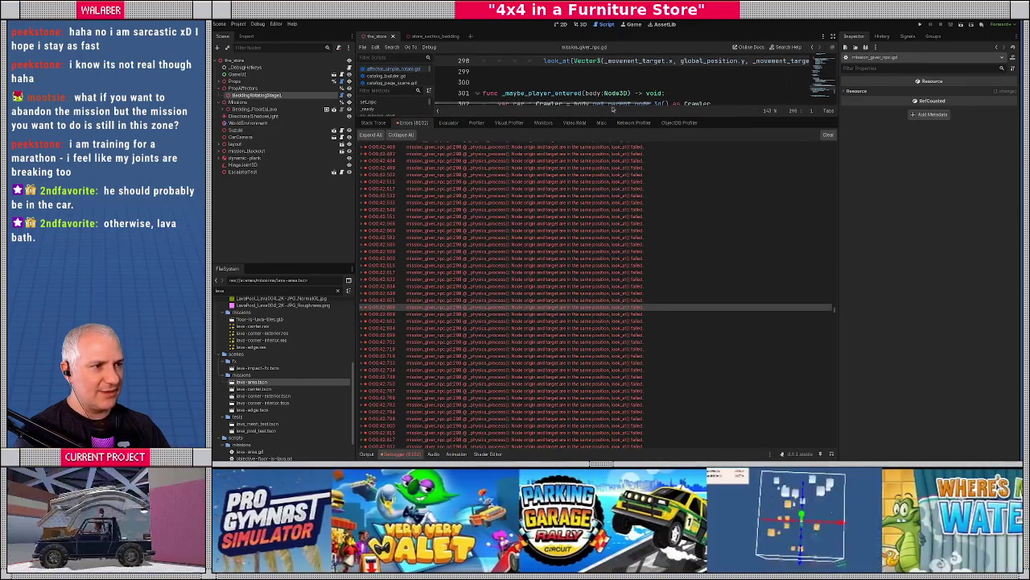
Give the script editor more height and hide the side docks with distraction-free mode.
drag(604, 117, 605, 282)
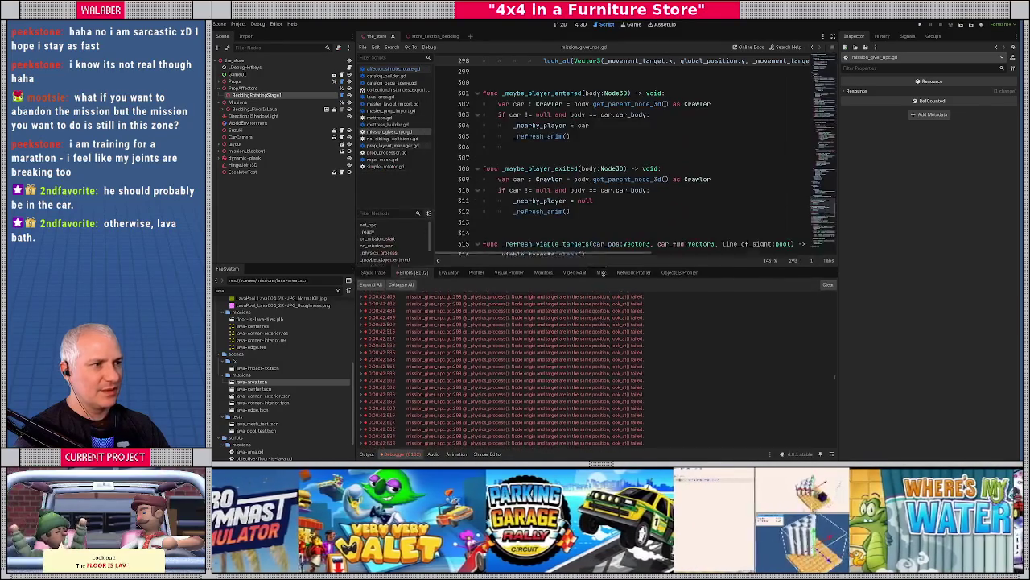
scroll(660, 112, up, 3)
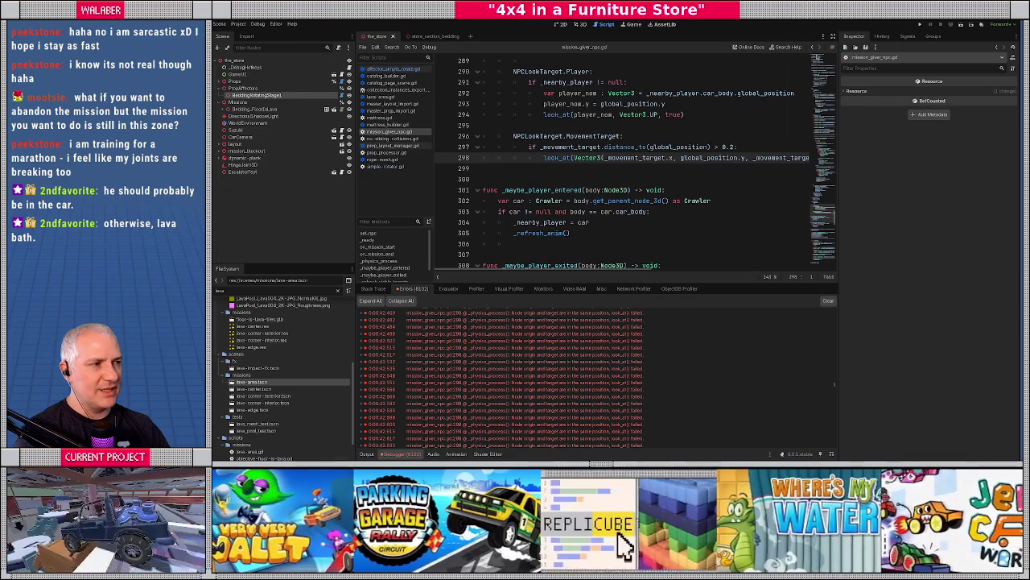
click(834, 36)
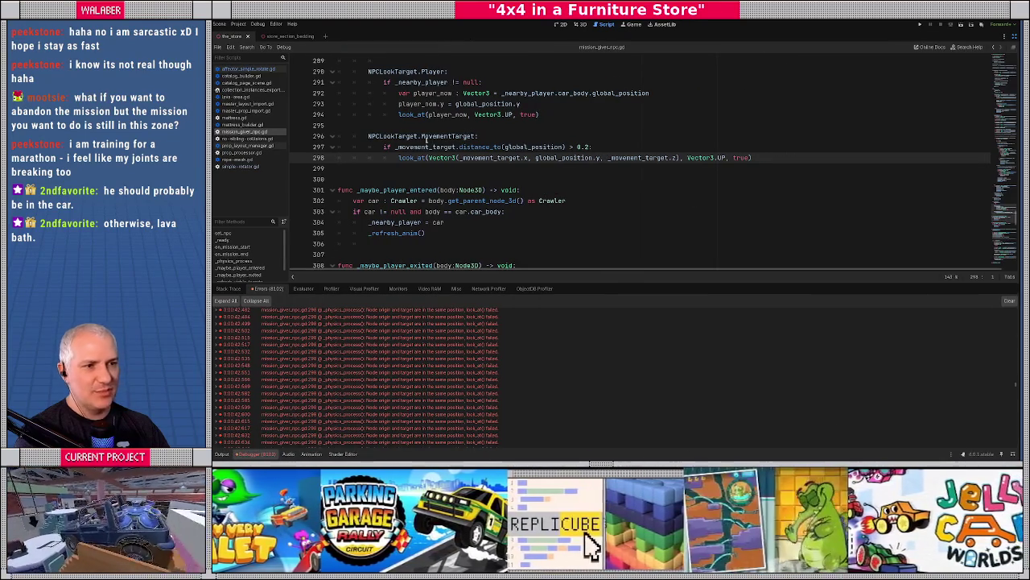
Review the distance check and look_at target, then add a new line under the MovementTarget case.
click(450, 122)
drag(408, 148, 637, 148)
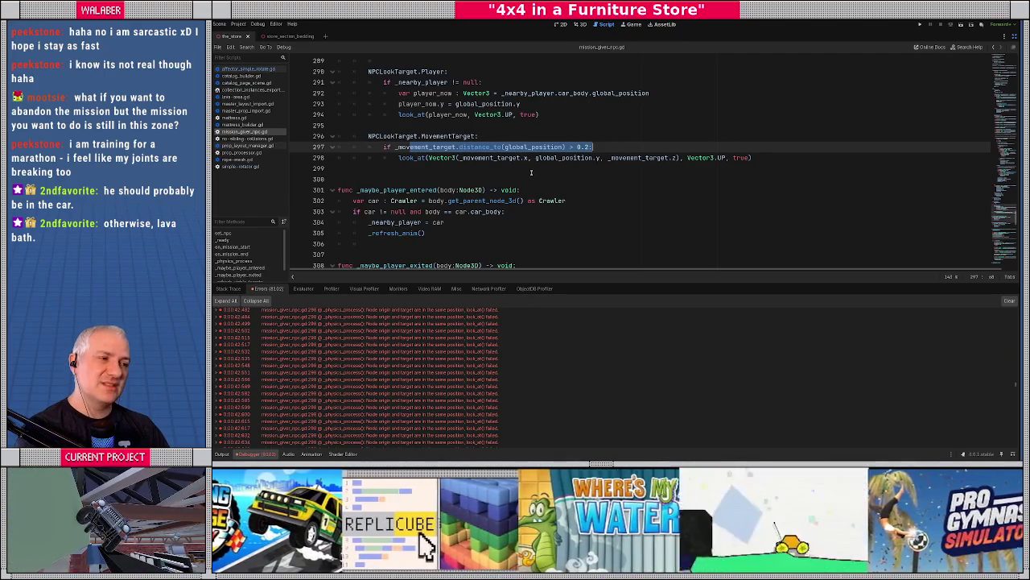
drag(495, 158, 641, 159)
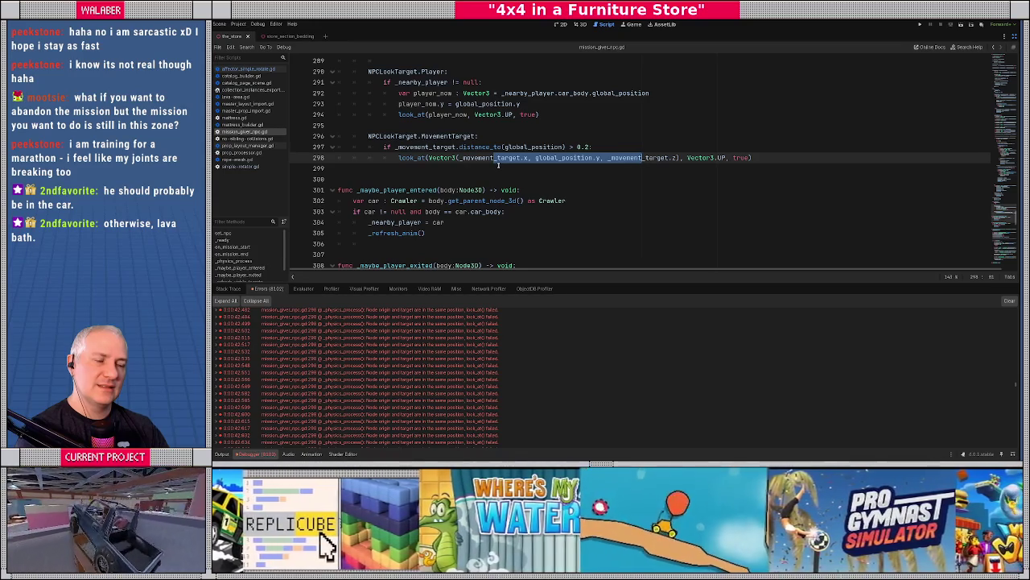
click(510, 165)
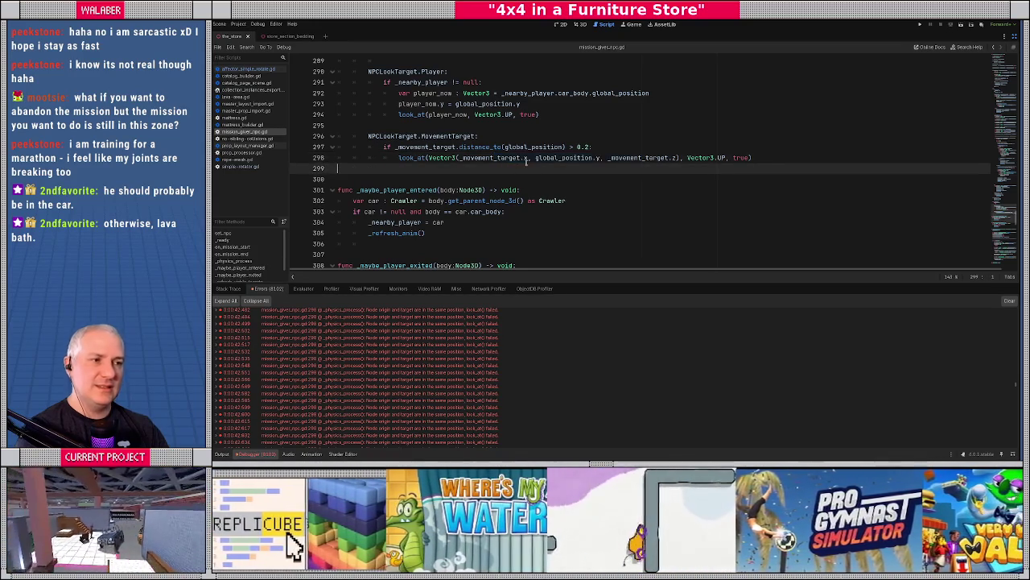
drag(535, 158, 601, 158)
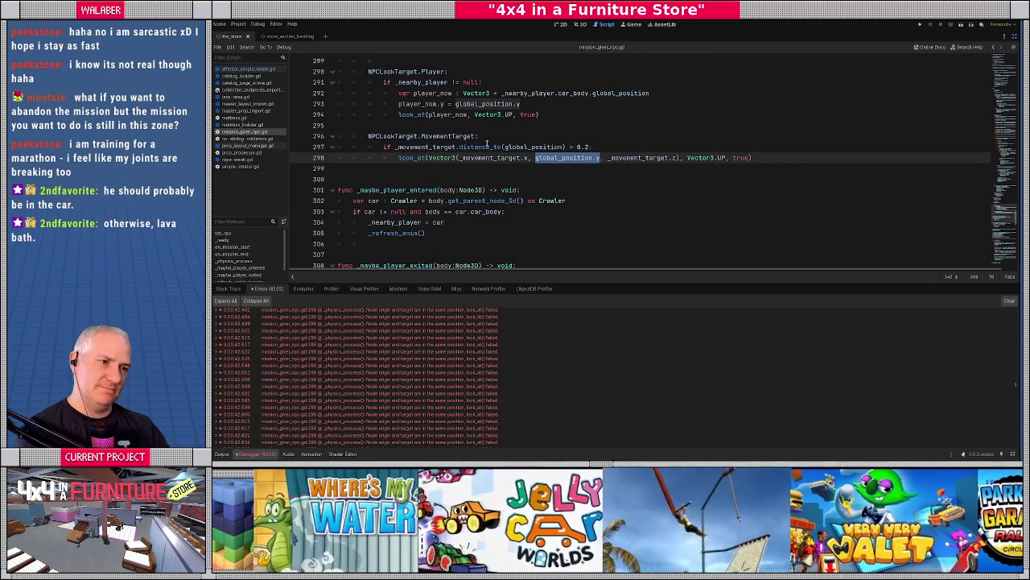
click(492, 137)
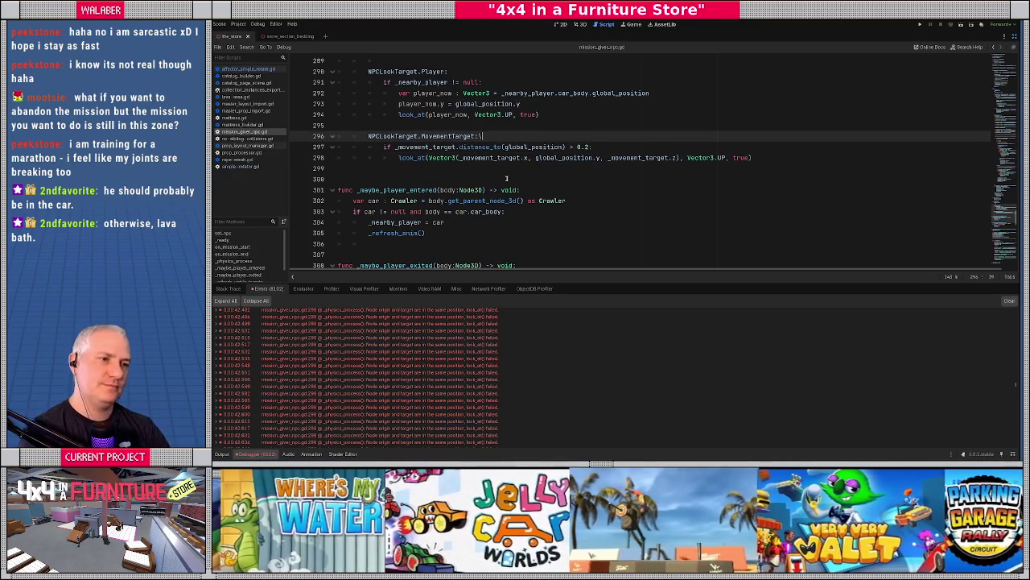
key(Return)
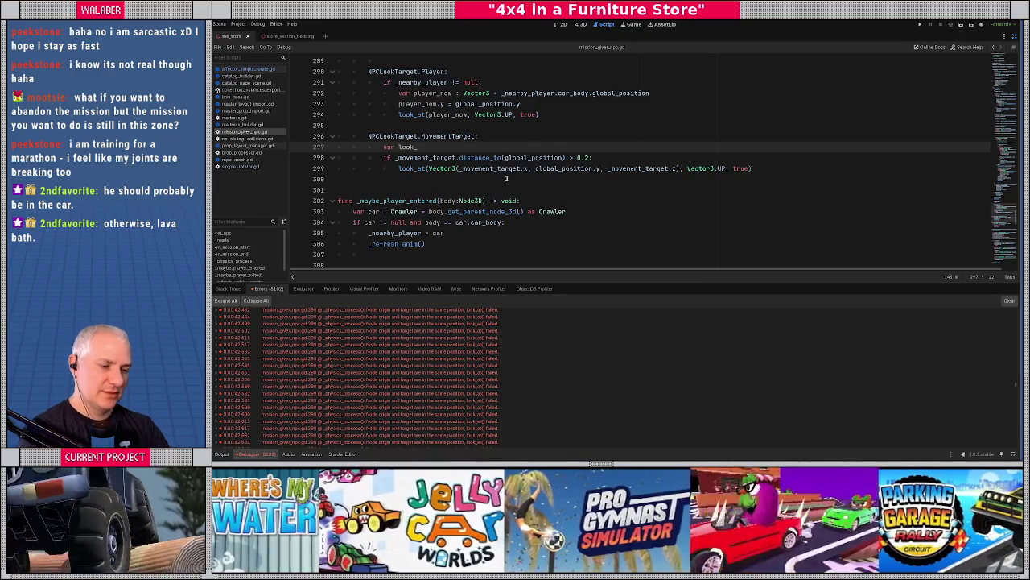
text(var look_target :=)
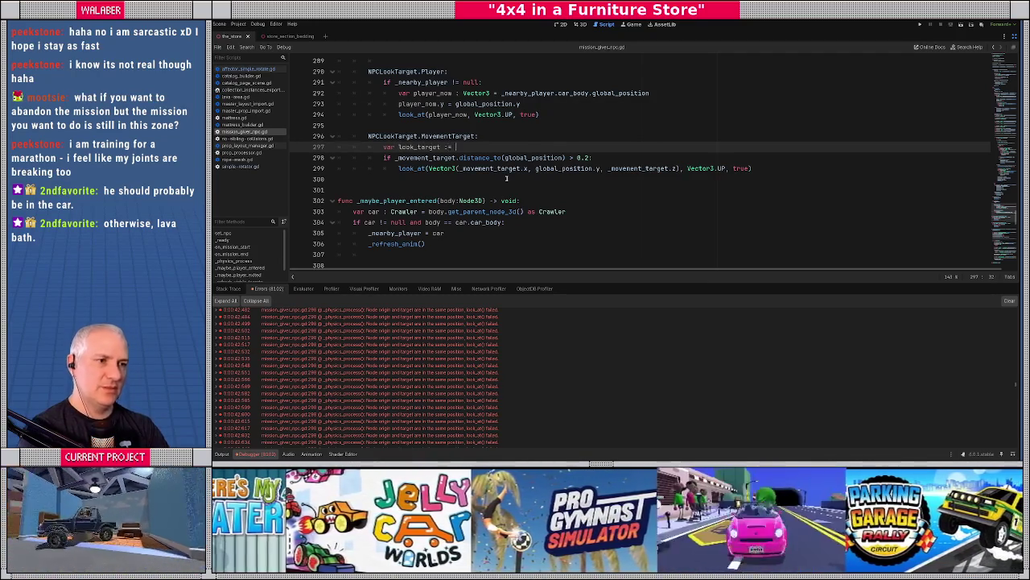
Move the look_at Vector3 target expression into a new look_target variable.
click(428, 169)
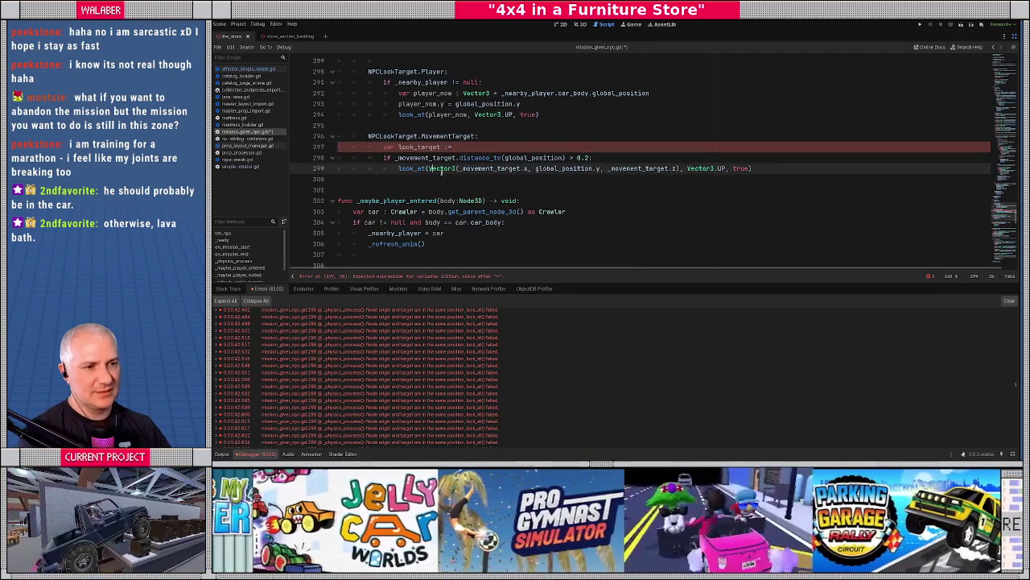
drag(429, 168, 681, 169)
key(ctrl+x)
click(456, 148)
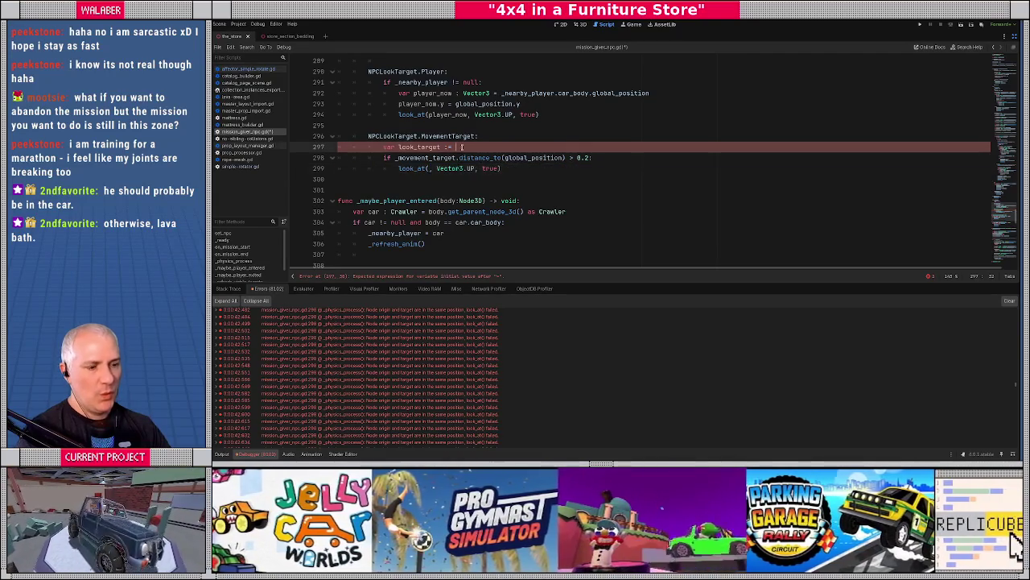
key(ctrl+v)
Use look_target in both the distance check and the look_at call.
double_click(418, 147)
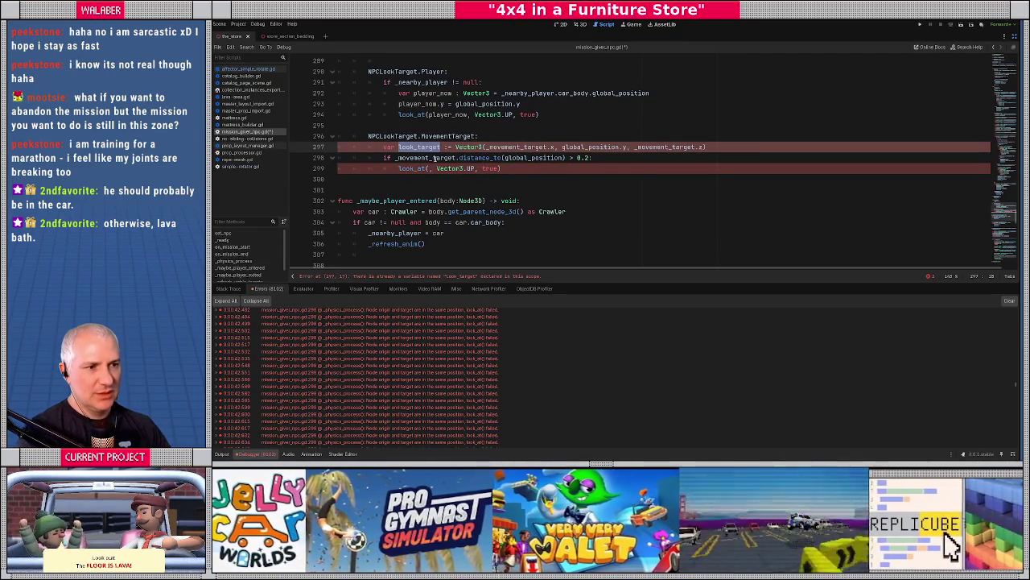
mouse_move(394, 158)
mouse_down()
mouse_move(560, 157)
mouse_move(499, 158)
mouse_up()
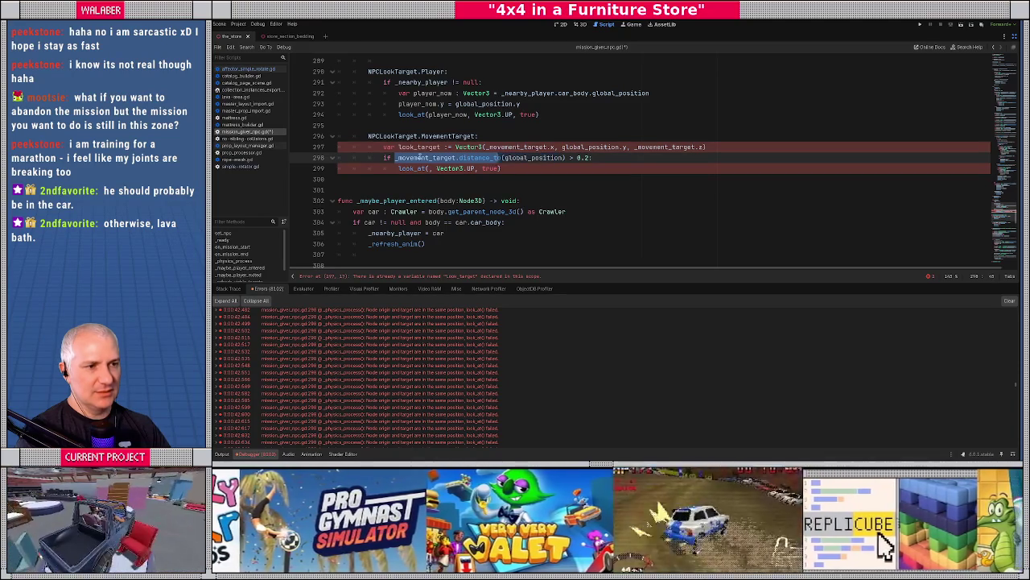
key(ctrl+v)
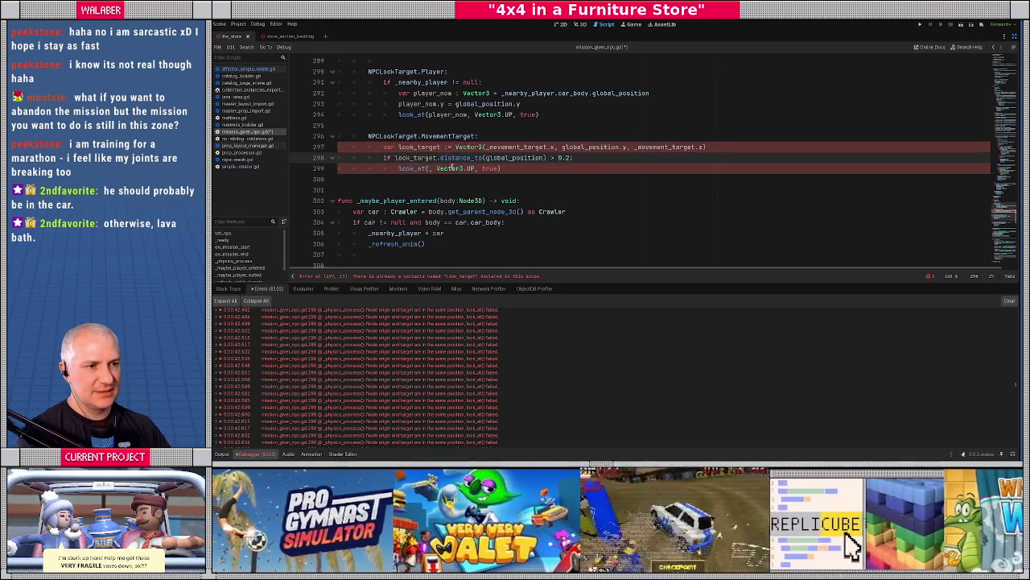
click(434, 169)
key(ctrl+v)
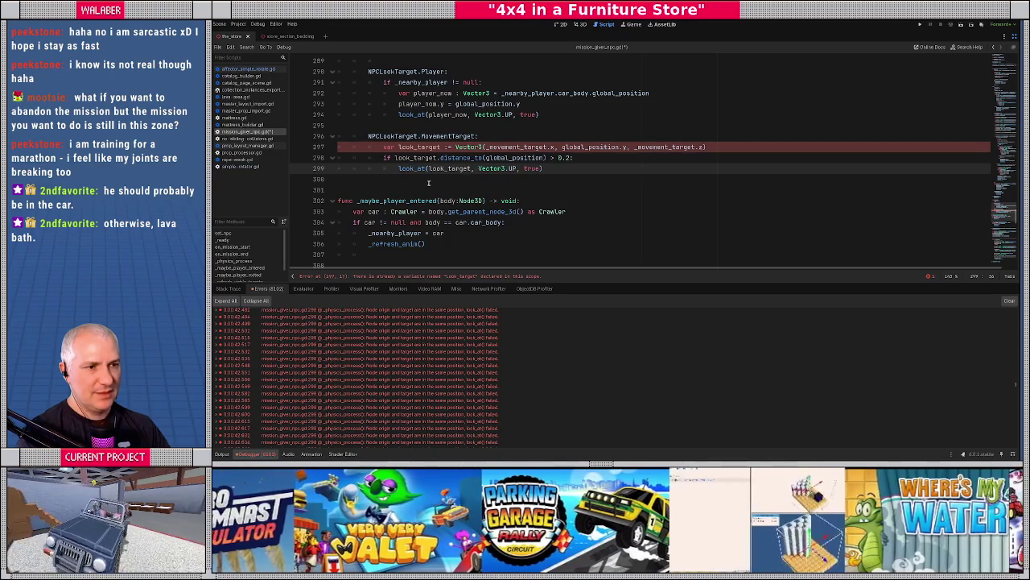
scroll(417, 149, up, 5)
scroll(425, 182, down, 4)
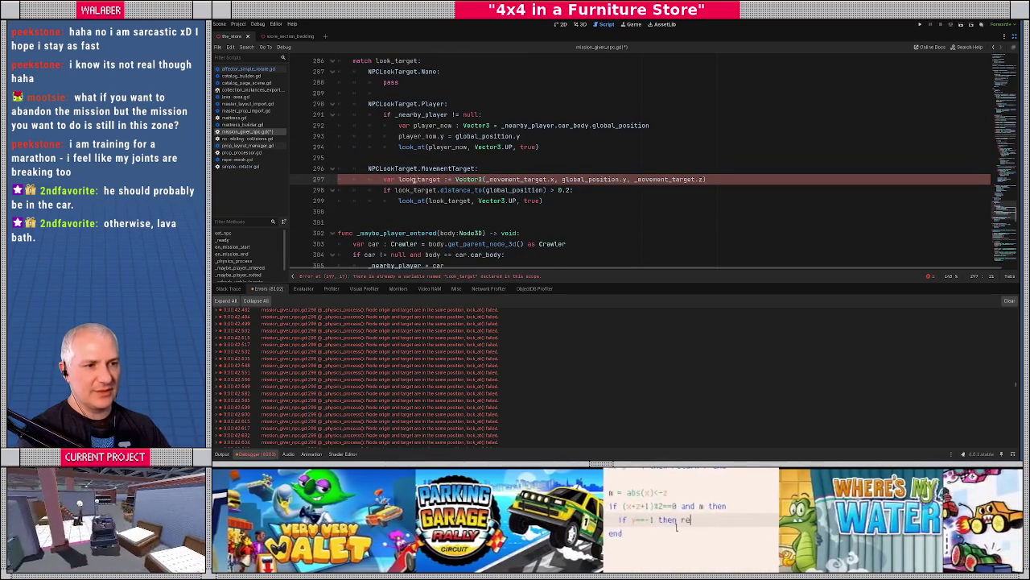
Rename look_target to look_pos in the declaration, distance check and look_at call.
double_click(415, 179)
text(look_pos)
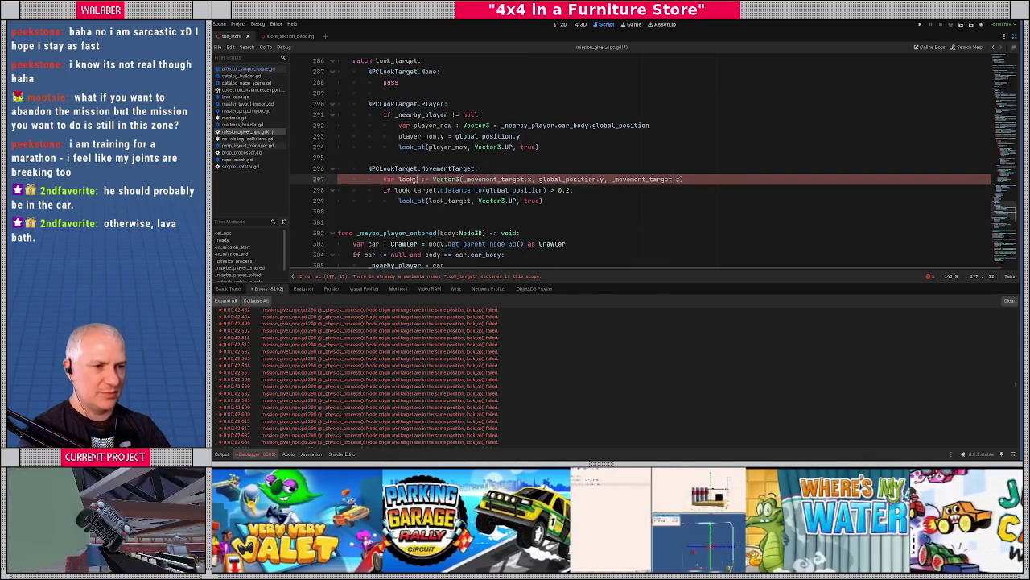
double_click(415, 179)
key(ctrl+c)
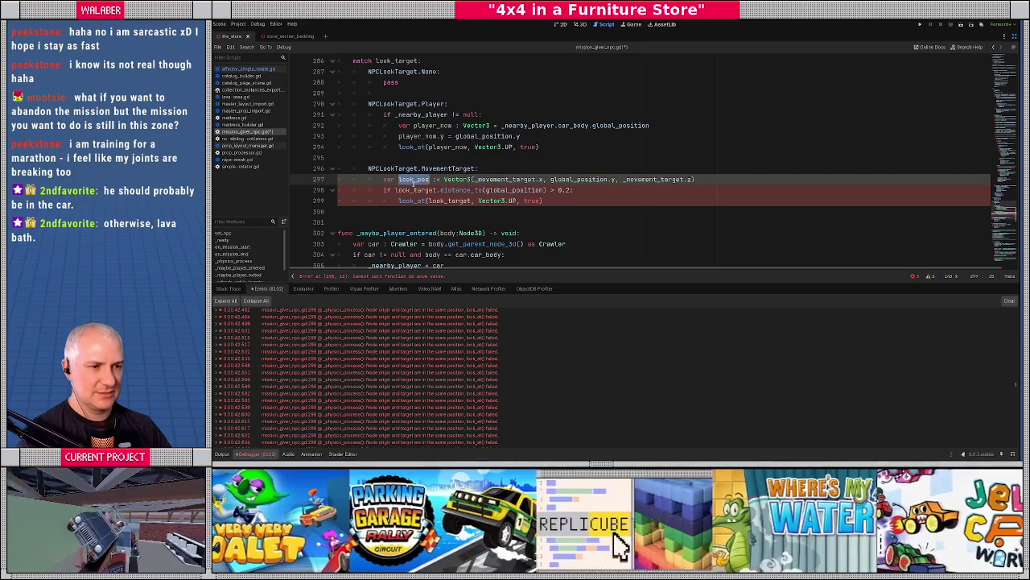
double_click(415, 190)
key(ctrl+v)
double_click(449, 200)
key(ctrl+v)
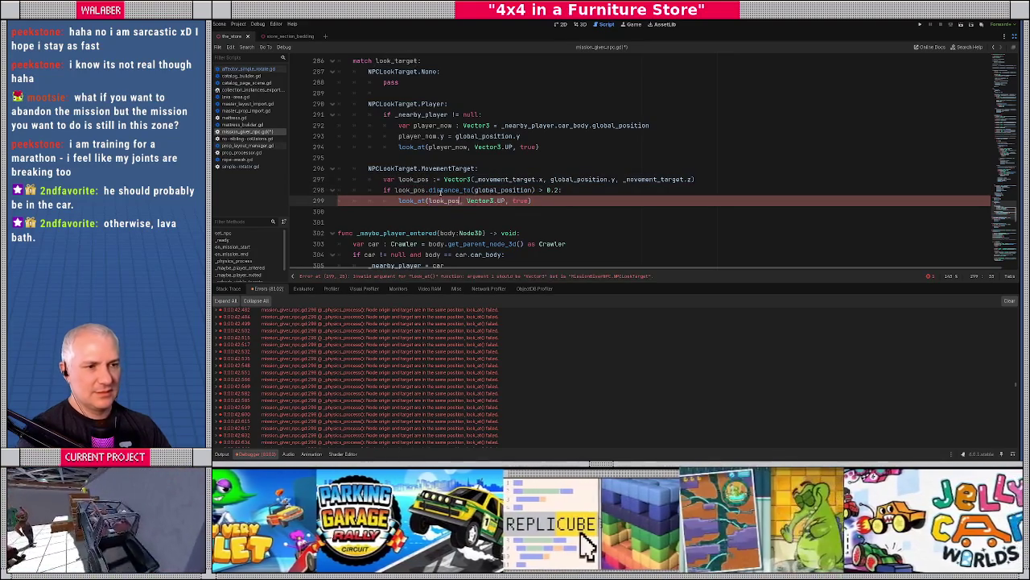
Save the script with Ctrl+S and restore the docks with Ctrl+Shift+F11.
click(424, 168)
key(ctrl+s)
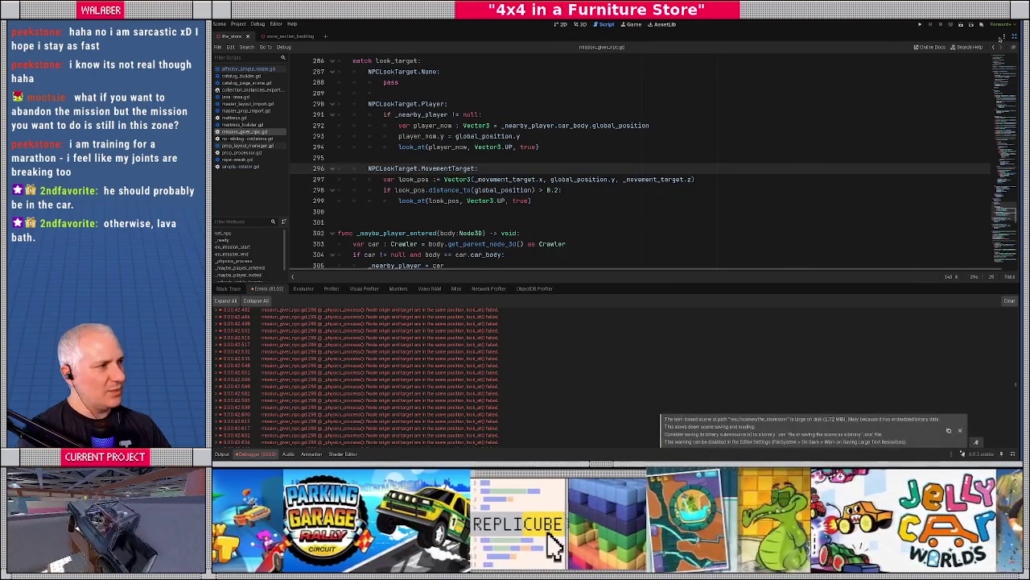
key(ctrl+shift+F11)
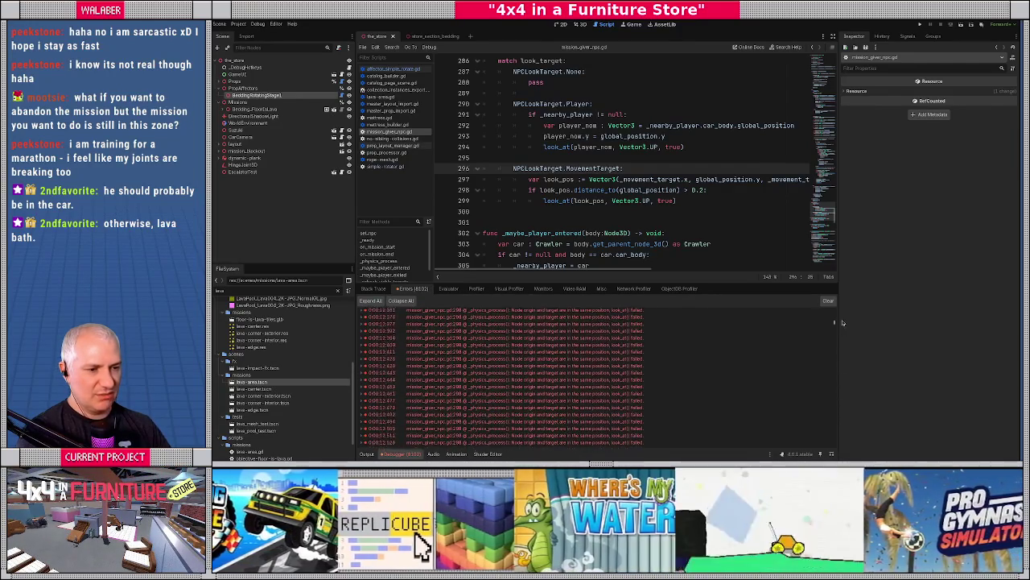
Run the project with F5 to test the look_pos fix.
click(674, 179)
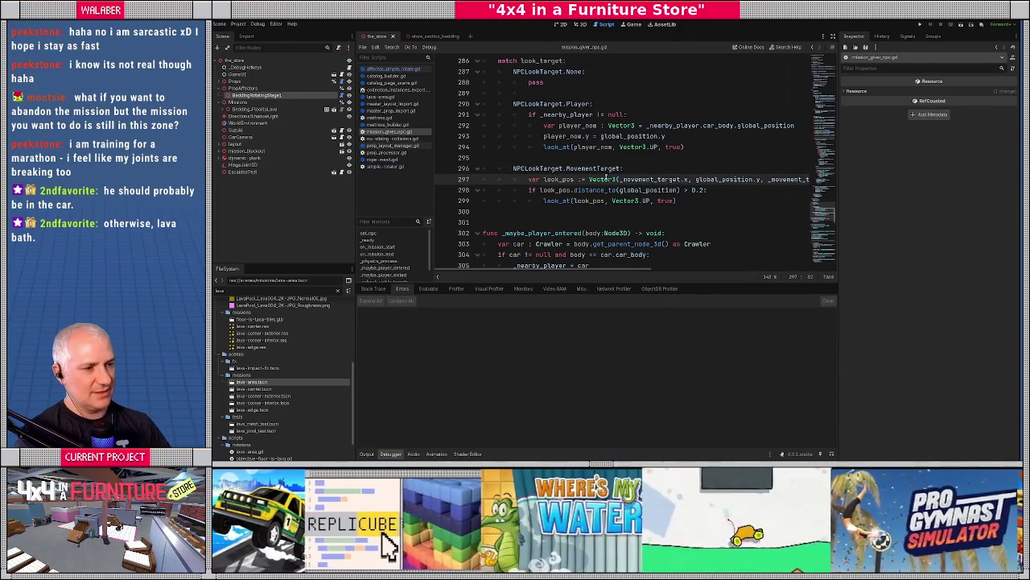
key(F5)
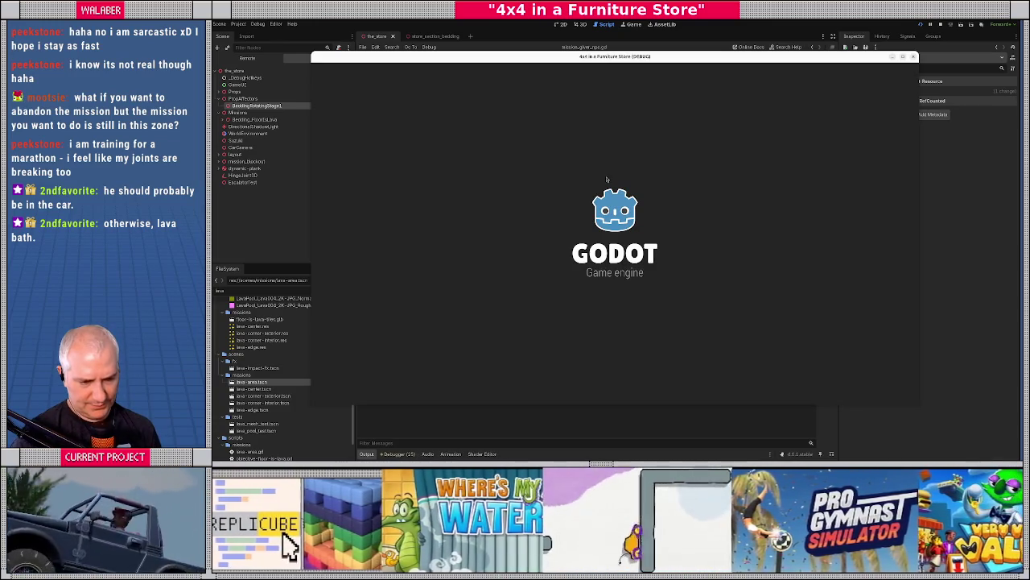
Drive the jeep onto the round platform, honk with H to accept The floor is lava!, then quit with F8.
key(Return)
key(Return)
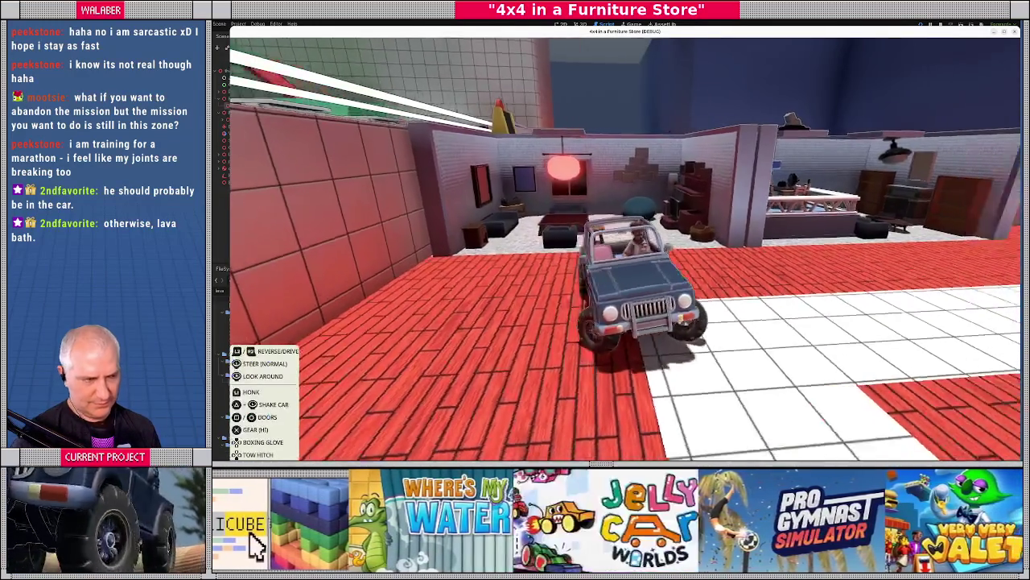
key(w)
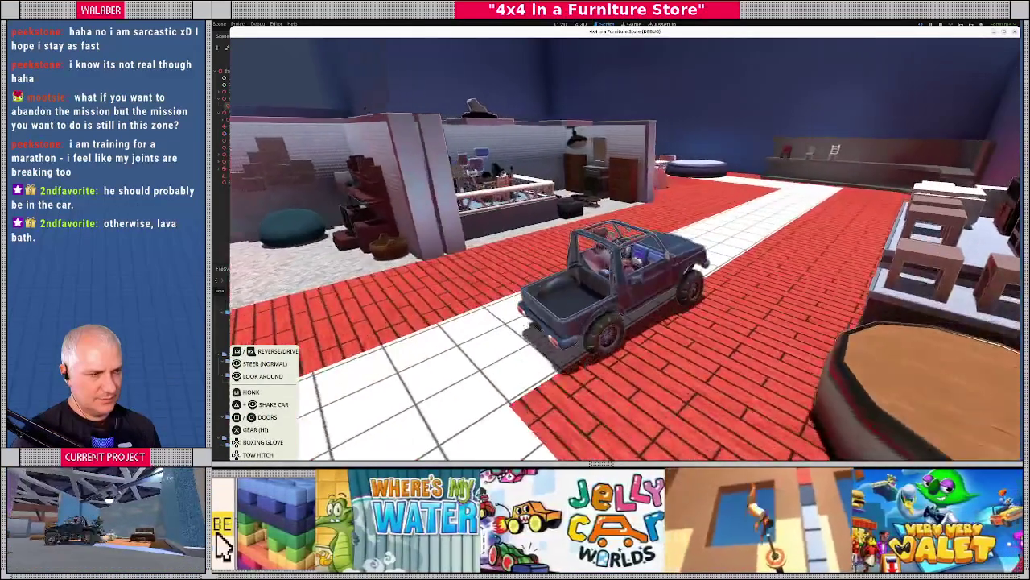
key(d)
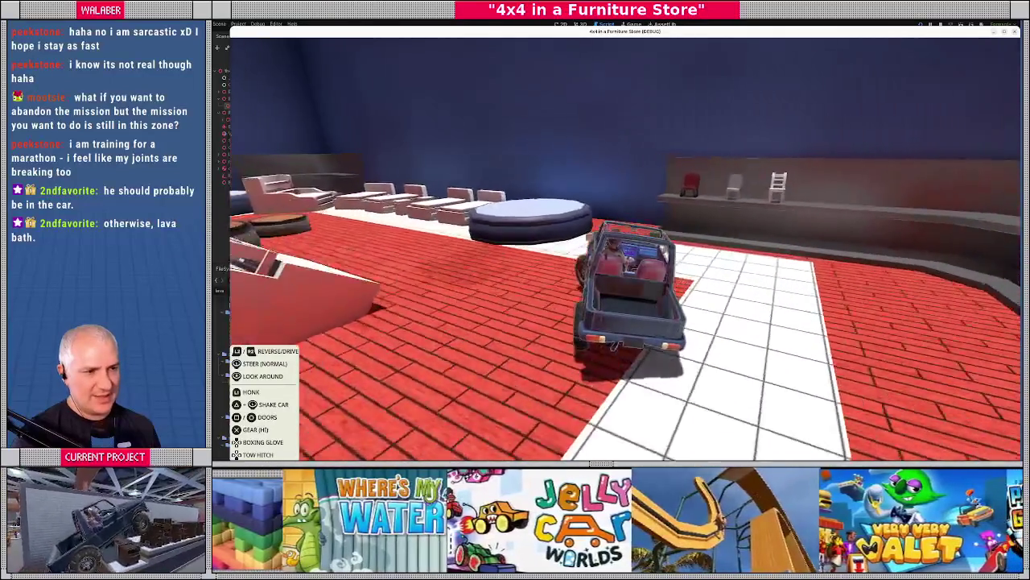
key(d)
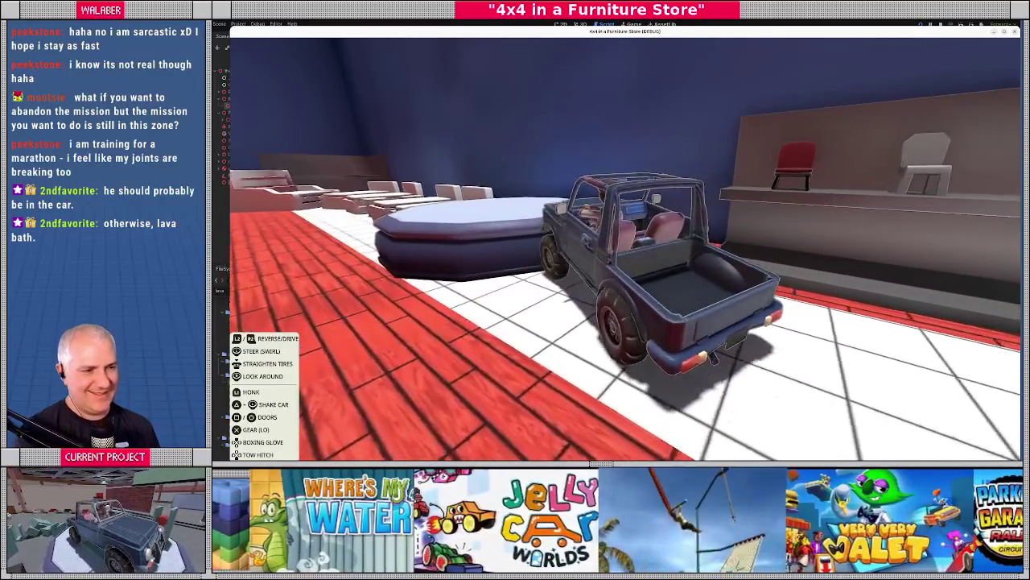
key(w)
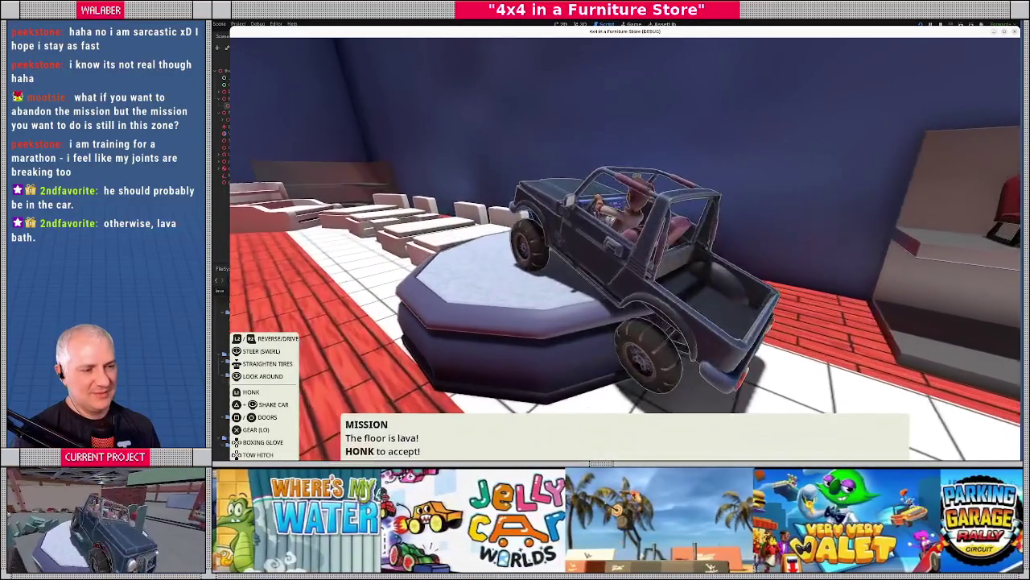
key(h)
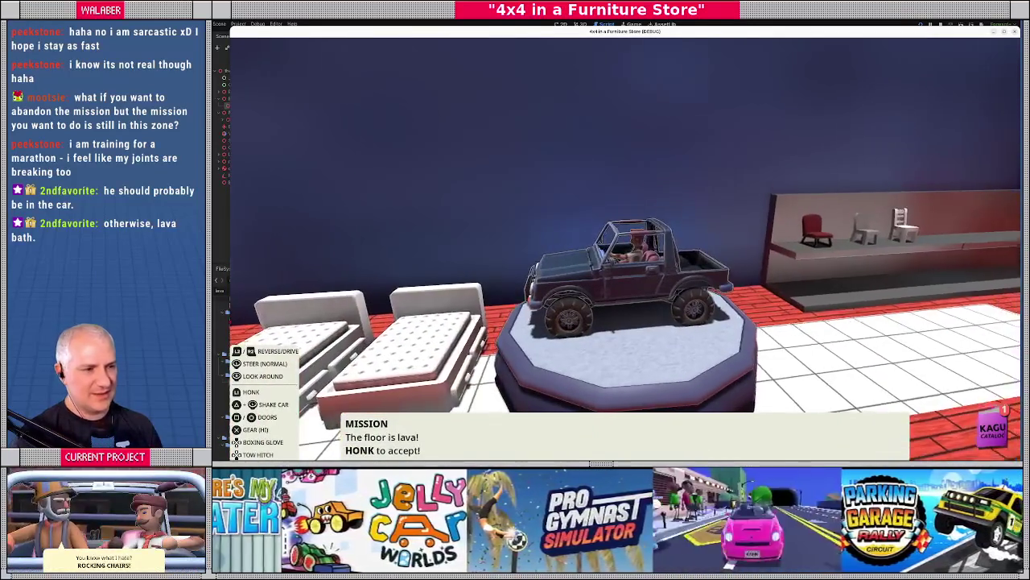
key(F8)
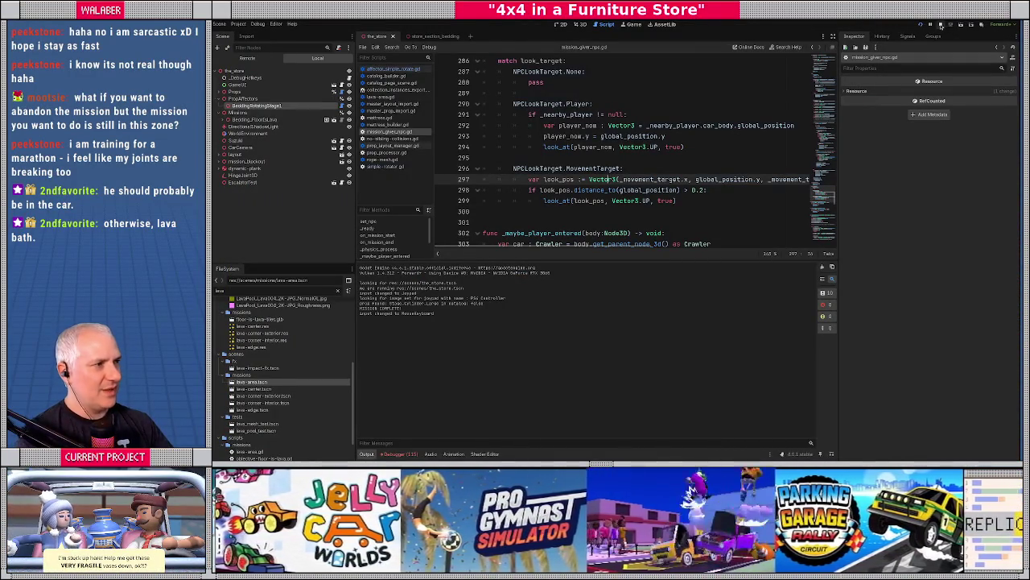
Stop debugging, scroll through the remaining world_space_indicator.gd errors, and return to the 3D store view.
click(941, 25)
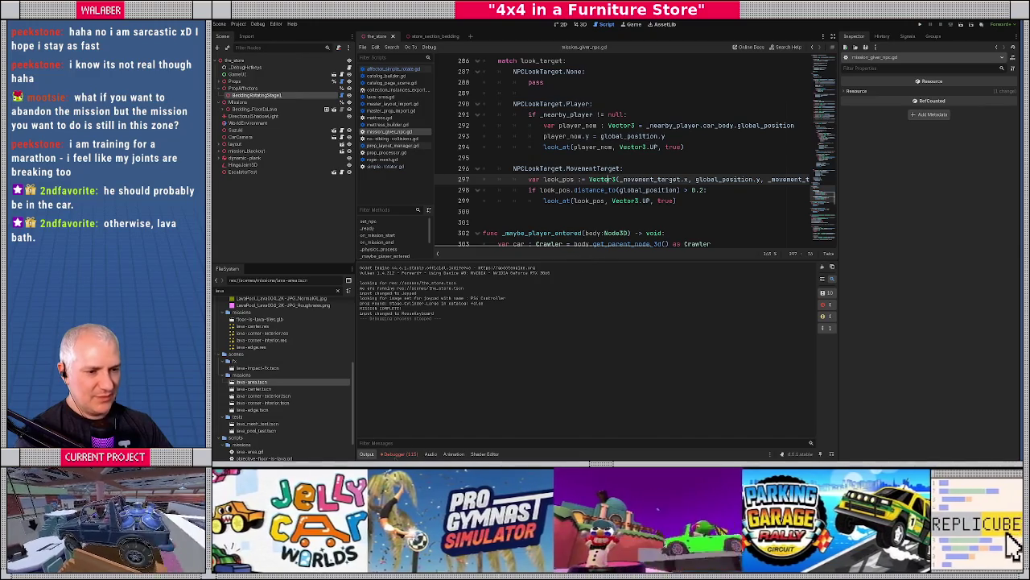
click(400, 453)
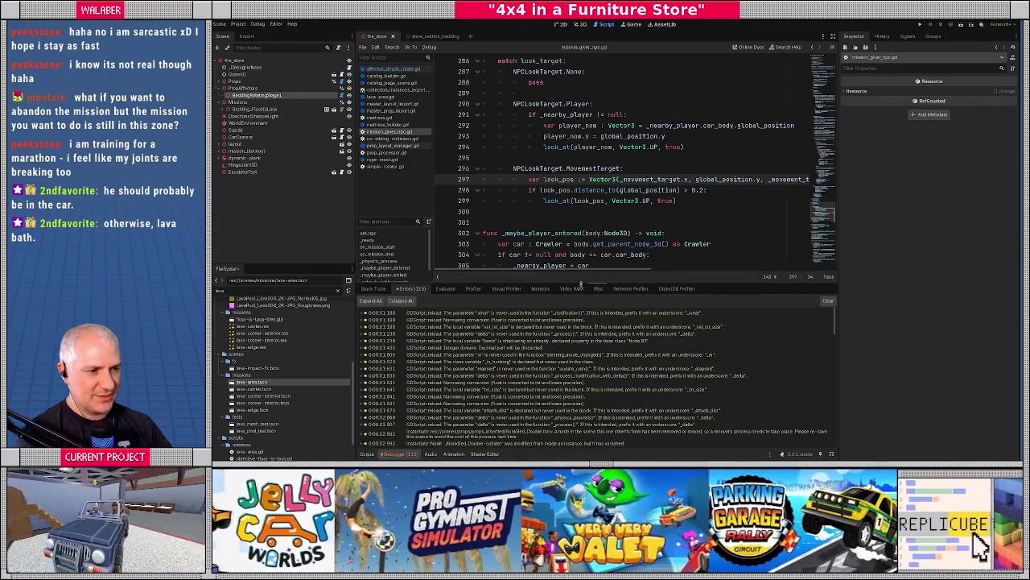
drag(581, 283, 581, 174)
scroll(711, 290, down, 3)
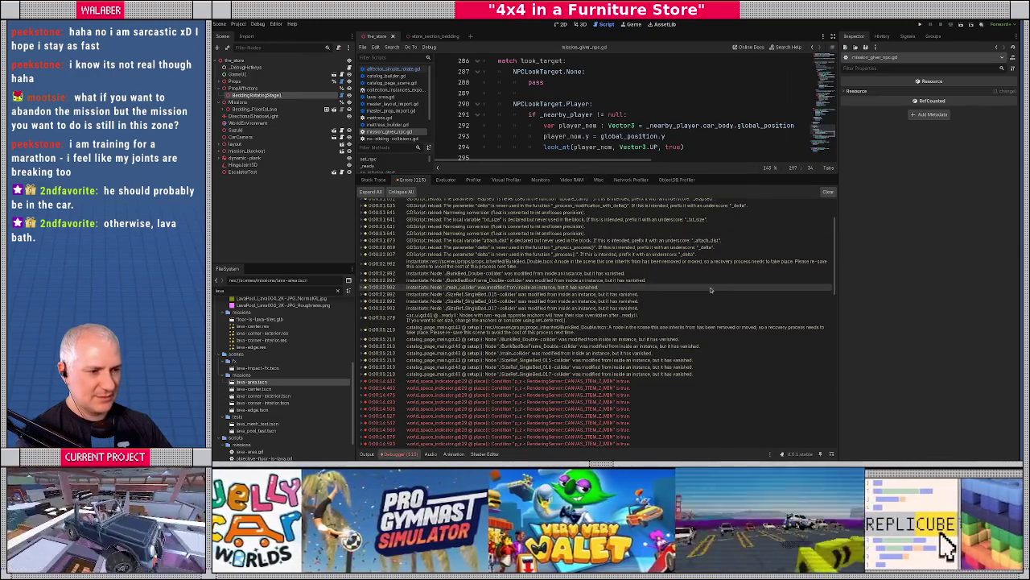
scroll(711, 290, down, 3)
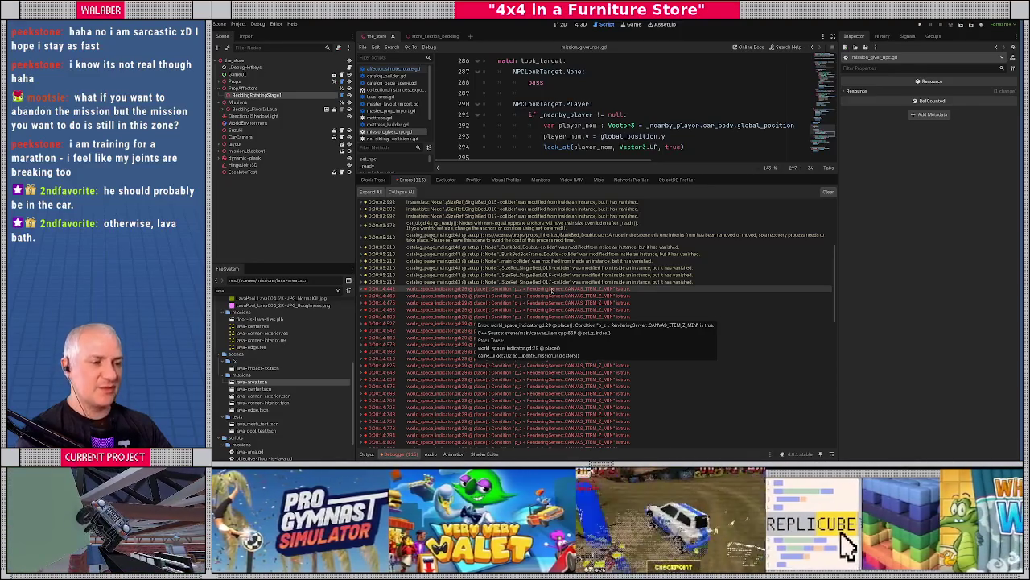
click(583, 25)
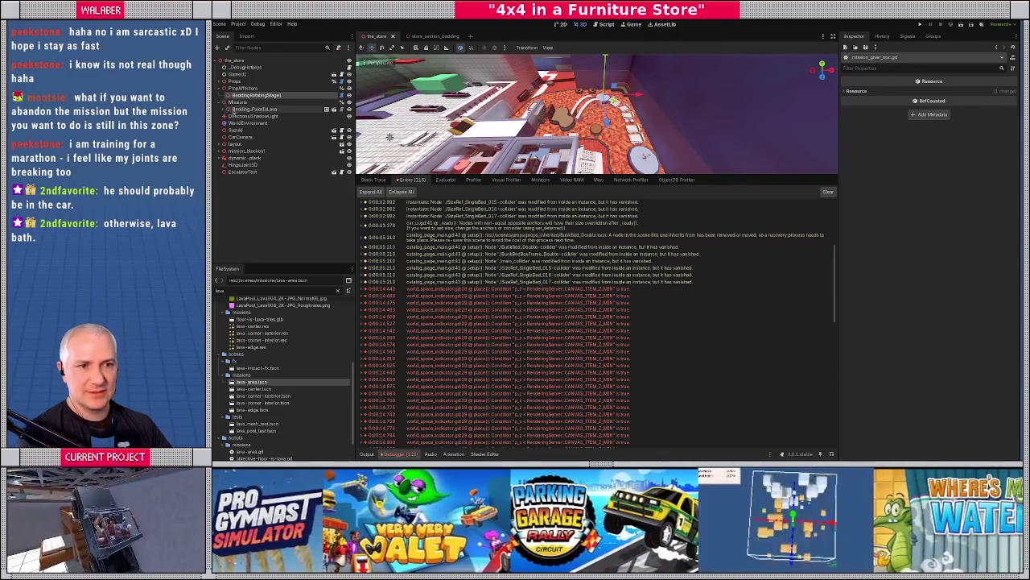
Frame the 3D view on Bedding_FloorIsLava's npc node, save the scene, and run the game again.
click(253, 109)
click(226, 108)
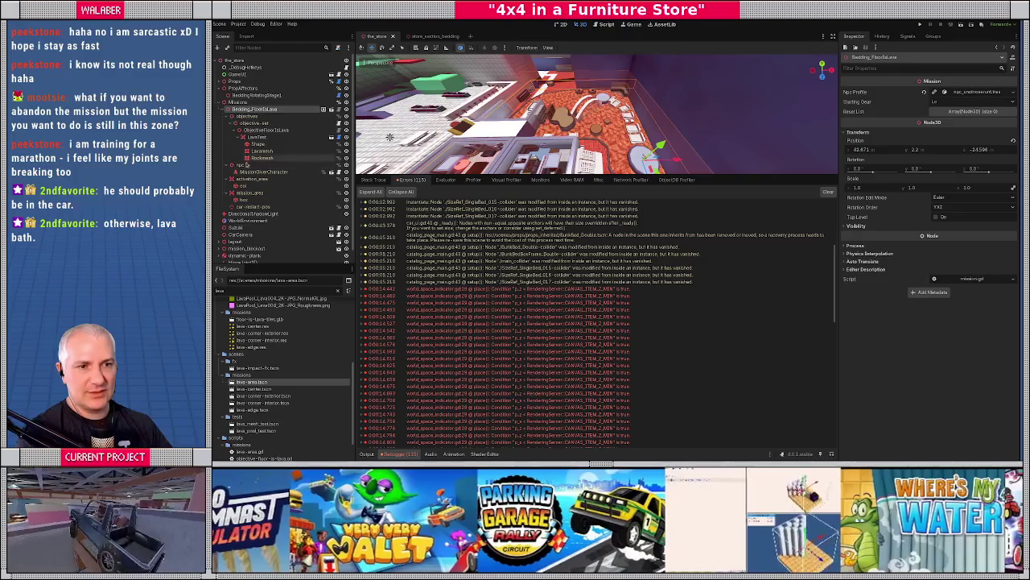
click(266, 172)
key(f)
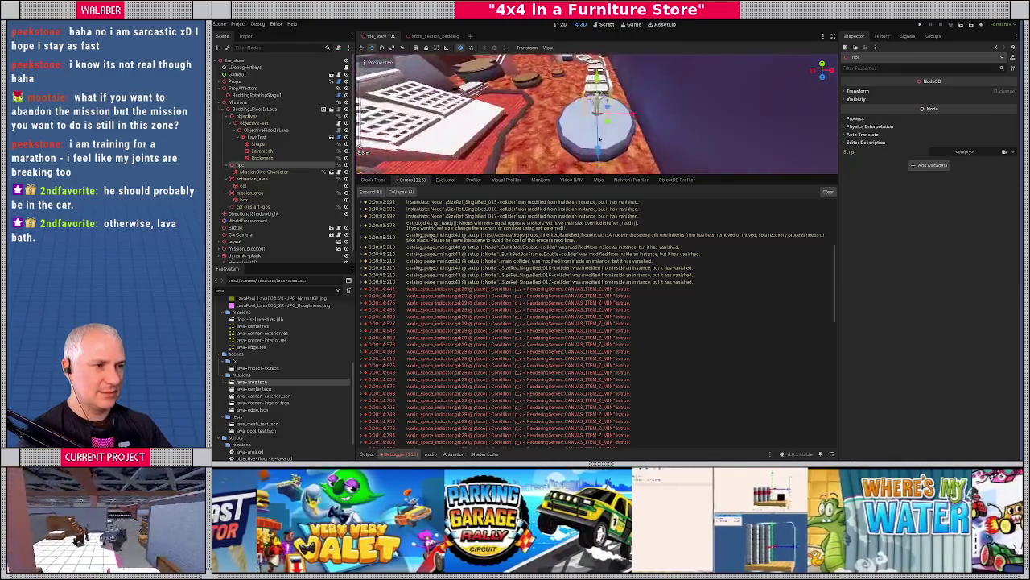
scroll(561, 109, up, 5)
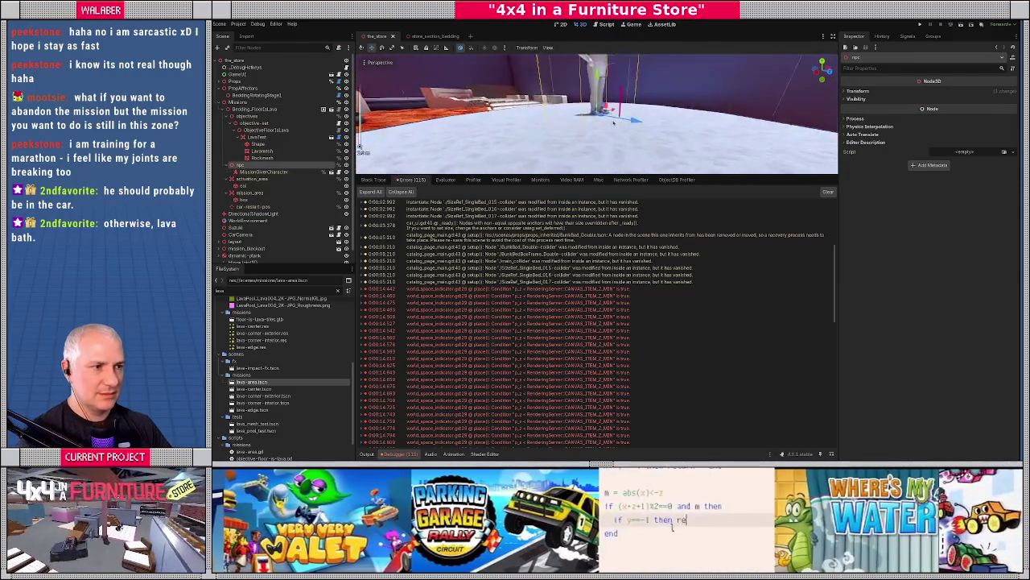
scroll(561, 108, down, 5)
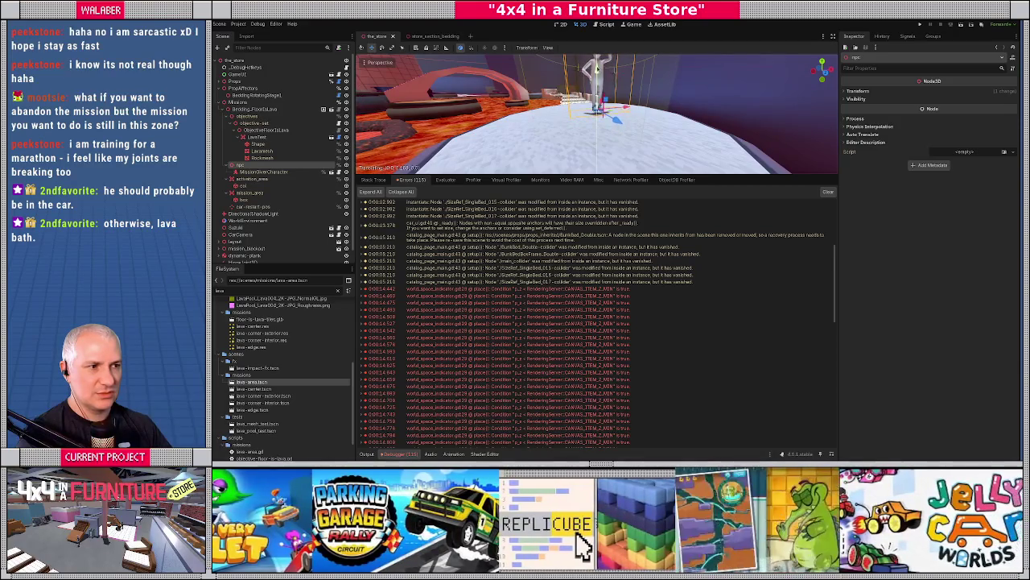
key(ctrl+s)
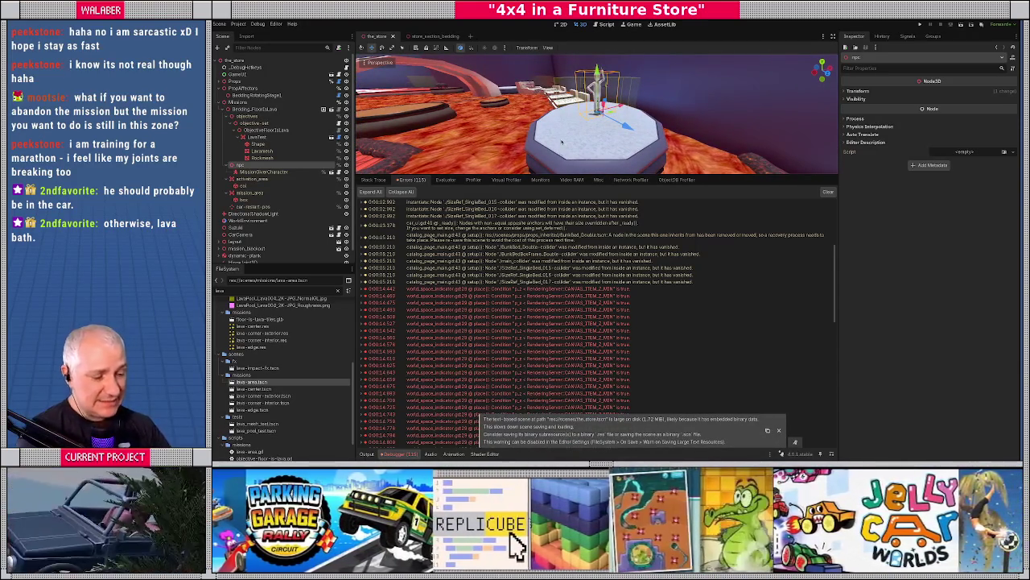
key(F5)
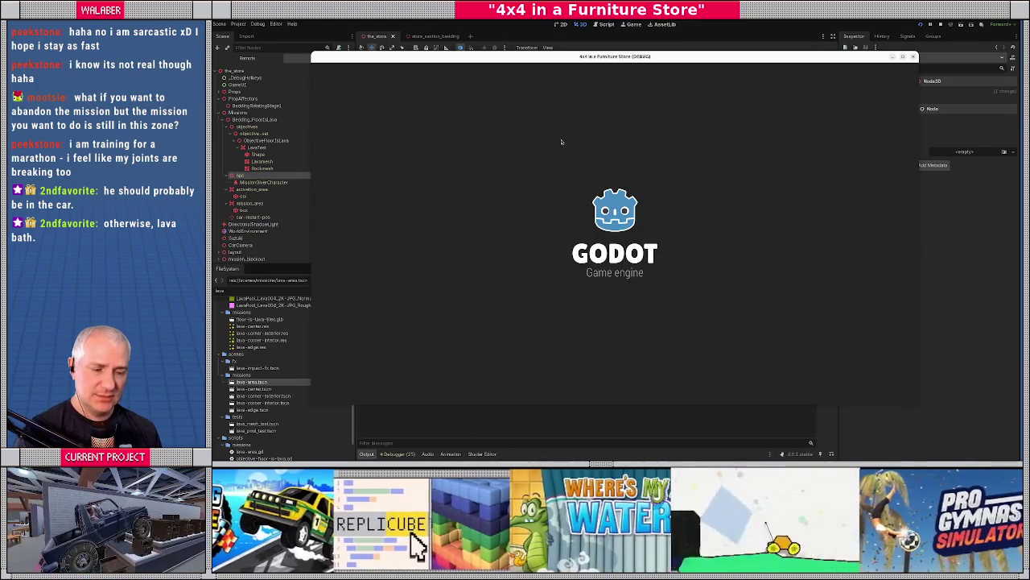
Skip the intro dialogs and drive the jeep through the store toward the bedding platform.
key(Return)
key(Return)
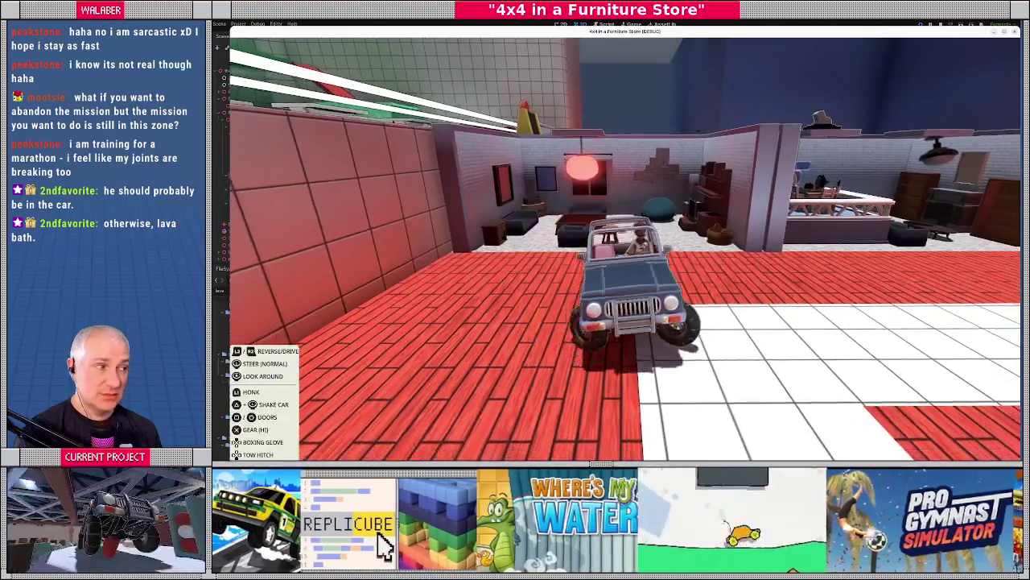
key(w)
key(w)
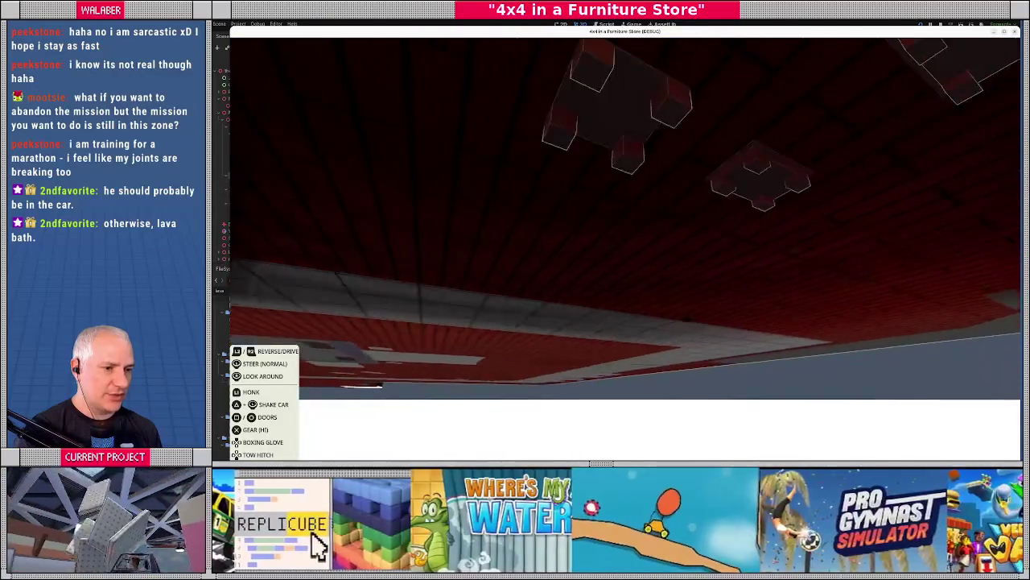
key(w)
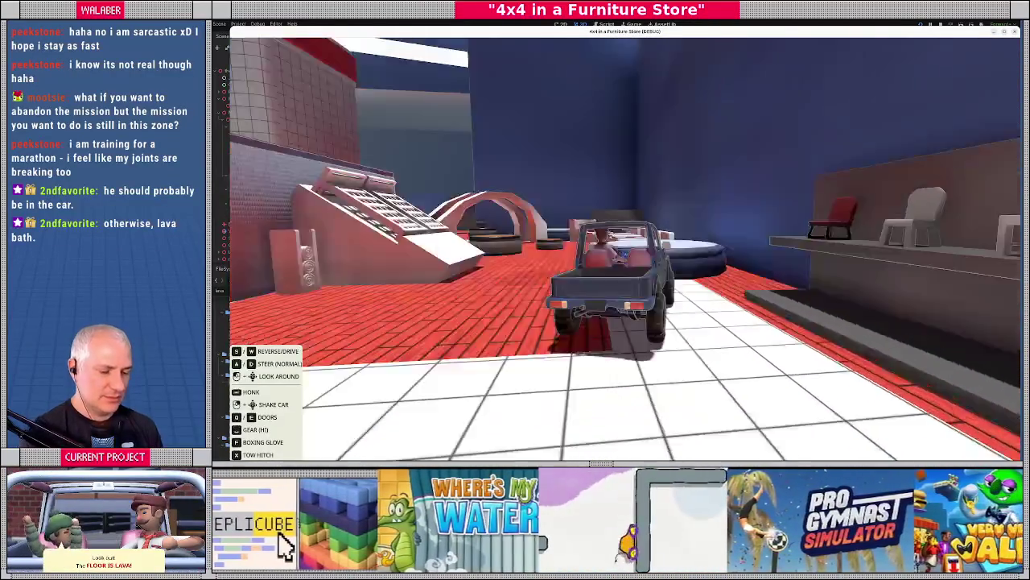
key(w)
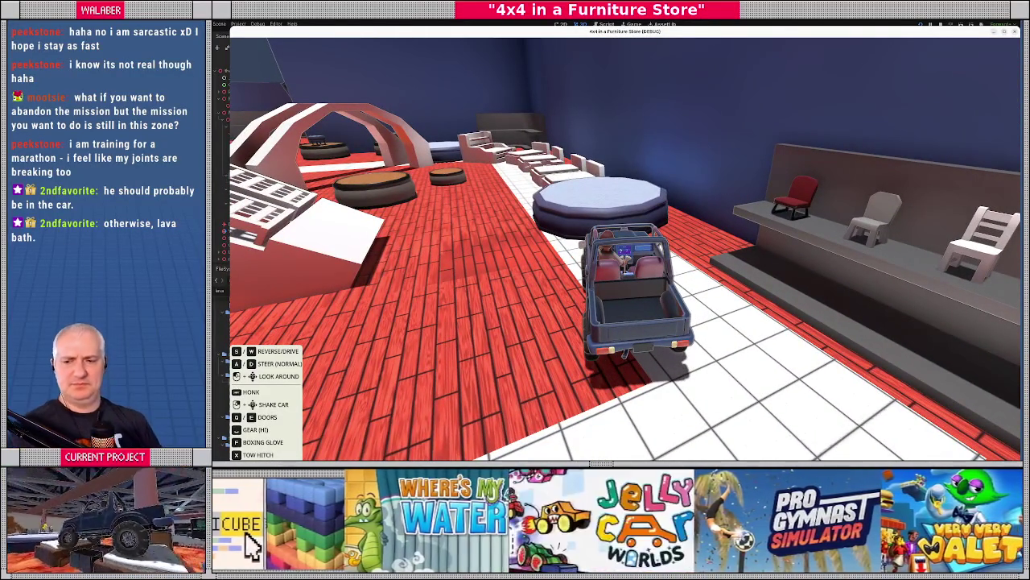
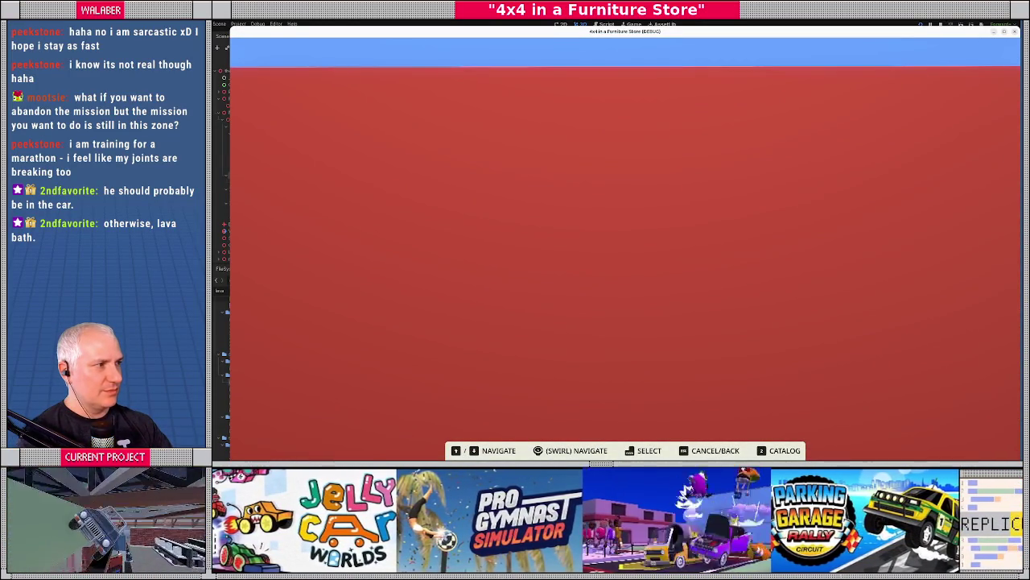
Stop the game and look at MissionGiverCharacter's collision layer names.
key(F8)
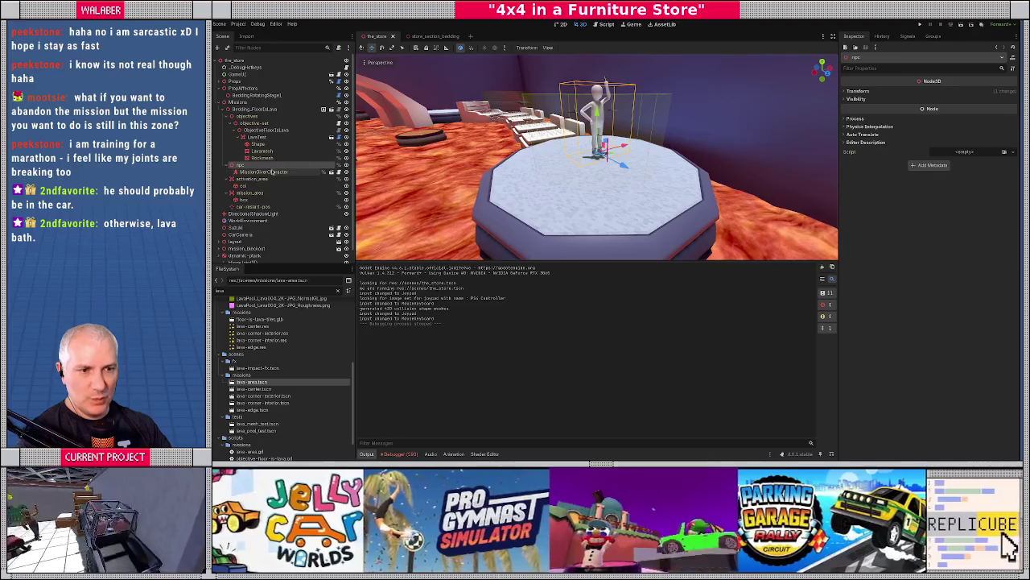
click(273, 171)
click(855, 205)
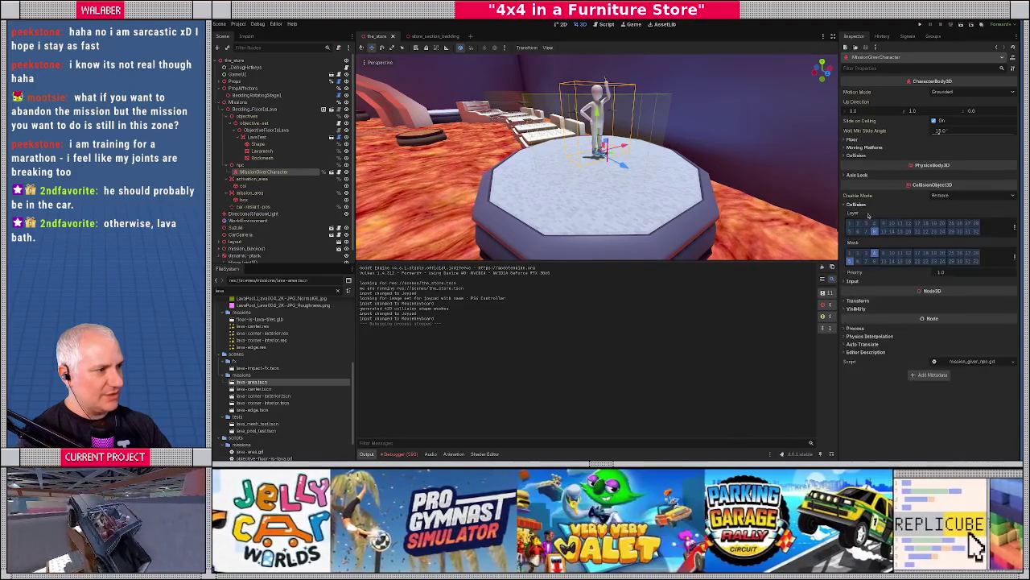
click(1015, 258)
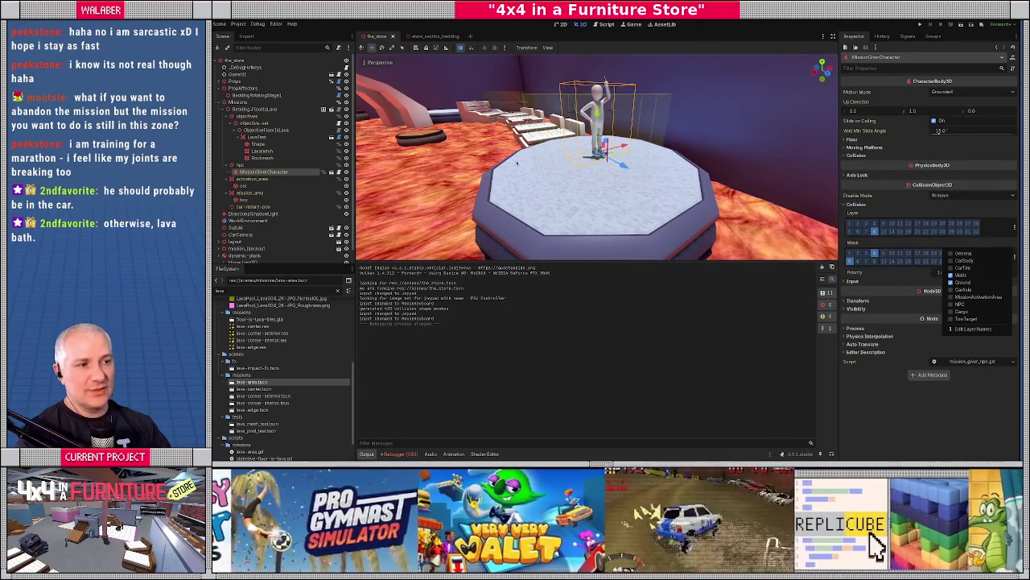
click(491, 157)
Select the StaticBody3D under LevelShell_Main in the scene tree.
scroll(510, 151, down, 3)
scroll(510, 151, down, 4)
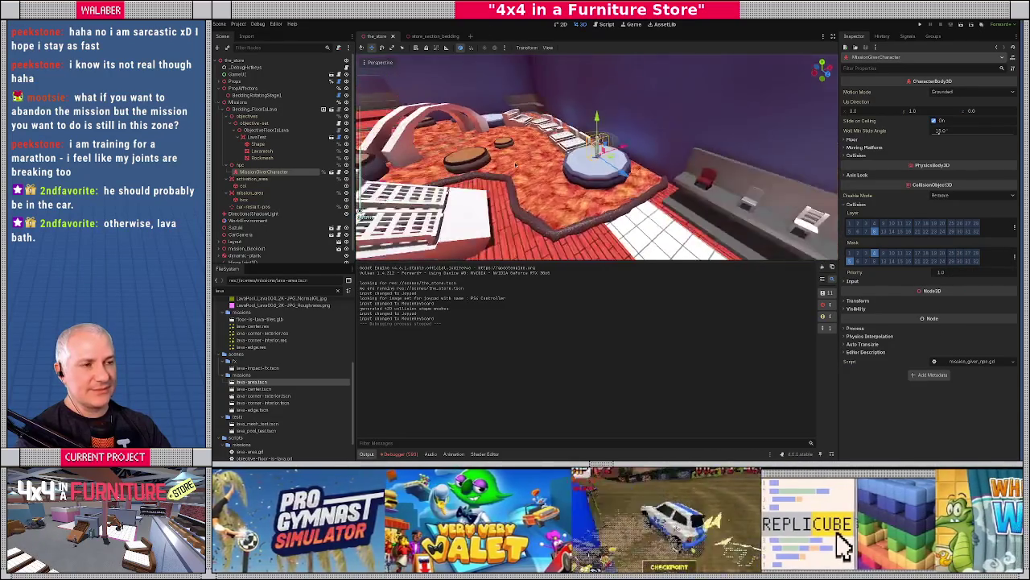
scroll(628, 88, down, 2)
click(632, 90)
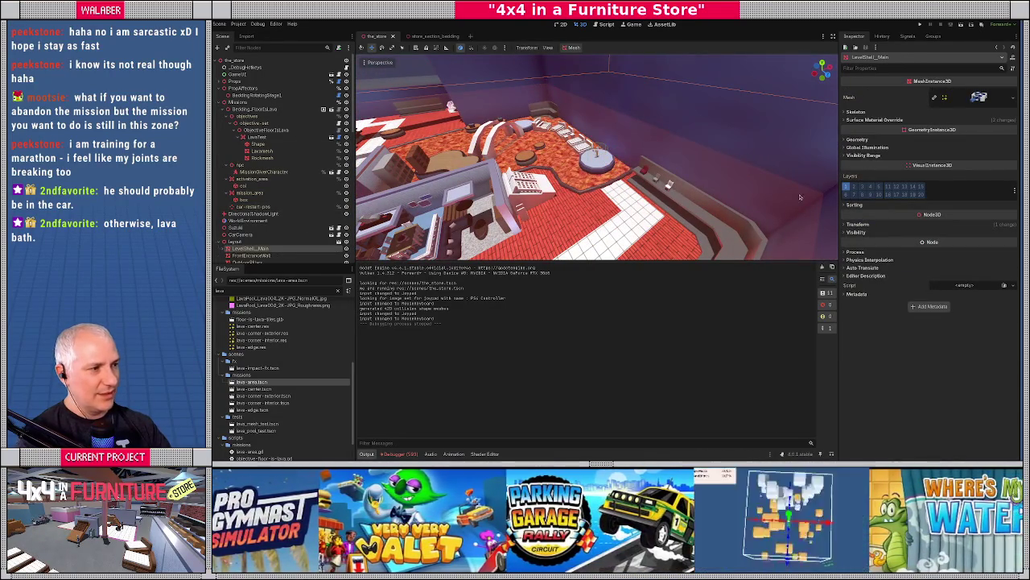
scroll(281, 258, down, 2)
click(228, 197)
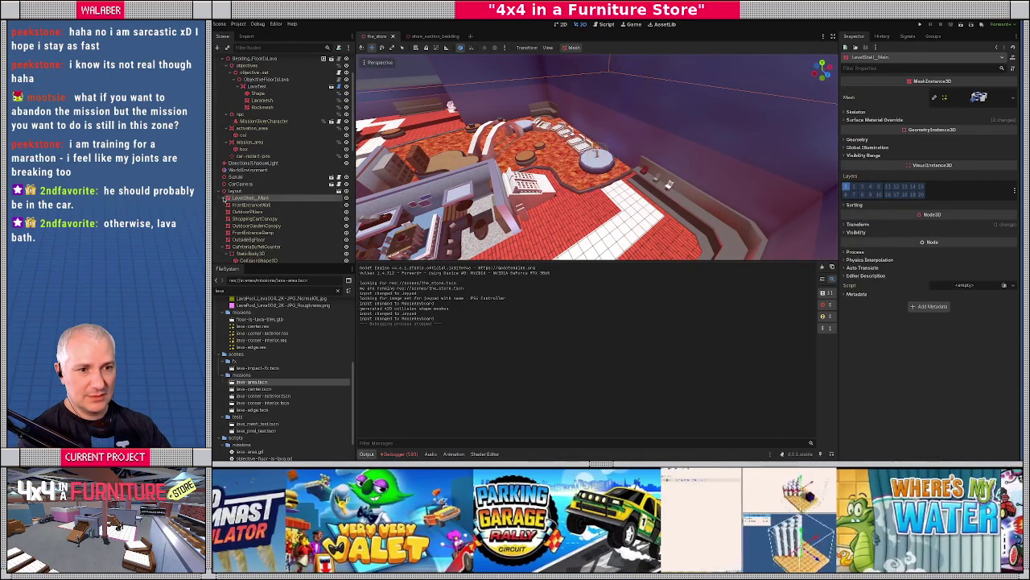
click(242, 205)
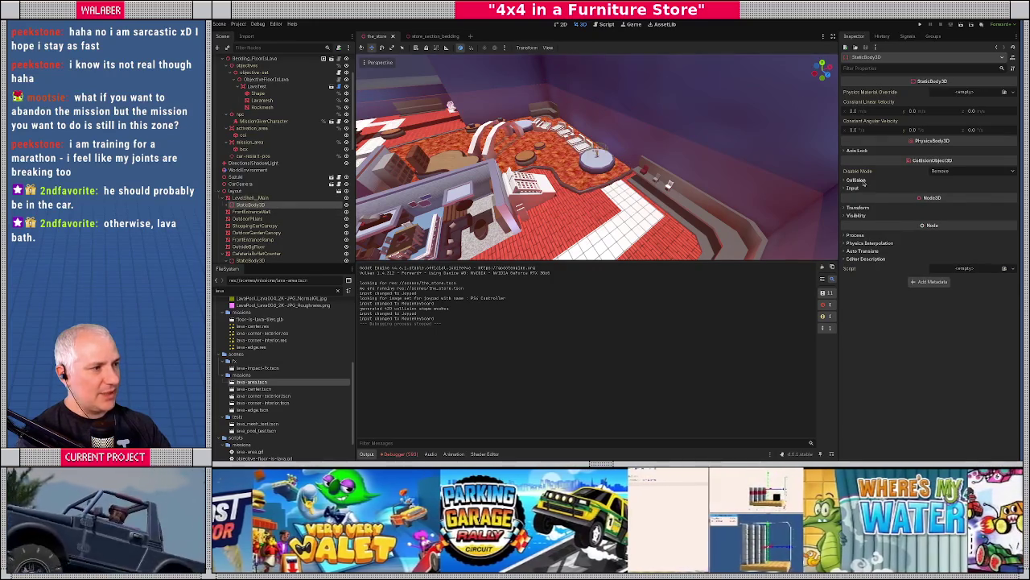
Add the StaticBody3D to the Walls collision layer and confirm it in the Layer list.
click(859, 180)
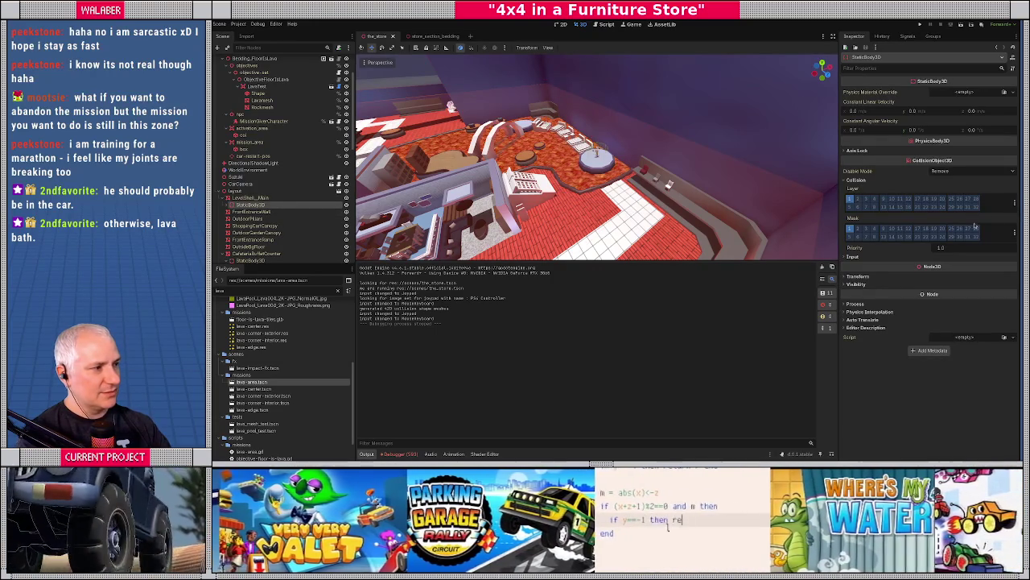
click(1014, 203)
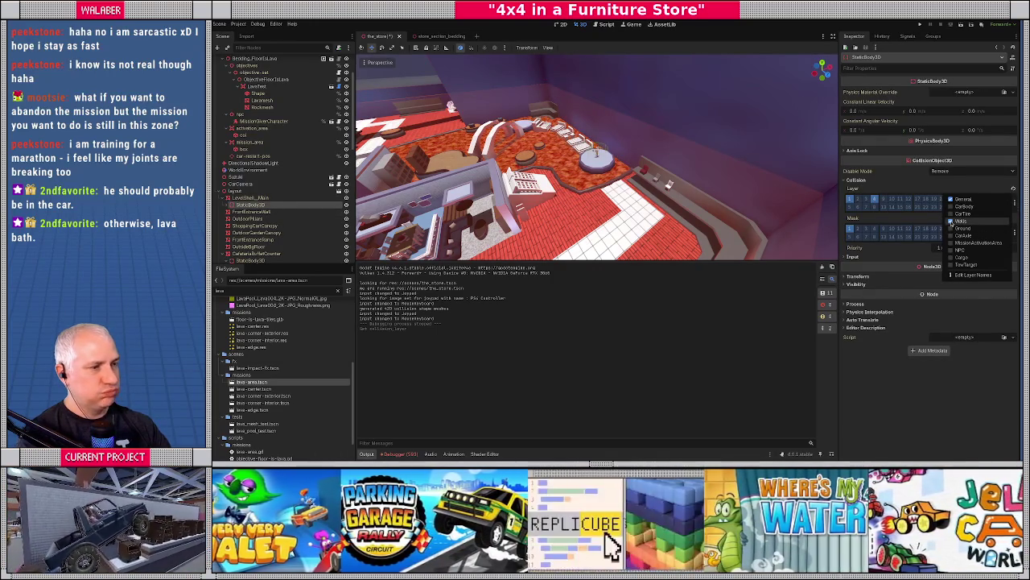
click(950, 222)
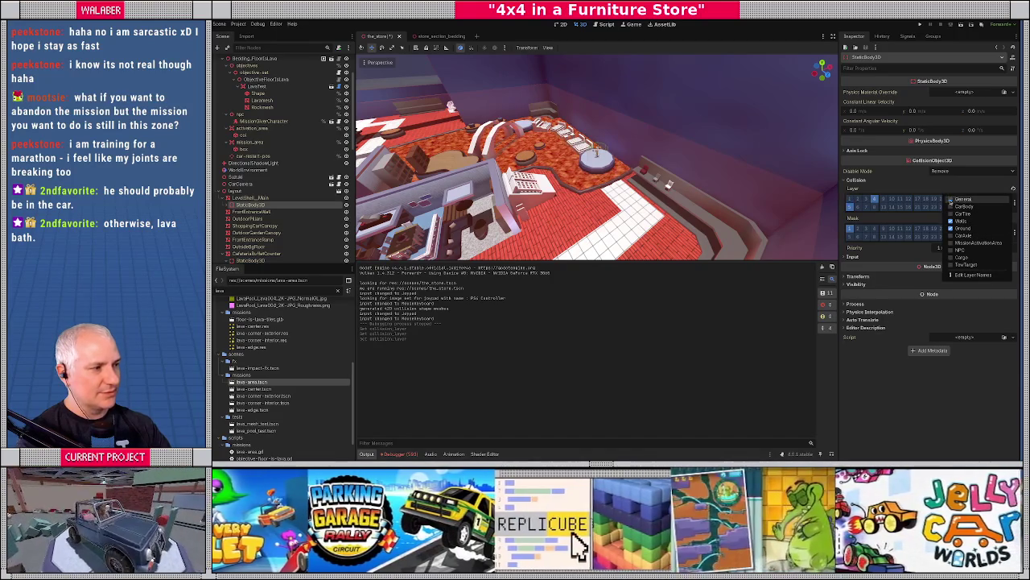
click(925, 219)
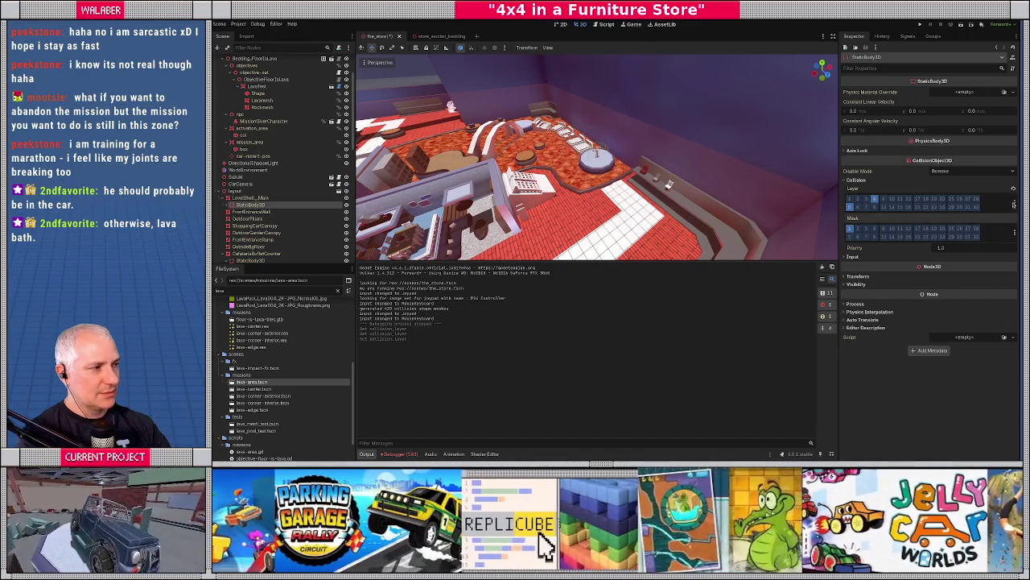
click(1015, 205)
click(895, 221)
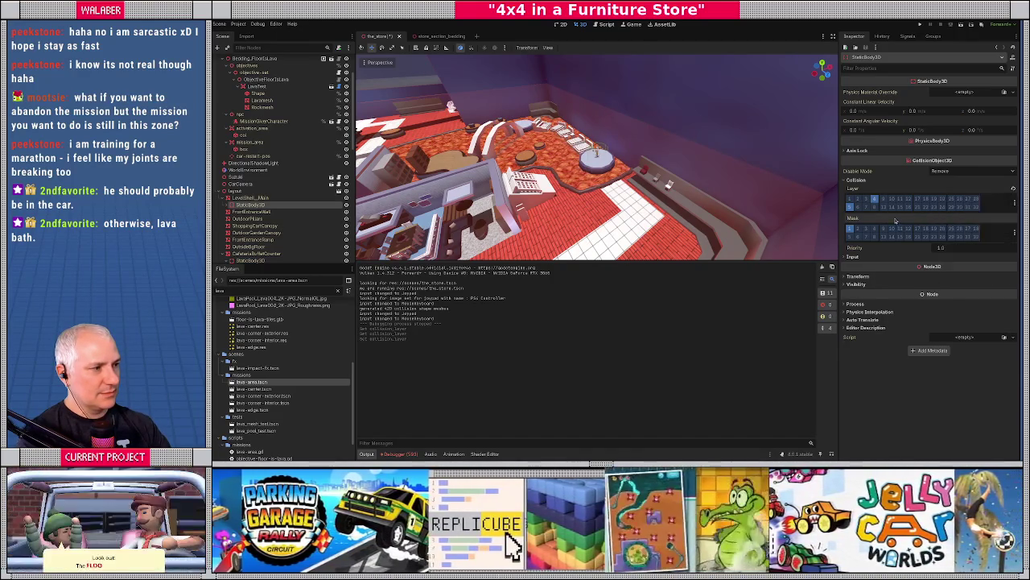
scroll(596, 172, up, 5)
click(584, 183)
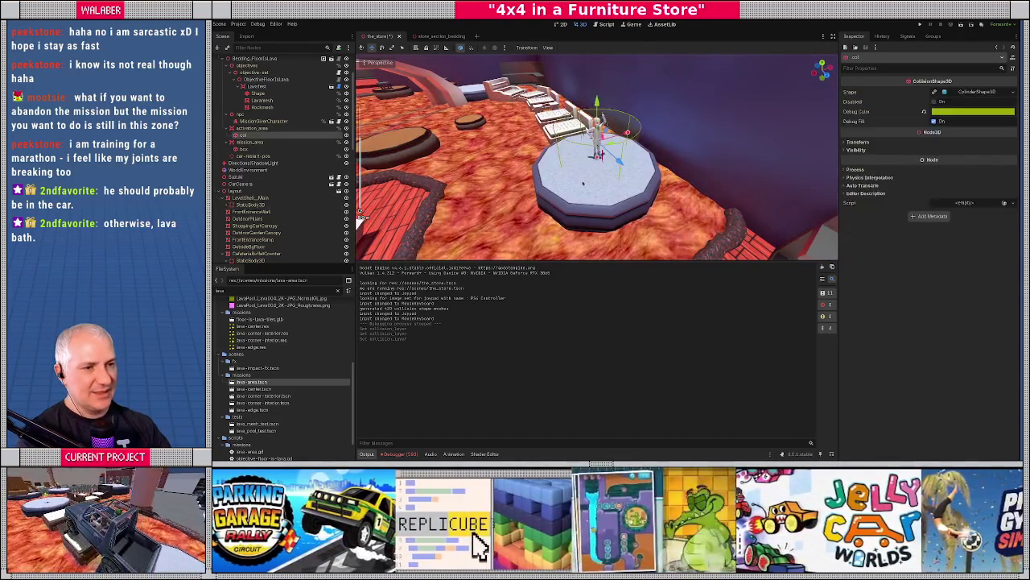
Check the large stage cylinder prop's collision layers, then collapse the Props group.
click(588, 204)
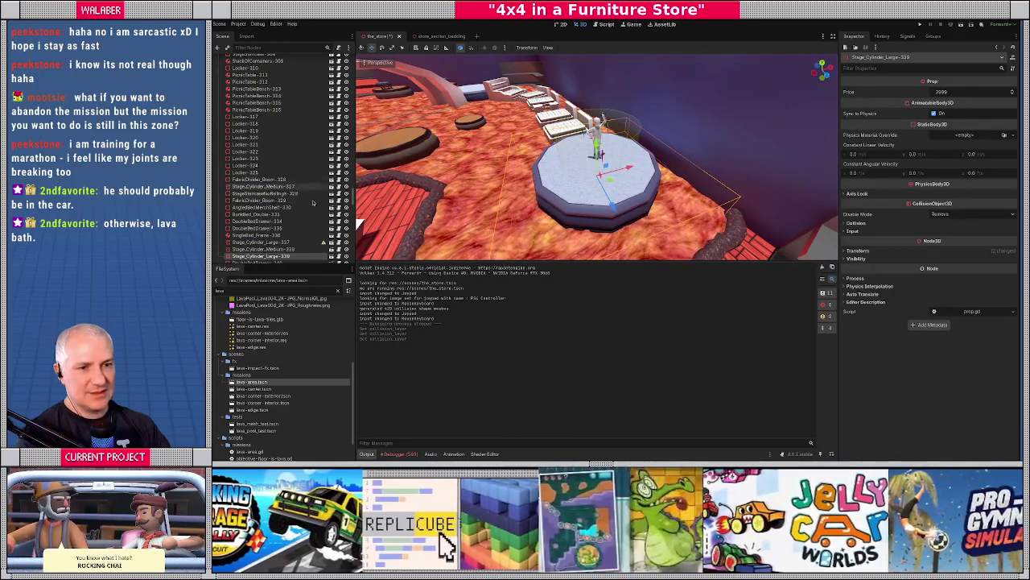
click(872, 225)
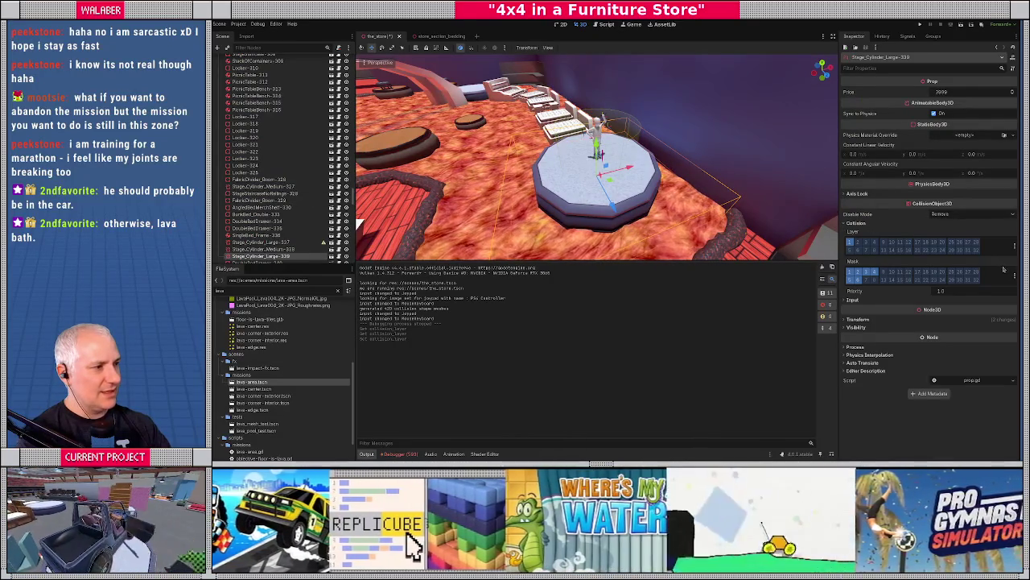
click(1014, 247)
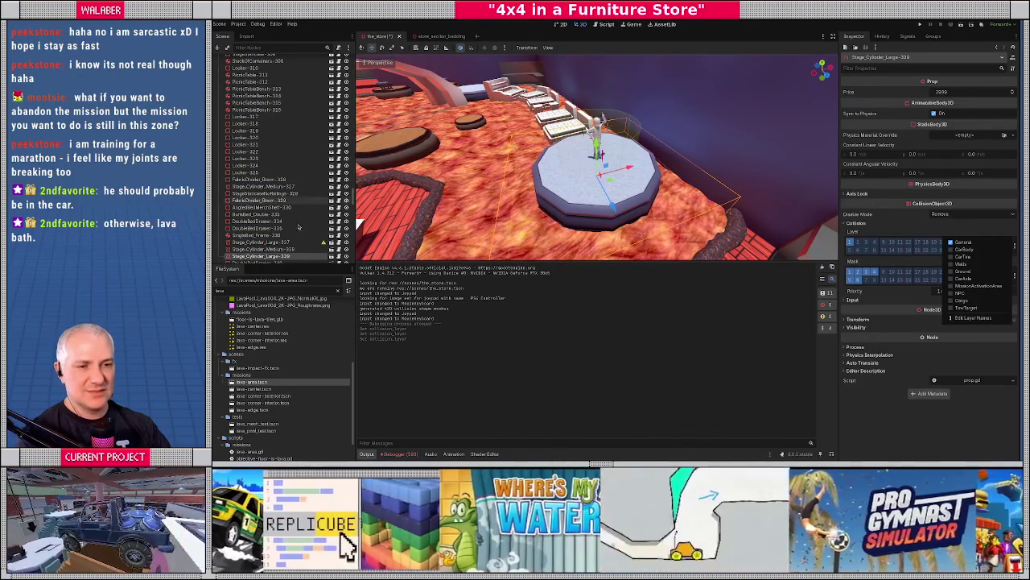
click(351, 201)
drag(351, 200, 352, 60)
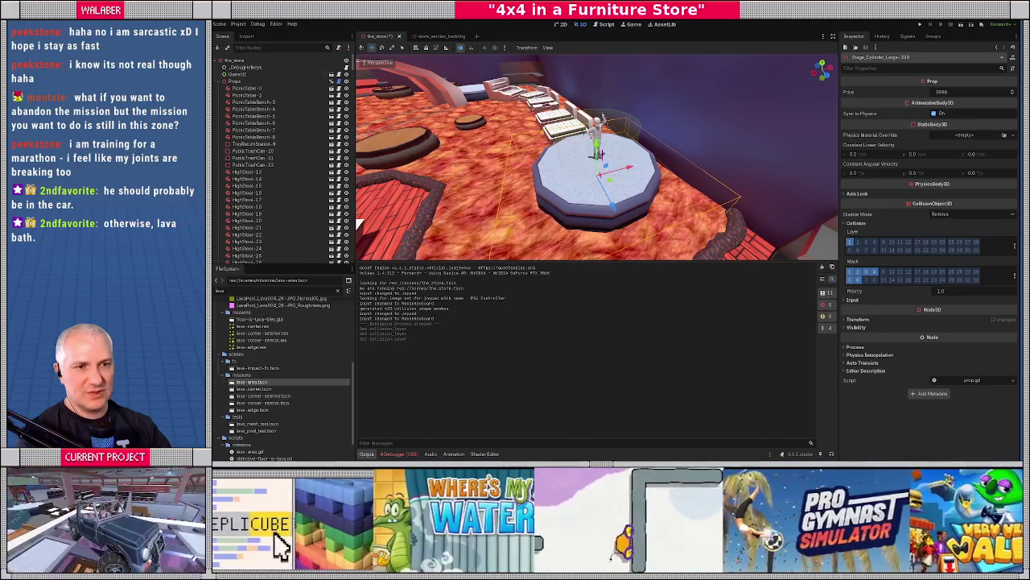
click(224, 82)
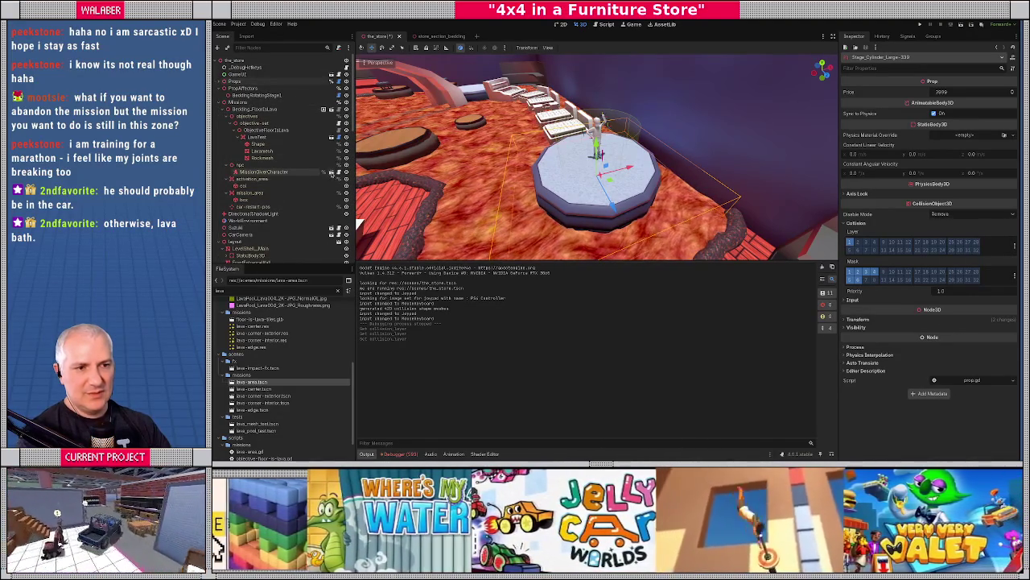
Save and close the mission_giver_character scene.
click(331, 173)
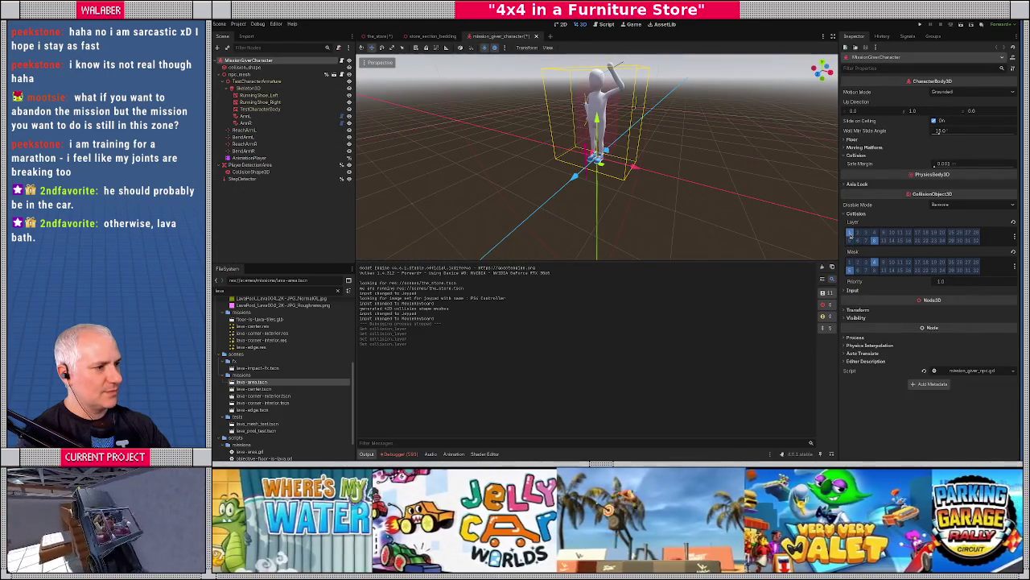
key(ctrl+s)
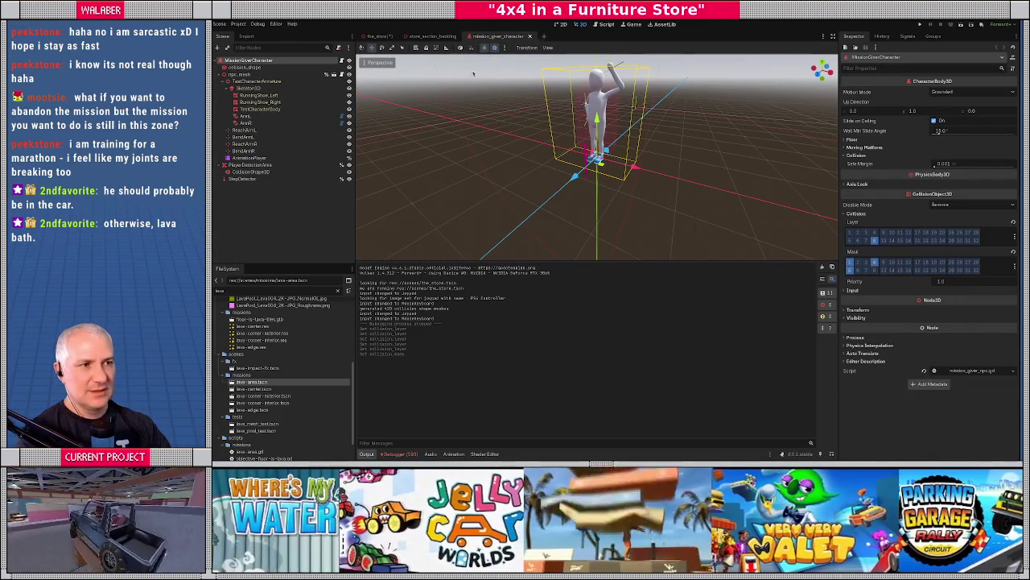
click(531, 38)
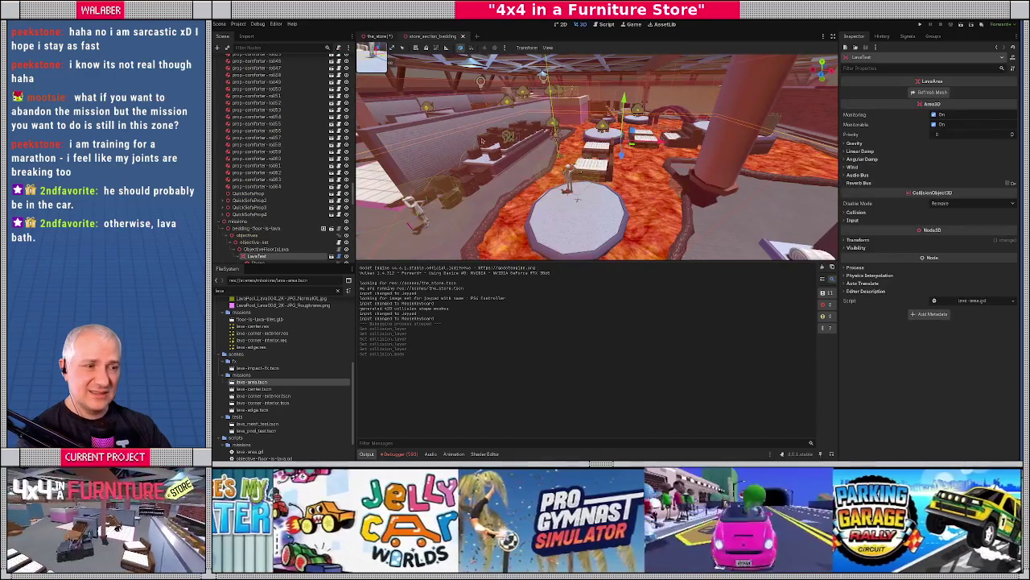
Close the store_section_bedding tab and run the project with F5.
click(379, 37)
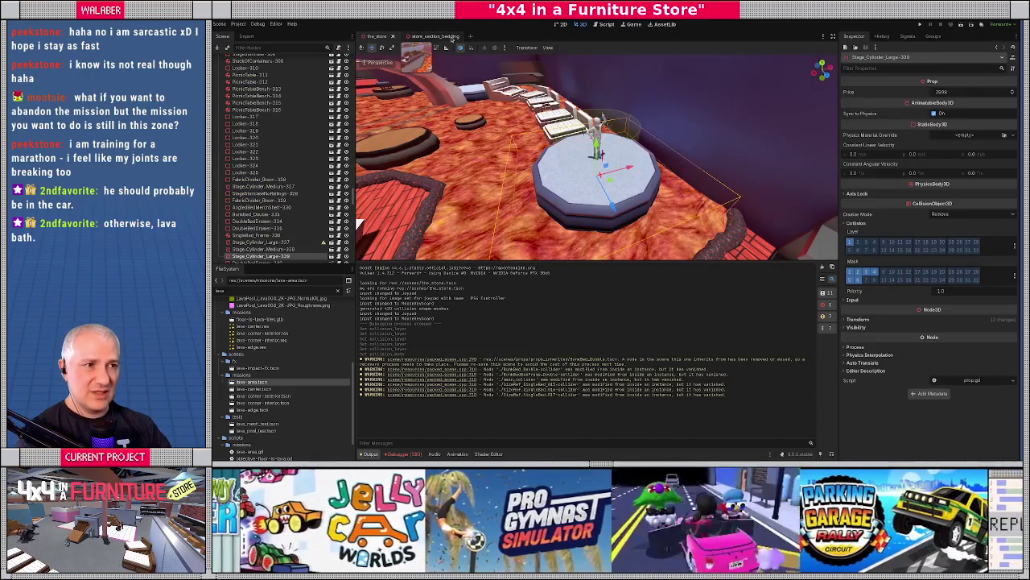
click(445, 39)
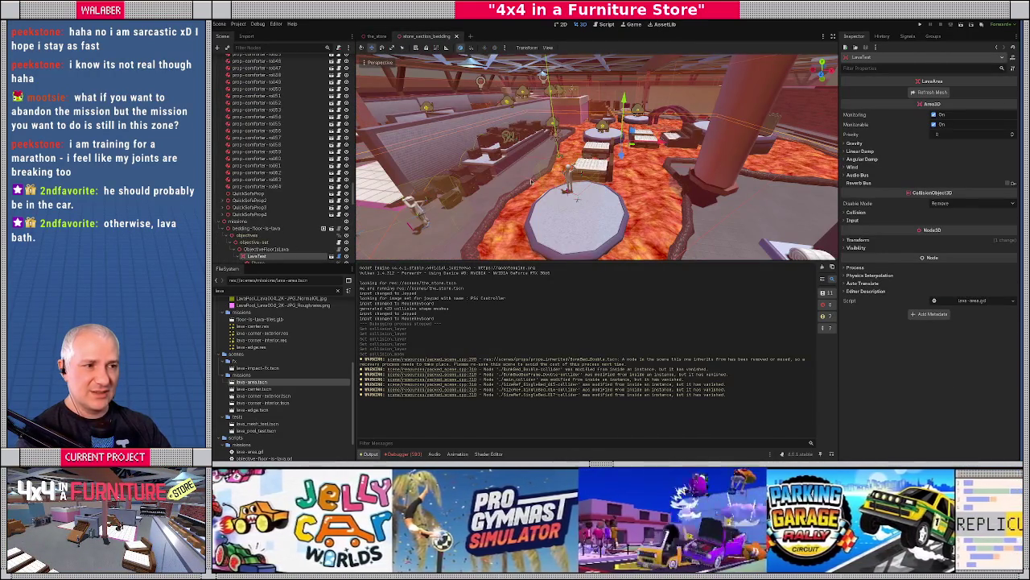
key(ctrl+shift+w)
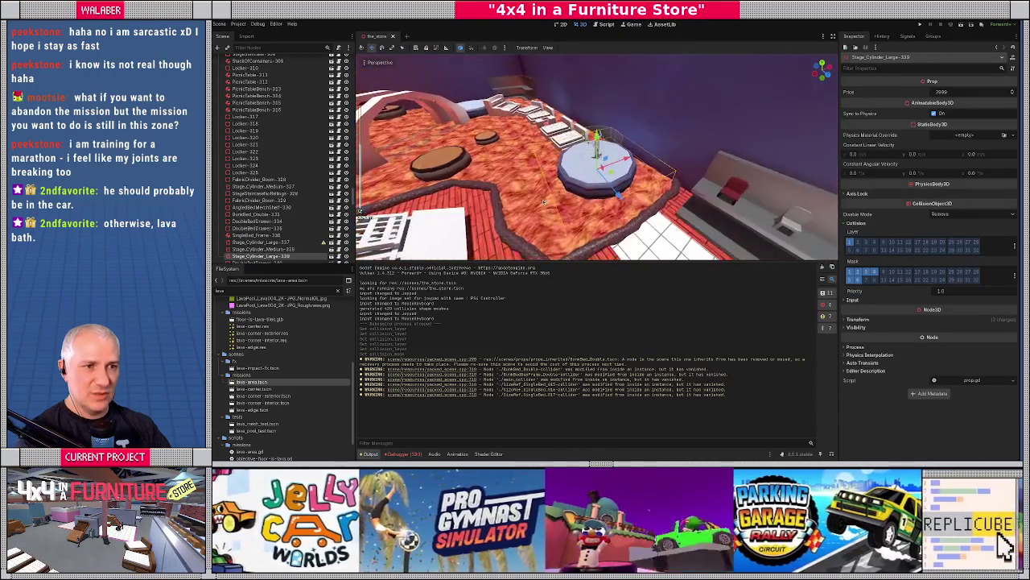
scroll(543, 202, down, 2)
key(F5)
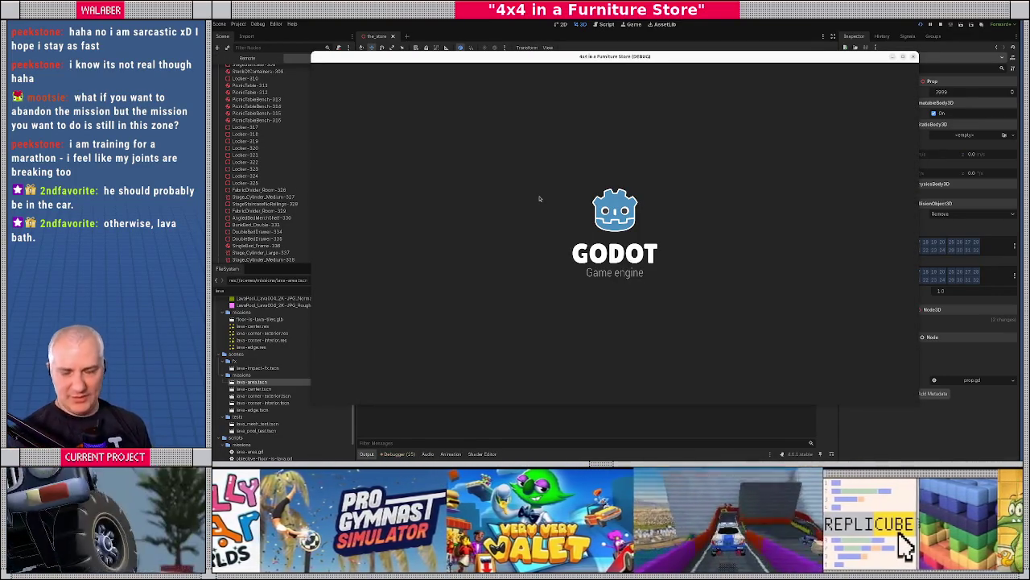
Play the jeep level briefly, quit with F8, and filter FileSystem for 'bedding'.
key(Return)
key(Return)
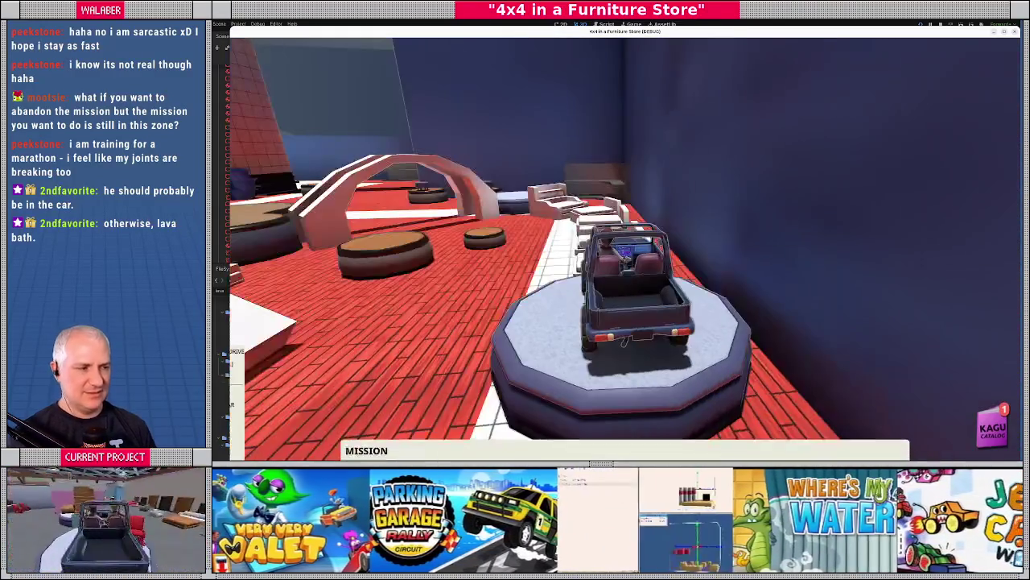
key(Escape)
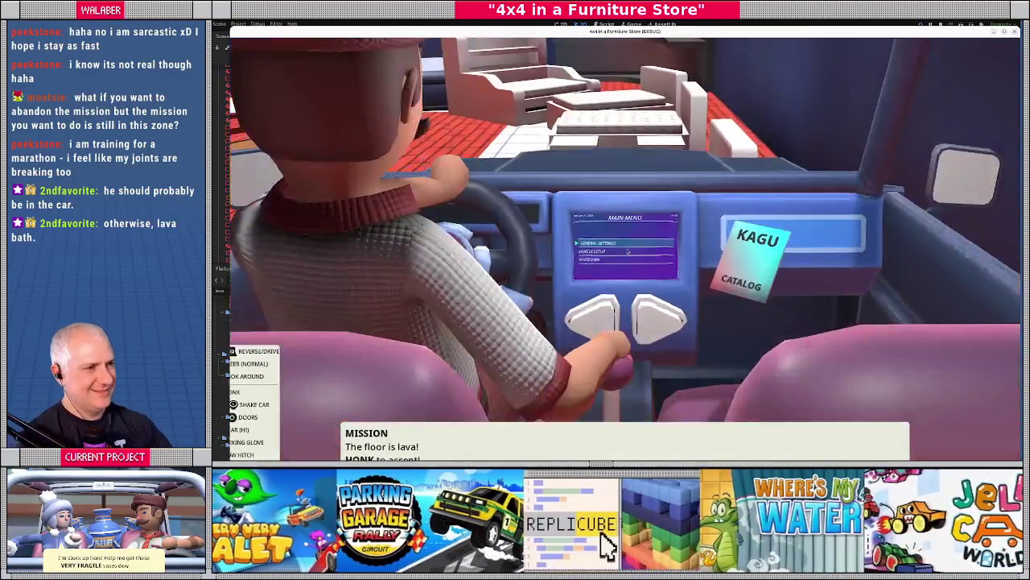
key(F8)
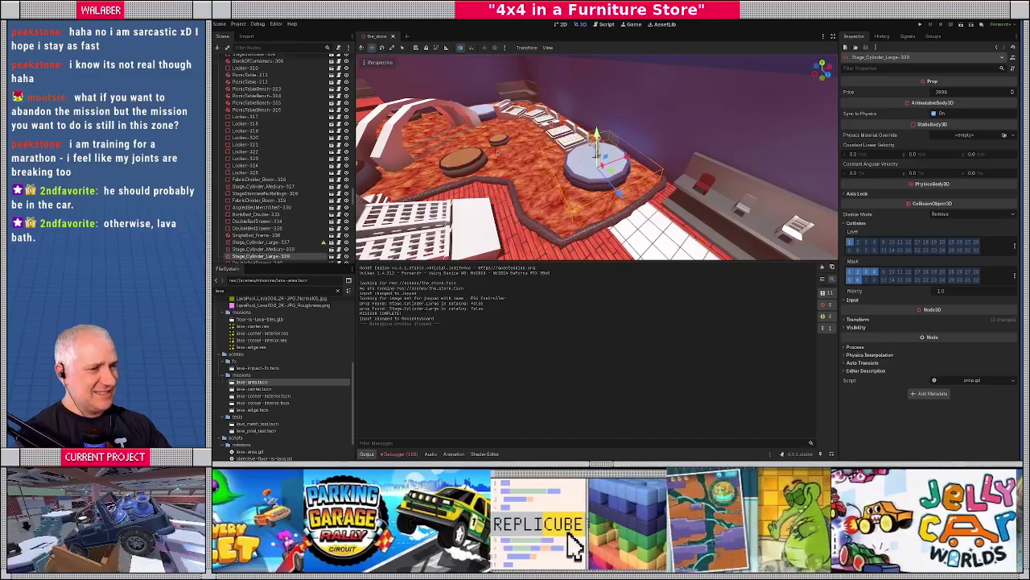
text(bedding)
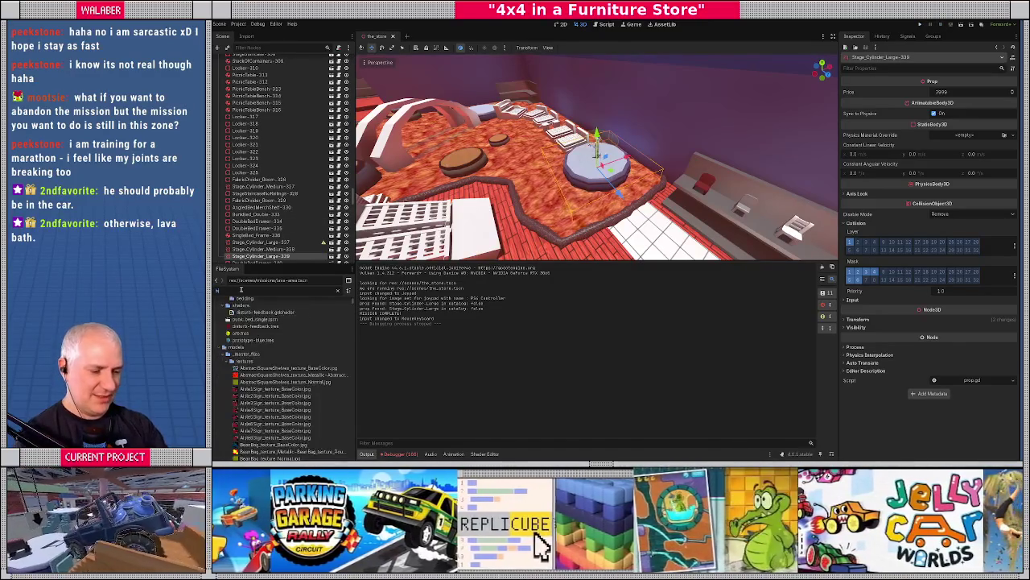
click(254, 381)
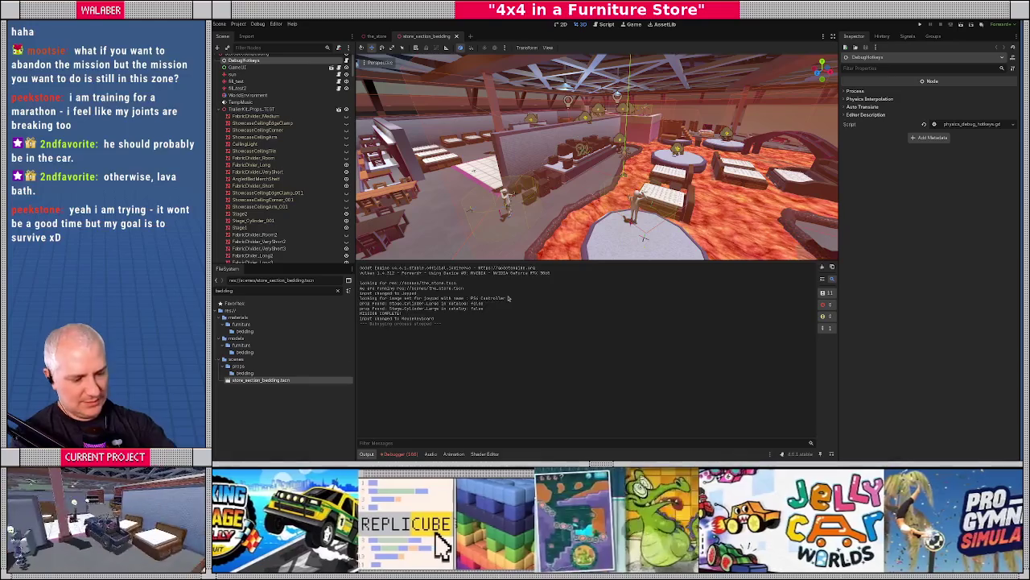
key(F5)
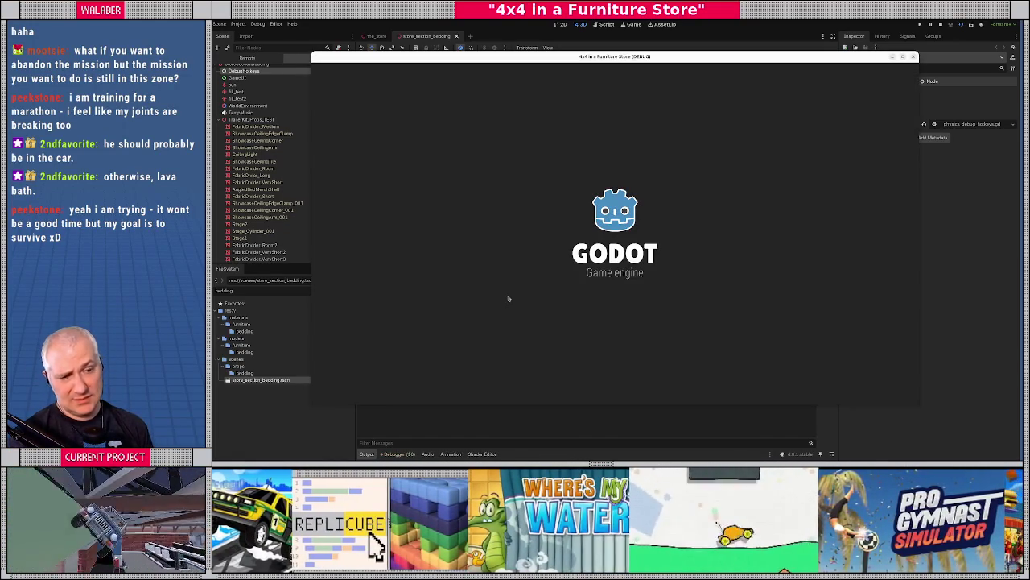
key(Return)
key(Return)
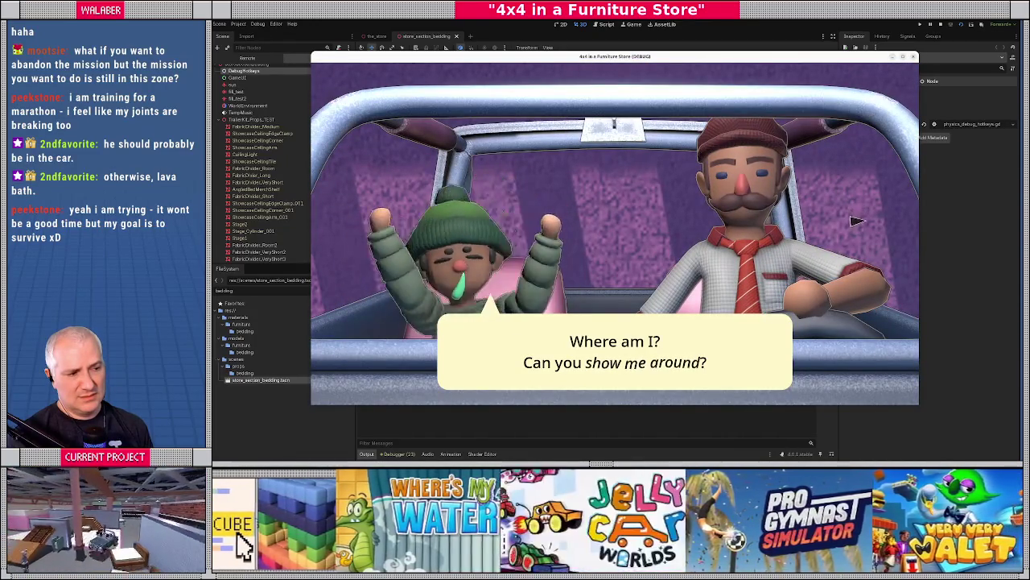
key(Return)
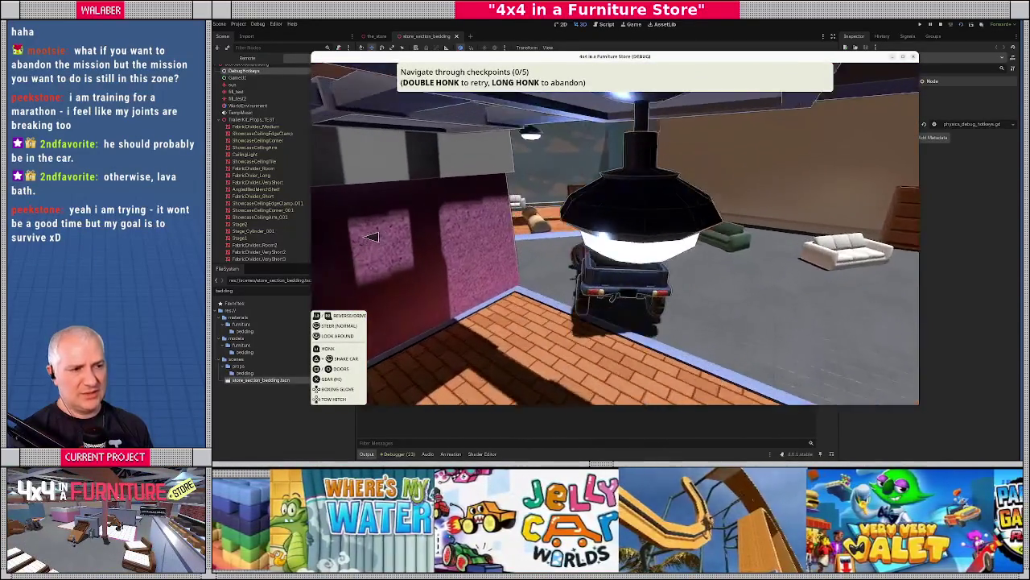
key(Escape)
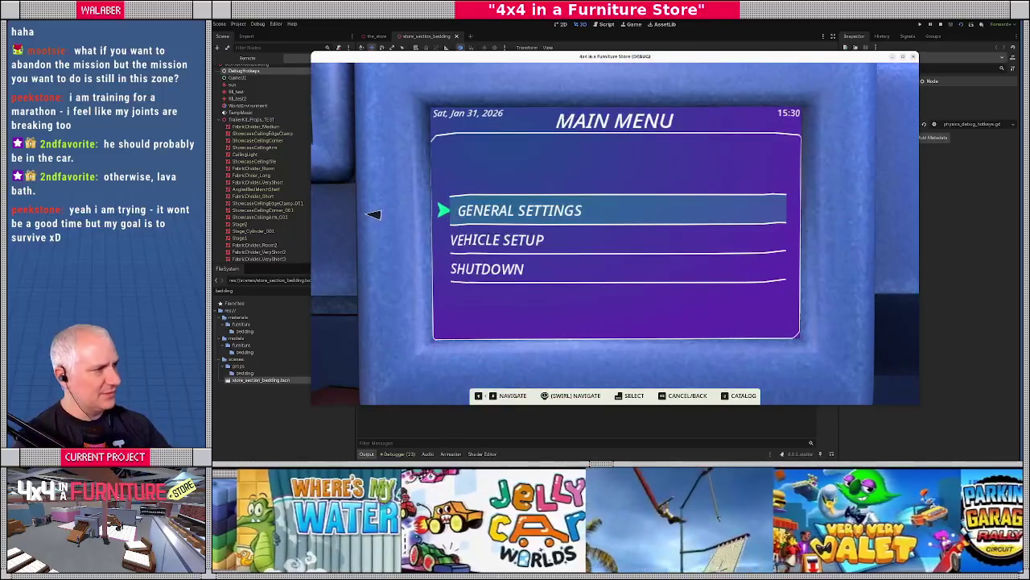
click(940, 24)
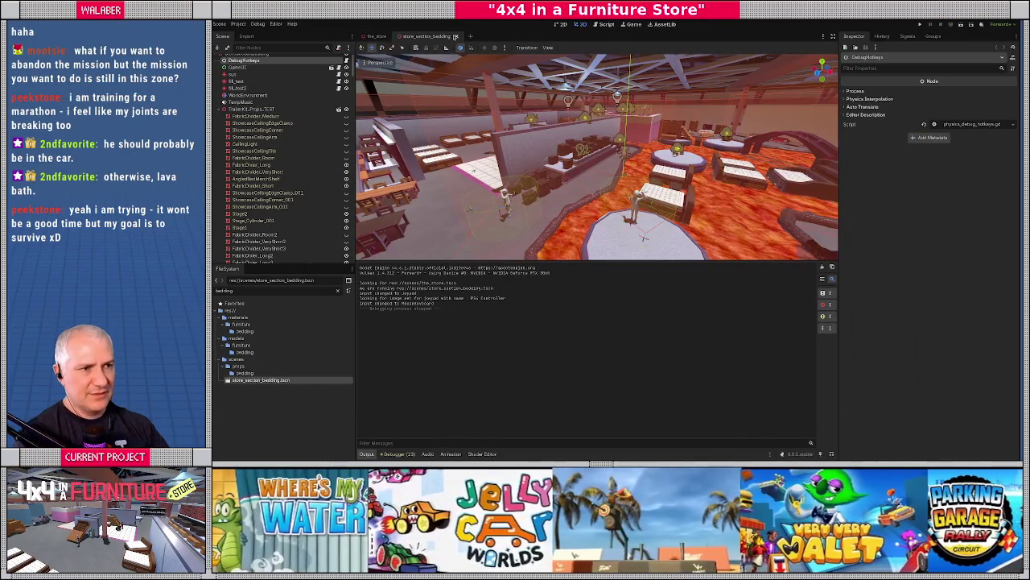
key(ctrl+shift+w)
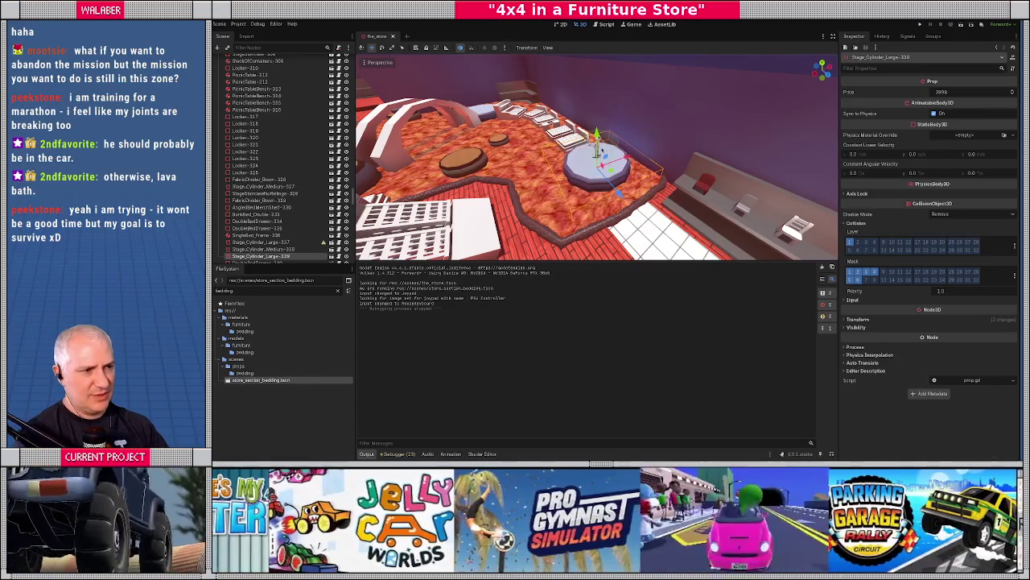
click(599, 149)
key(f)
mouse_move(587, 187)
mouse_down()
mouse_move(556, 150)
mouse_move(630, 233)
mouse_move(443, 196)
mouse_up()
scroll(281, 197, down, 3)
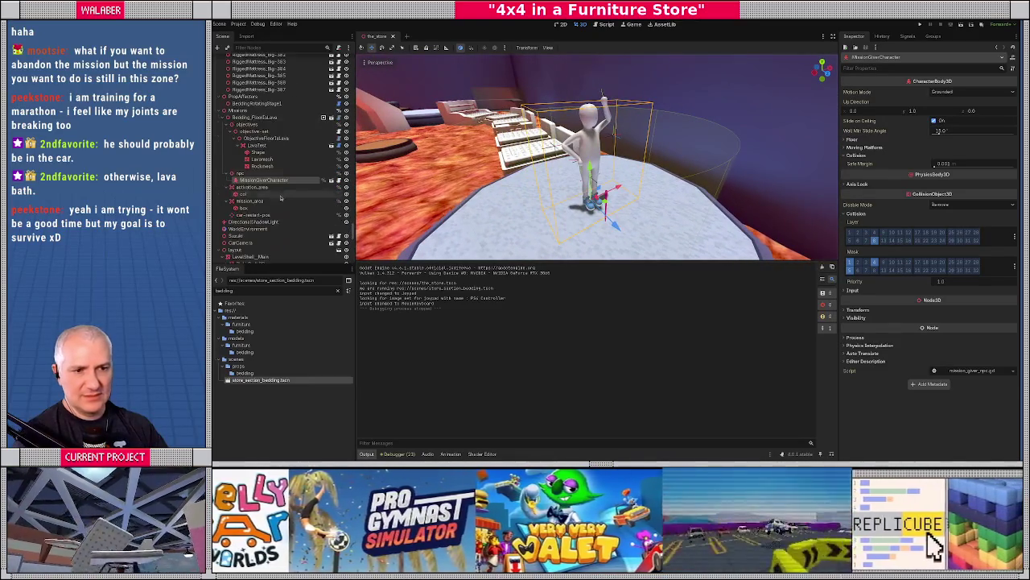
click(324, 180)
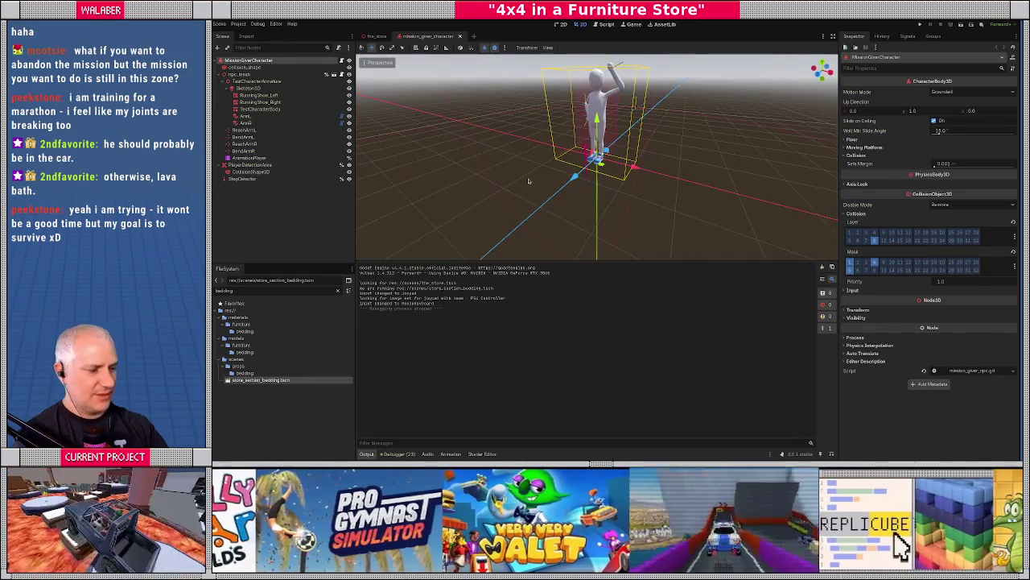
key(KP_1)
key(f)
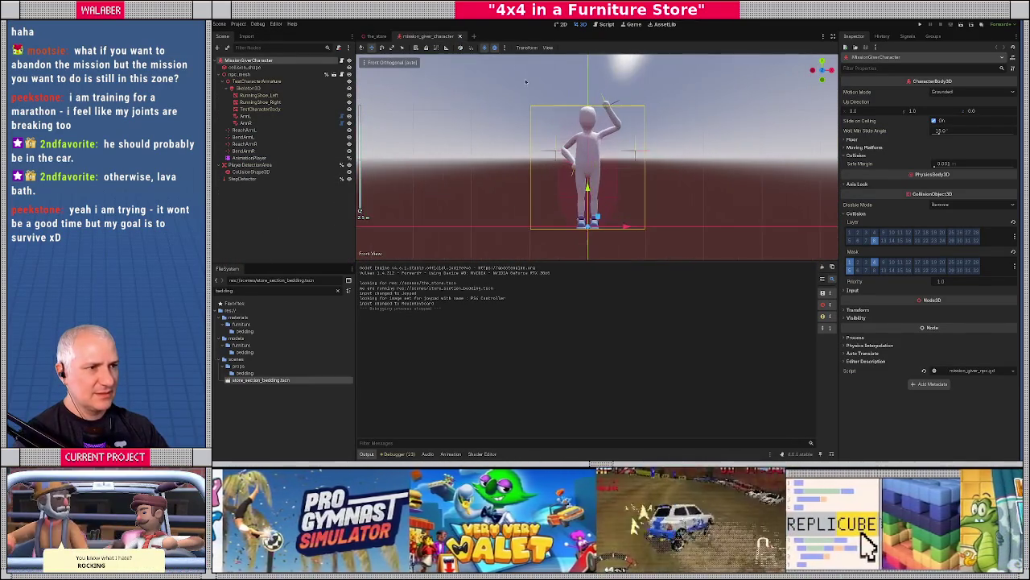
click(494, 47)
click(485, 48)
scroll(488, 99, up, 1)
mouse_move(488, 99)
mouse_down()
mouse_move(531, 141)
mouse_move(640, 153)
mouse_move(521, 152)
mouse_up()
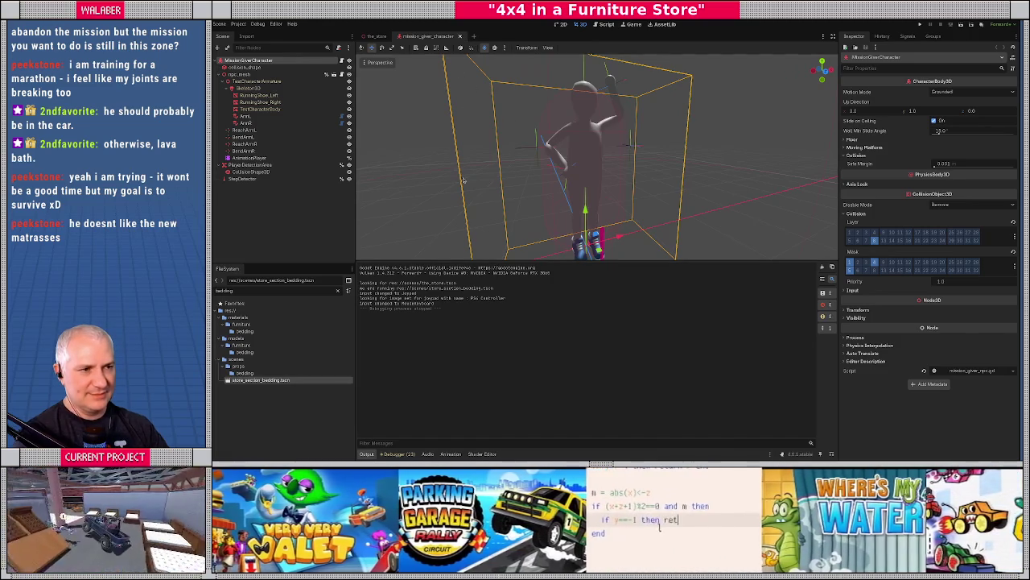
key(ctrl+shift+w)
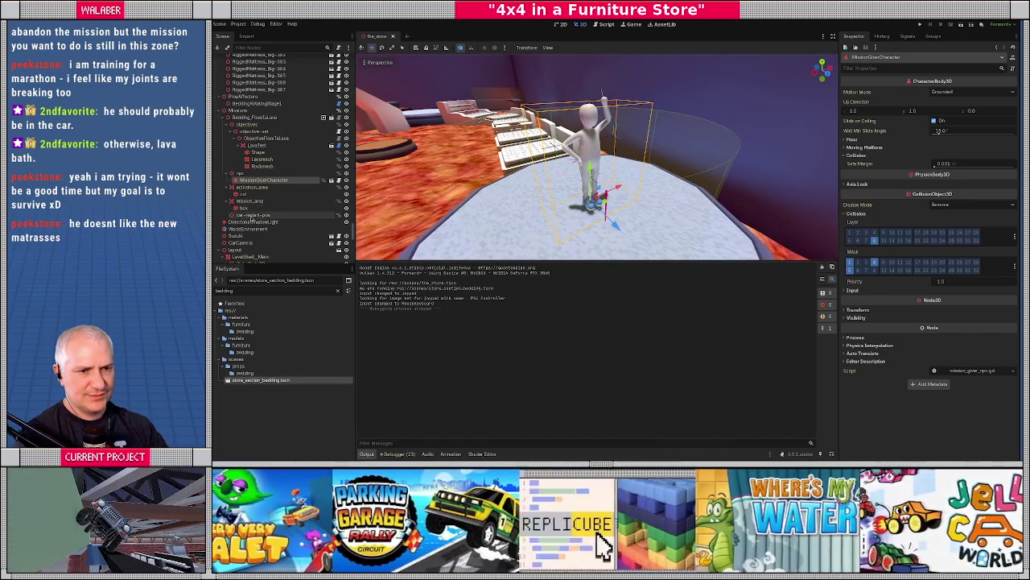
click(224, 118)
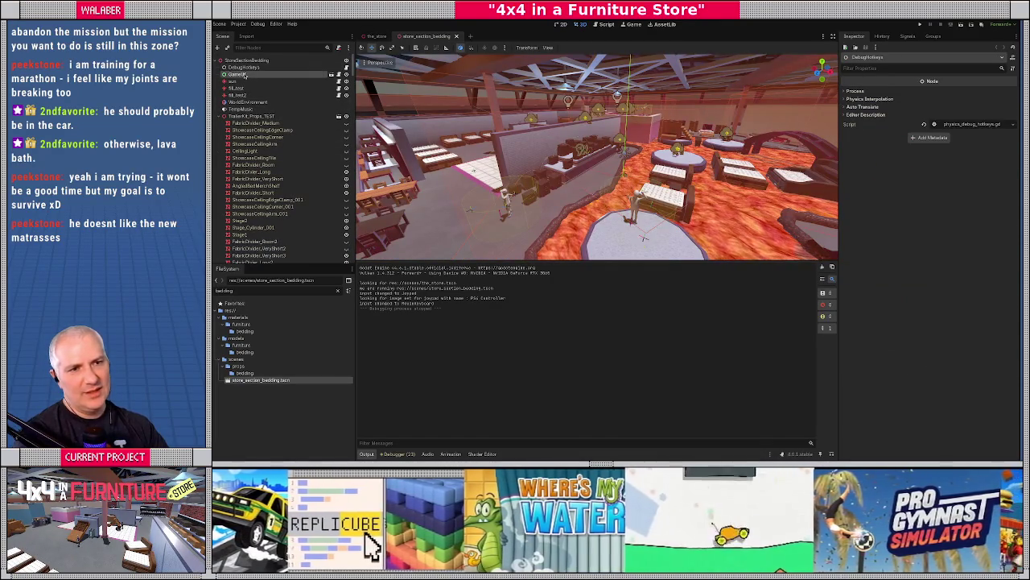
click(241, 74)
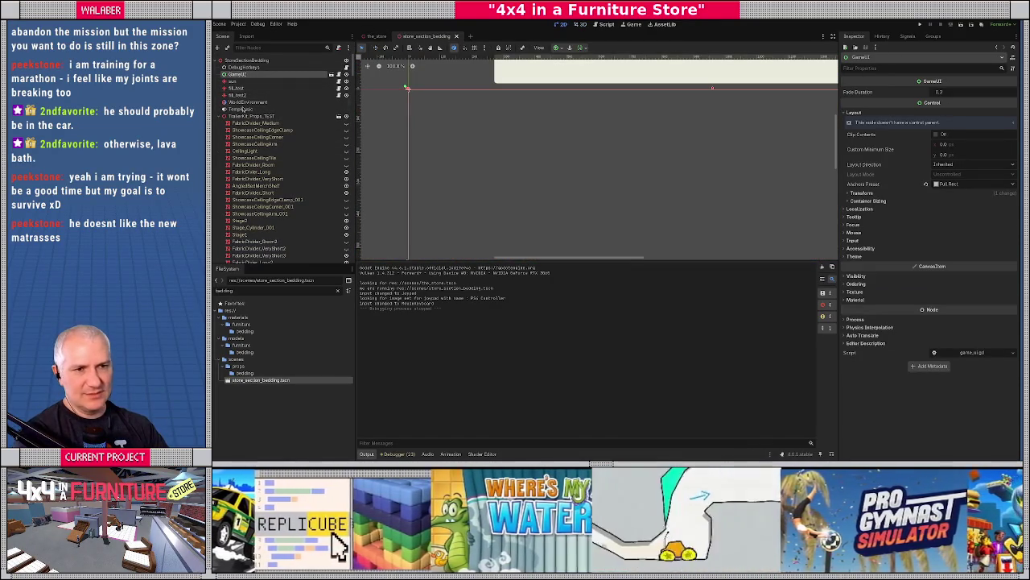
Collapse TrailerKit_Props_TEST and props, then expand missions to list the floor-is-lava objectives.
click(224, 117)
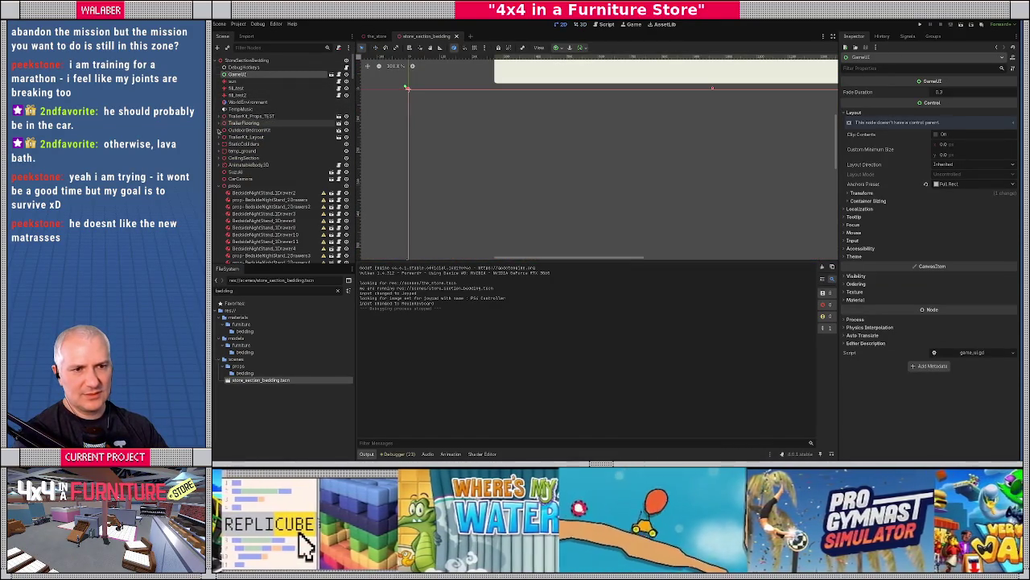
click(220, 186)
click(237, 193)
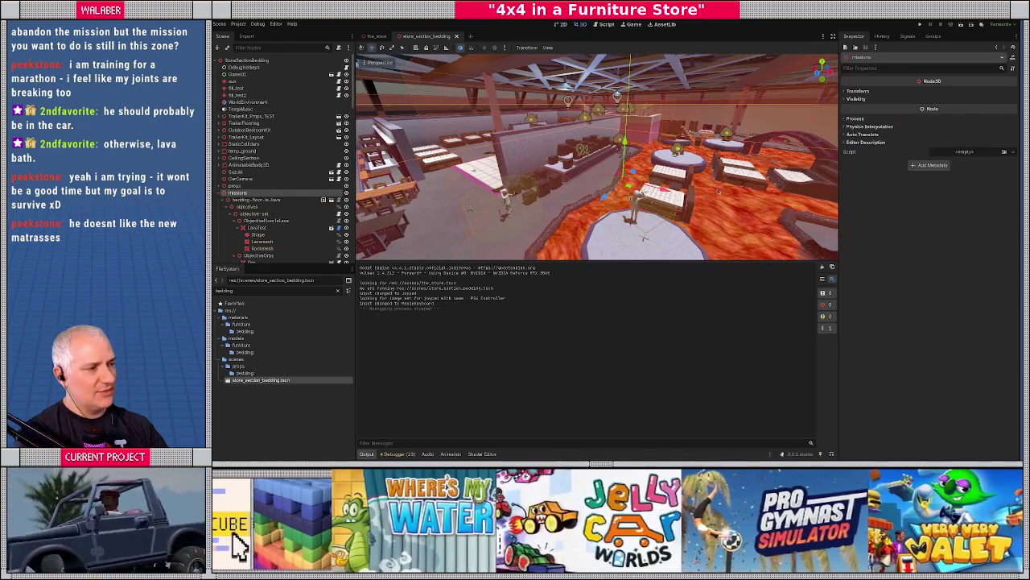
click(223, 186)
scroll(285, 203, down, 5)
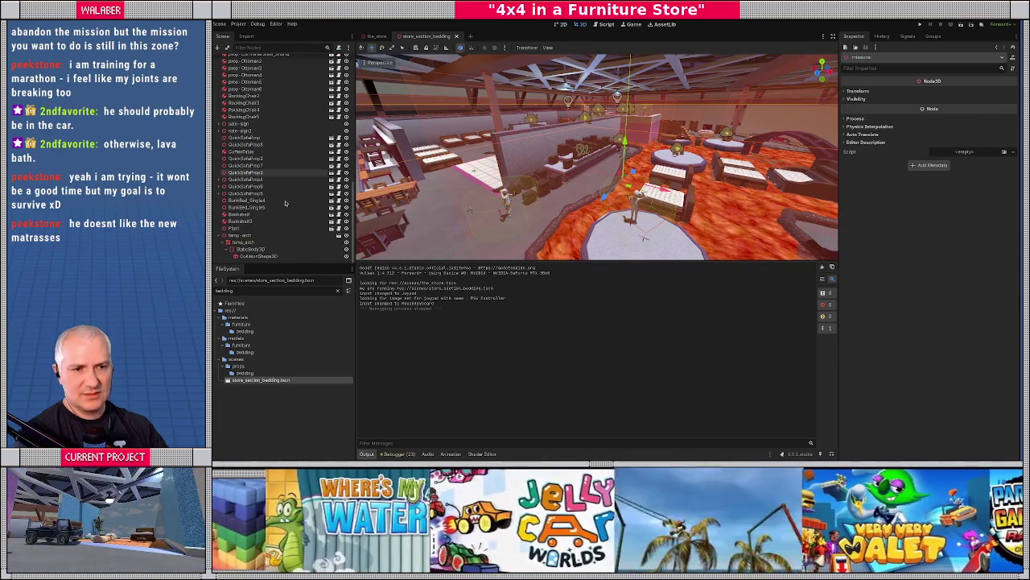
scroll(285, 202, up, 5)
click(224, 186)
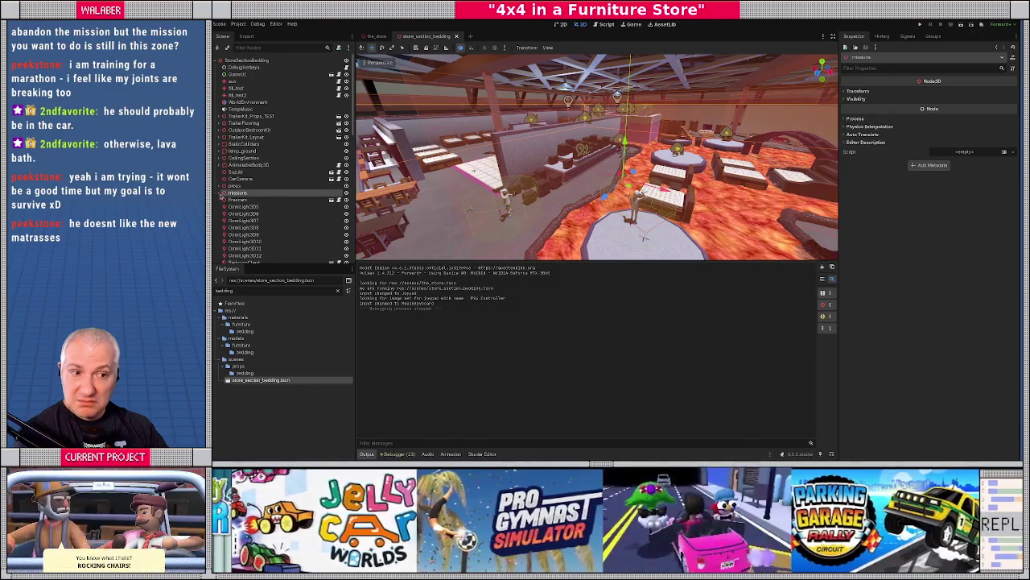
click(222, 193)
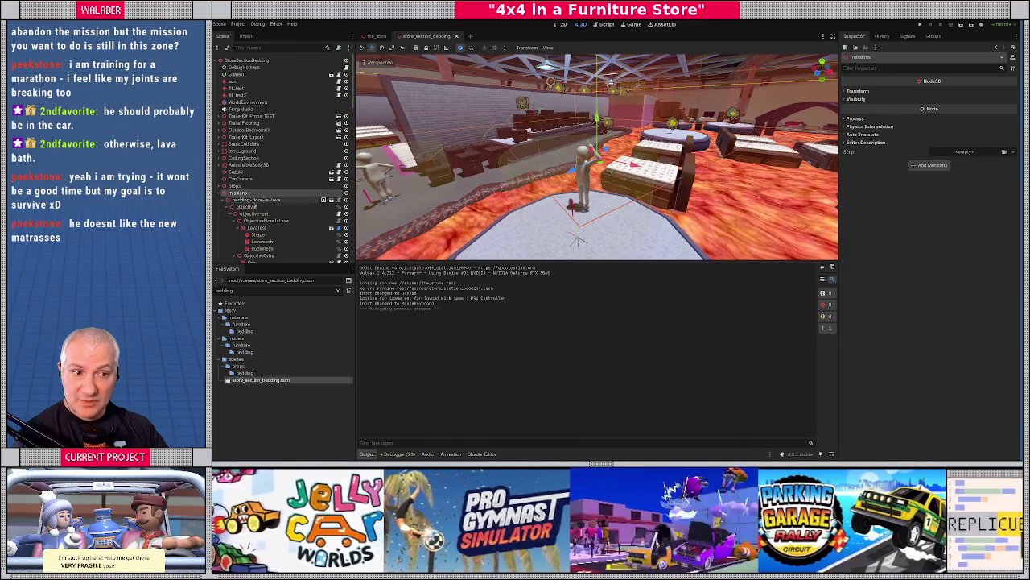
click(255, 200)
scroll(282, 211, down, 1)
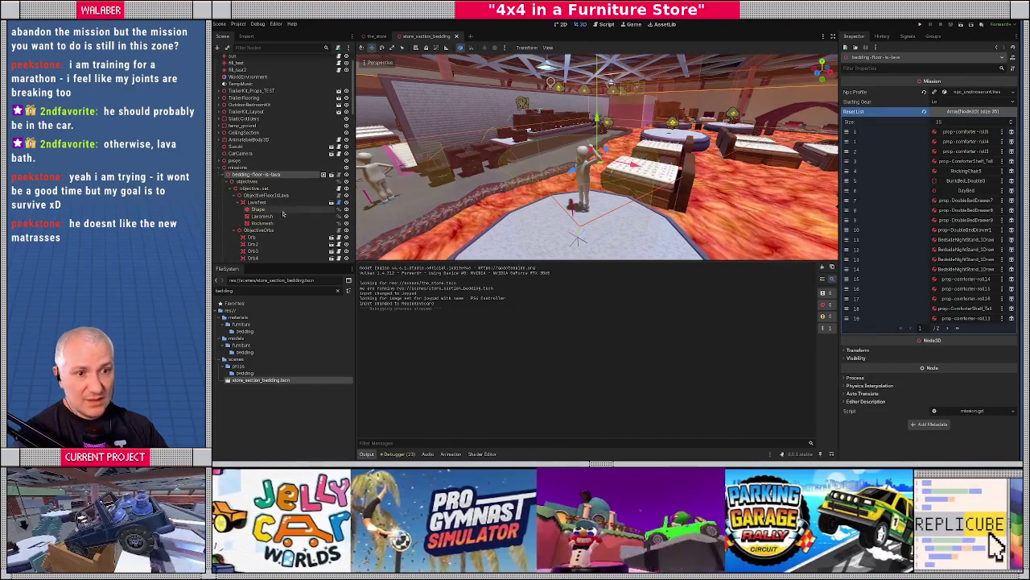
scroll(283, 213, down, 1)
click(272, 206)
scroll(272, 209, down, 2)
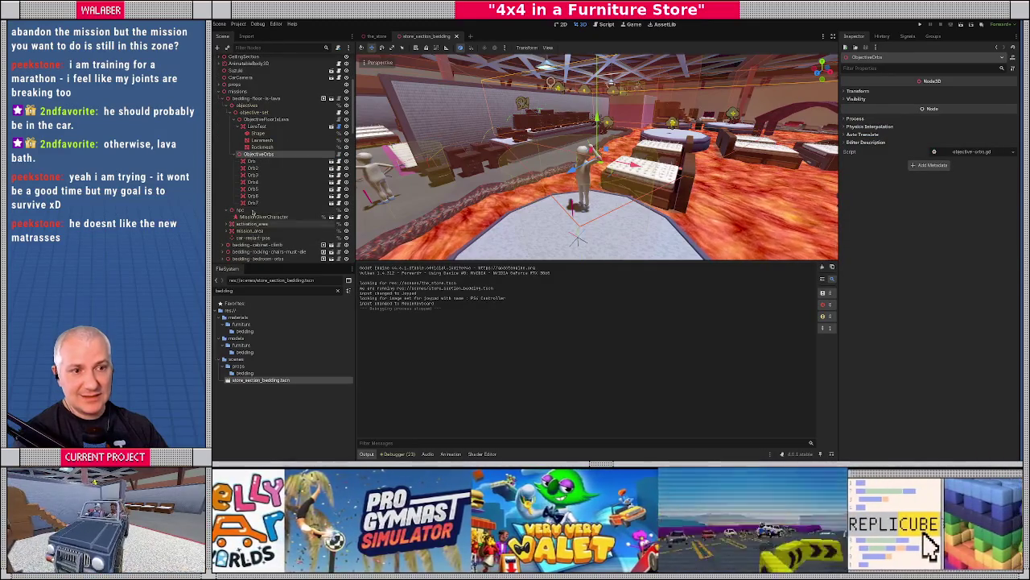
click(261, 120)
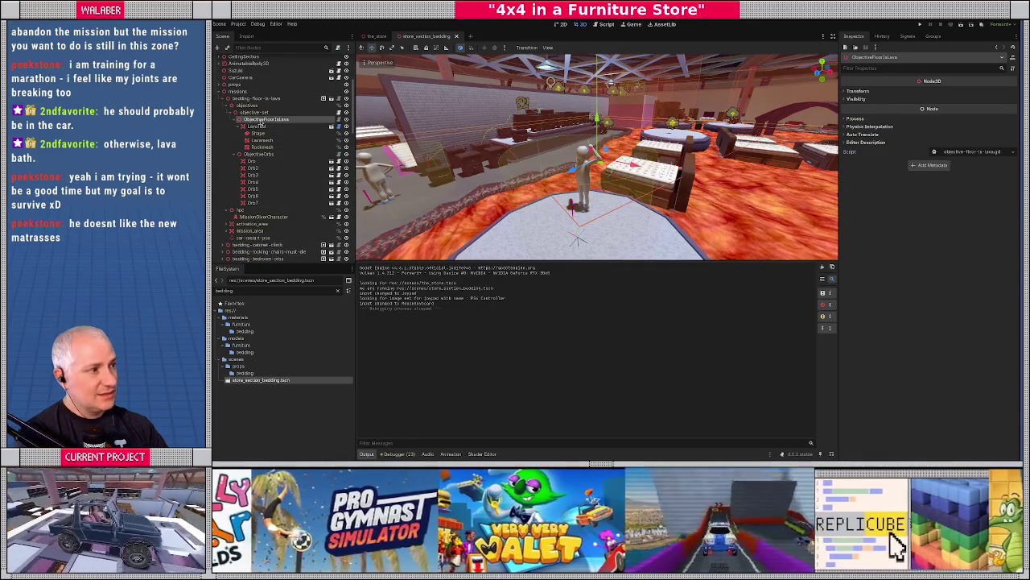
click(258, 127)
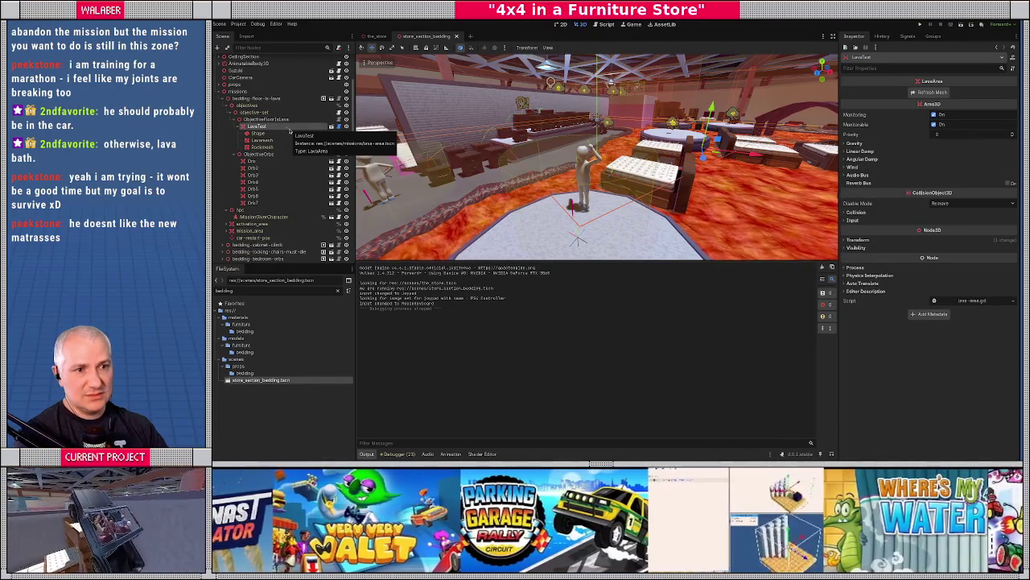
click(269, 113)
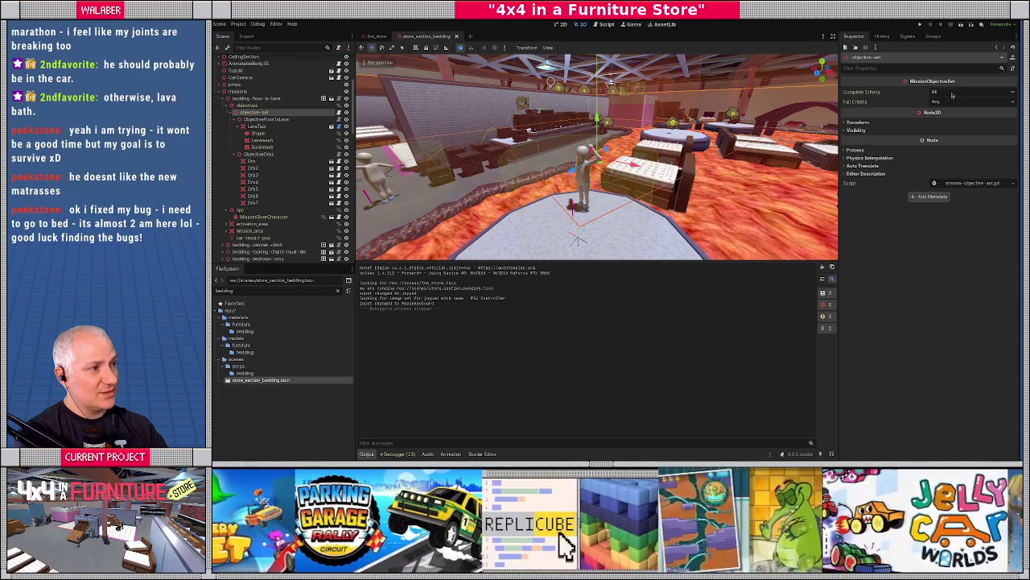
Close store_section_bedding and select npc, Bedding_FloorIsLava, then objective-set in the_store.
click(456, 36)
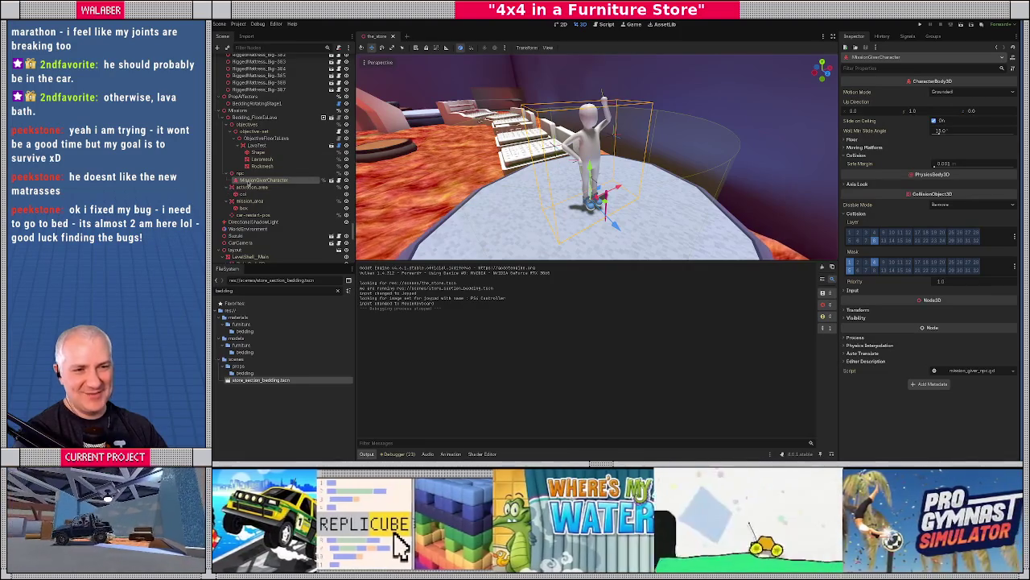
click(239, 173)
click(241, 118)
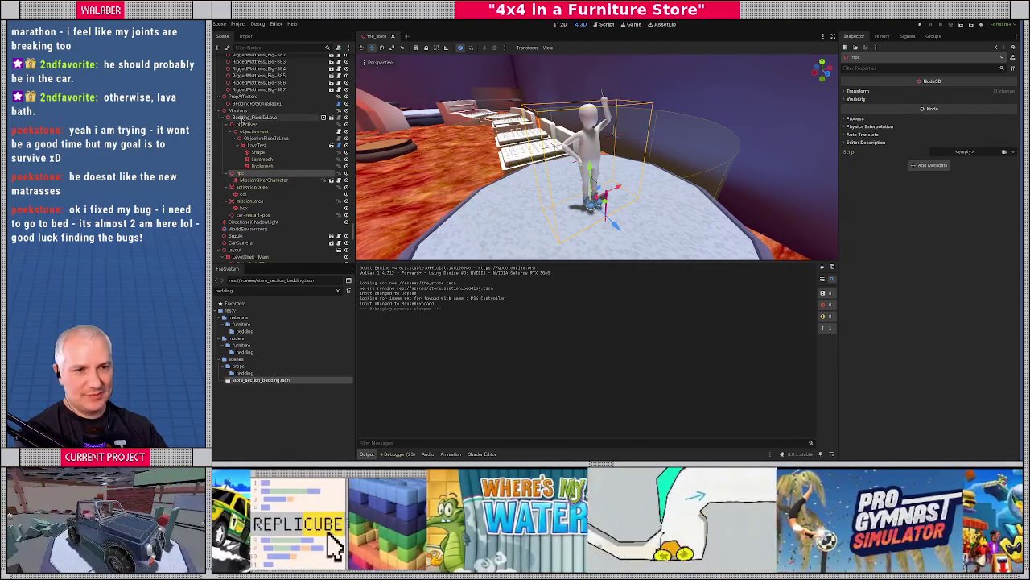
click(256, 131)
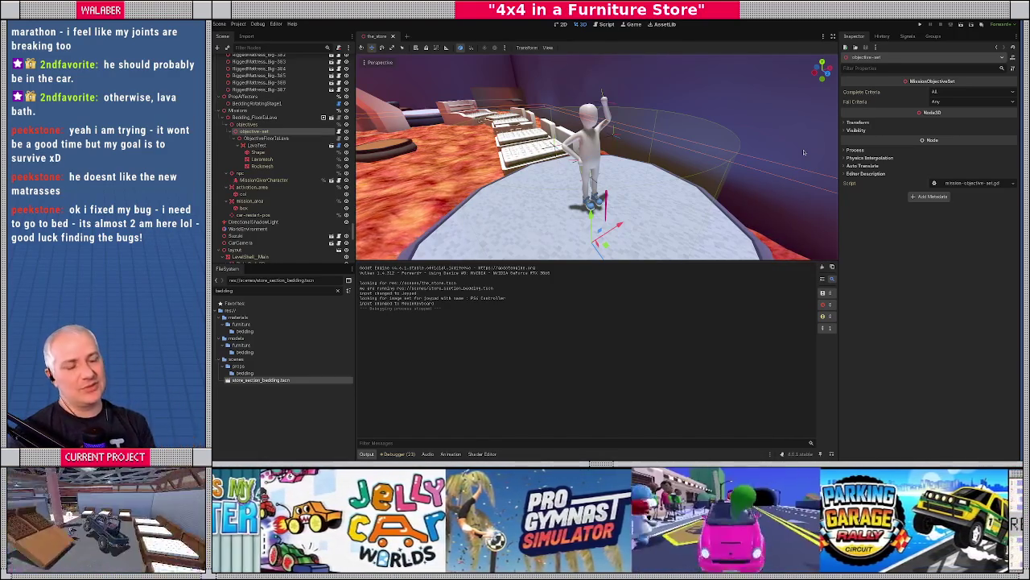
drag(596, 161, 551, 161)
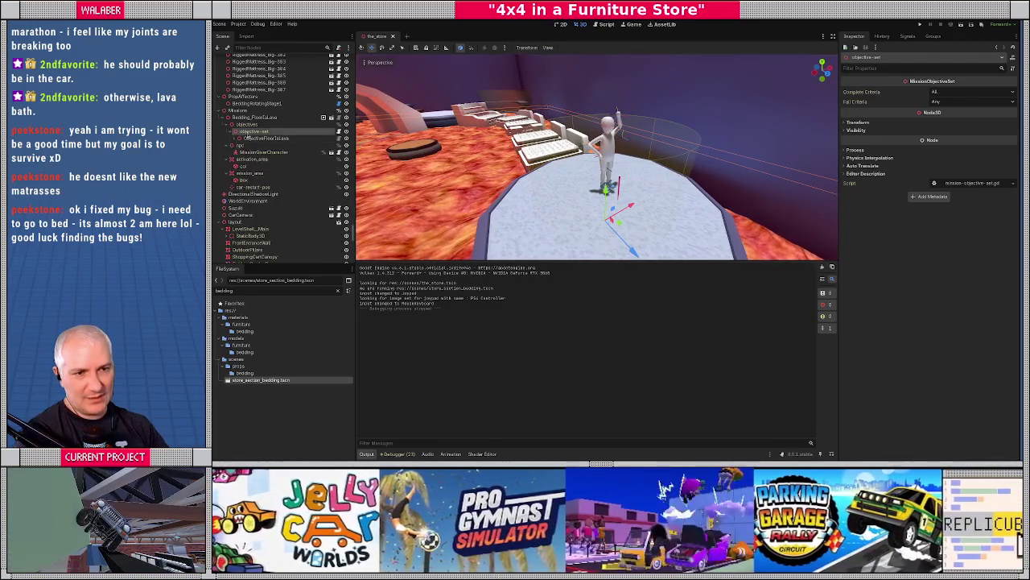
Add an ObjectiveOrbs child node under objective-set.
right_click(254, 137)
click(275, 148)
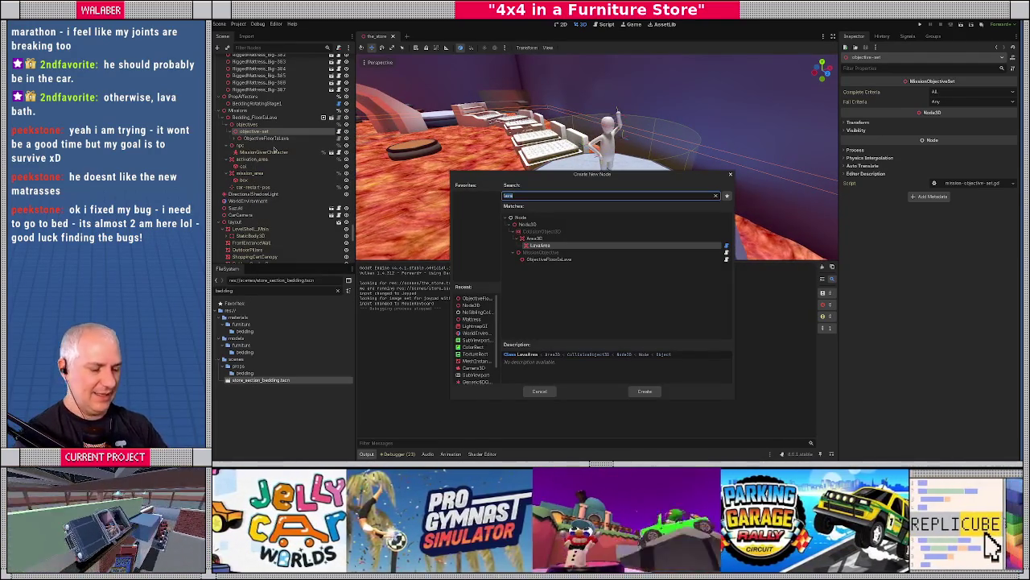
text(orb)
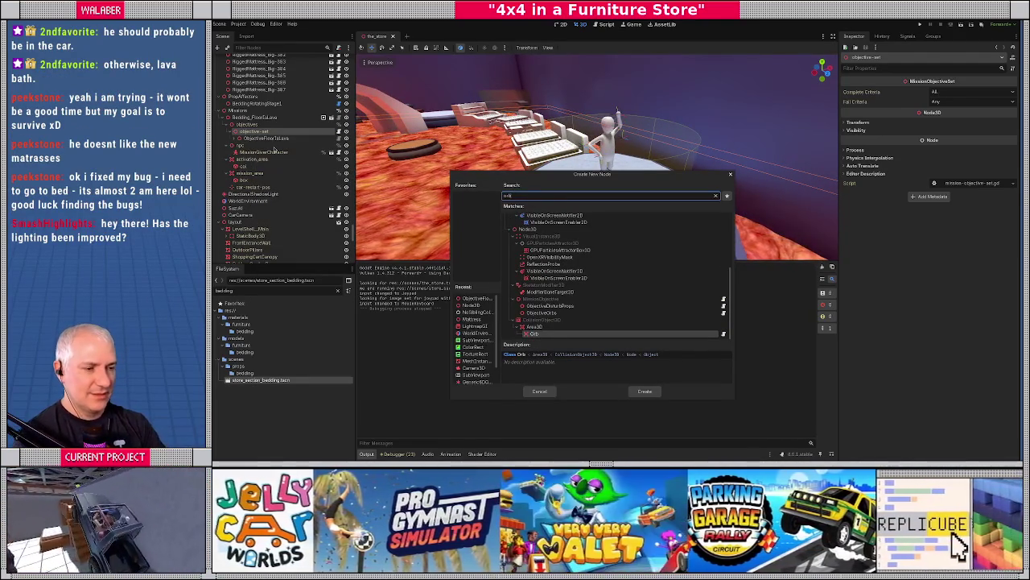
key(Up)
key(Up)
key(Up)
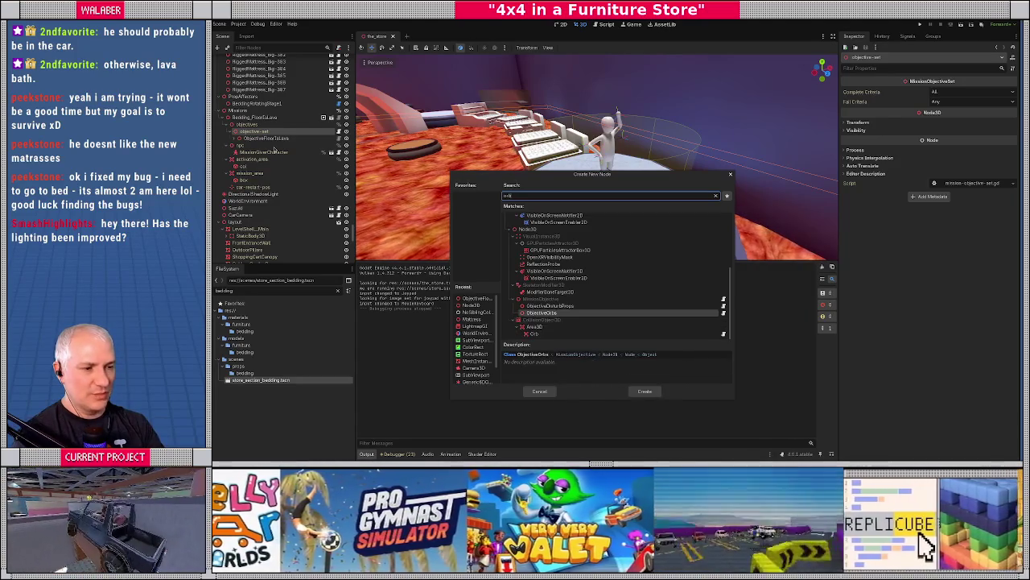
key(Return)
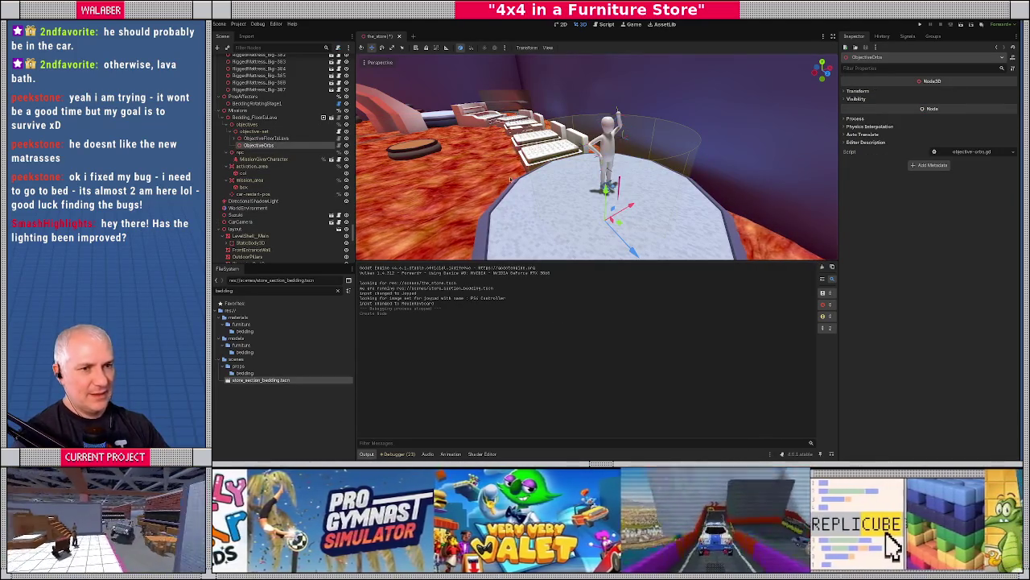
Filter FileSystem for 'orb' and drop human_inflatable_orb.tscn onto ObjectiveOrbs.
double_click(271, 289)
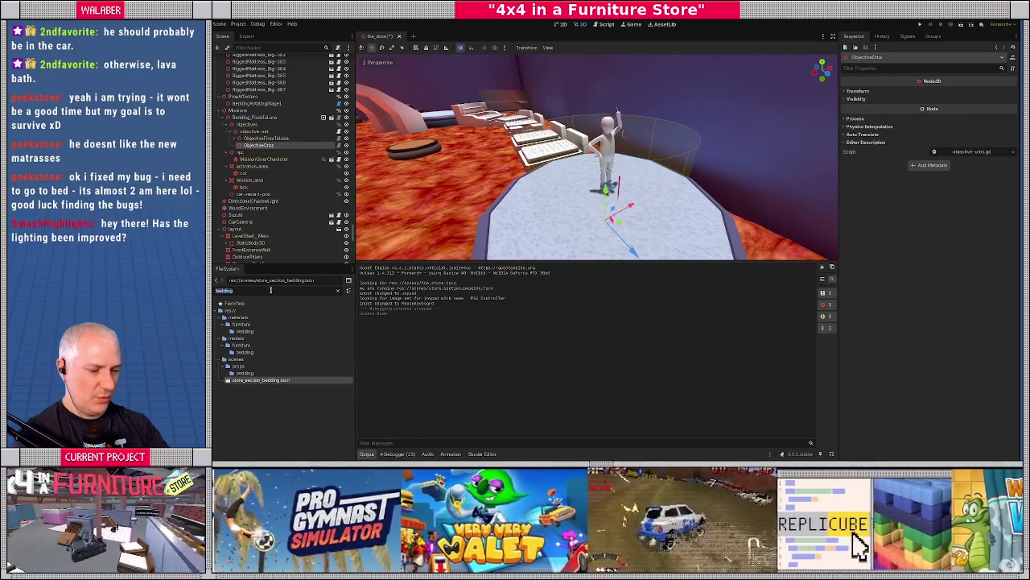
text(orbs)
key(BackSpace)
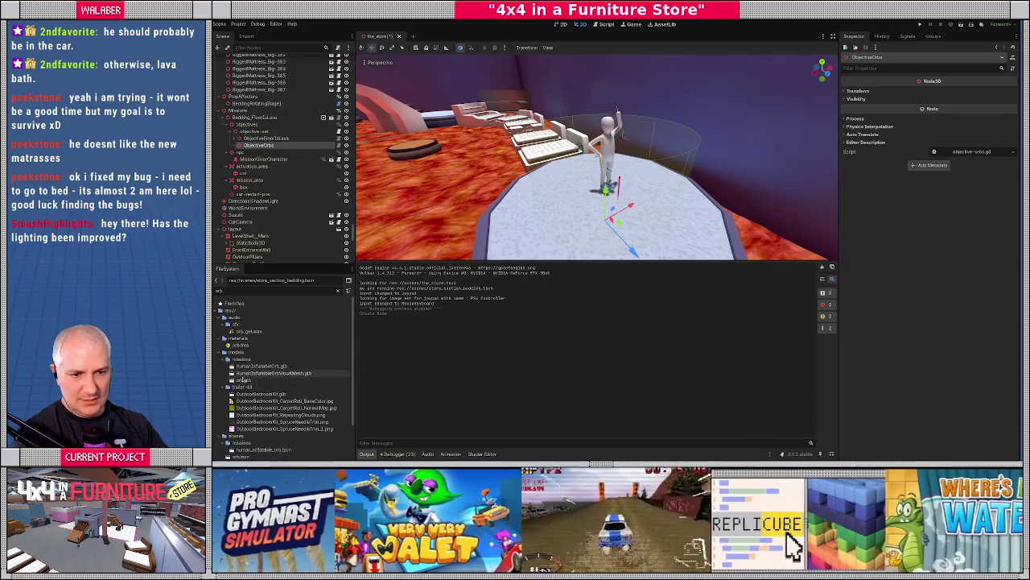
scroll(242, 378, down, 2)
drag(257, 410, 258, 136)
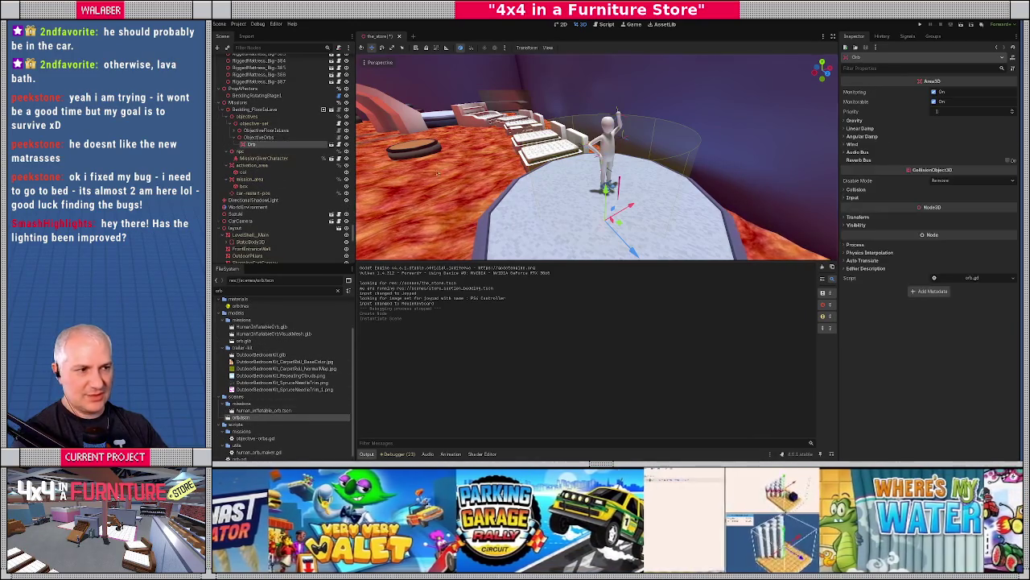
Raise Orb above the lava floor with the Y gizmo.
scroll(536, 179, down, 5)
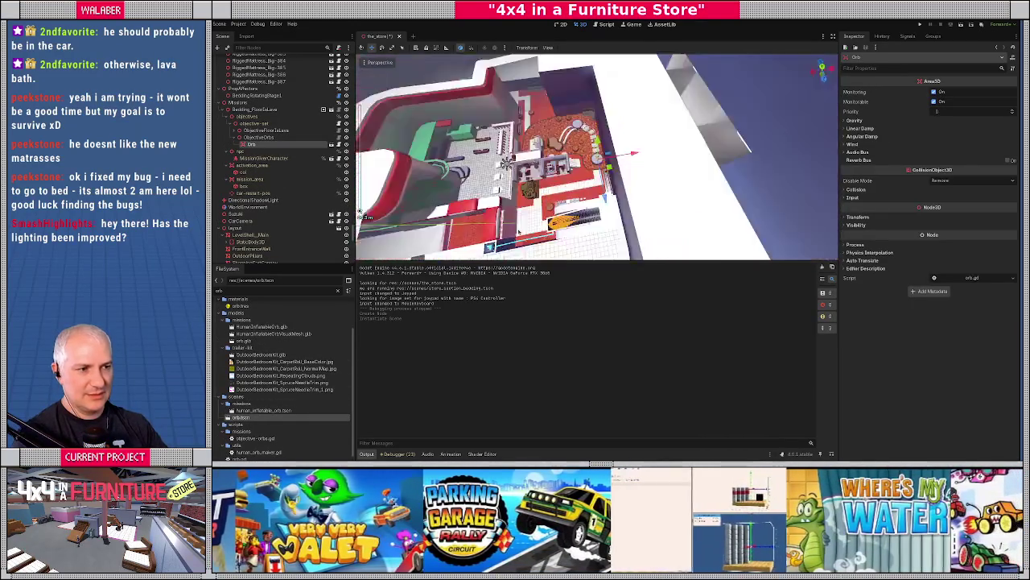
scroll(523, 226, up, 5)
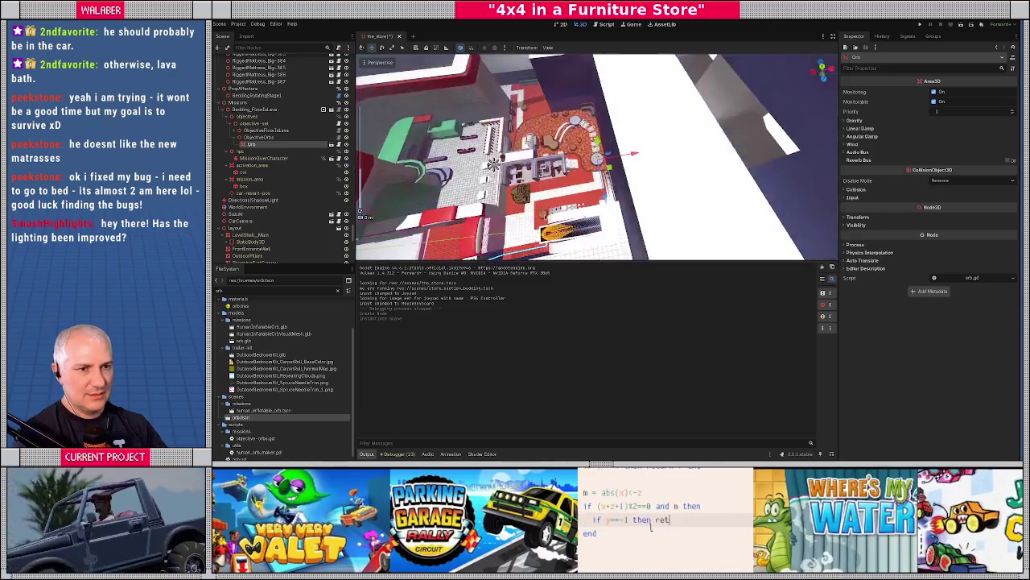
scroll(546, 216, up, 2)
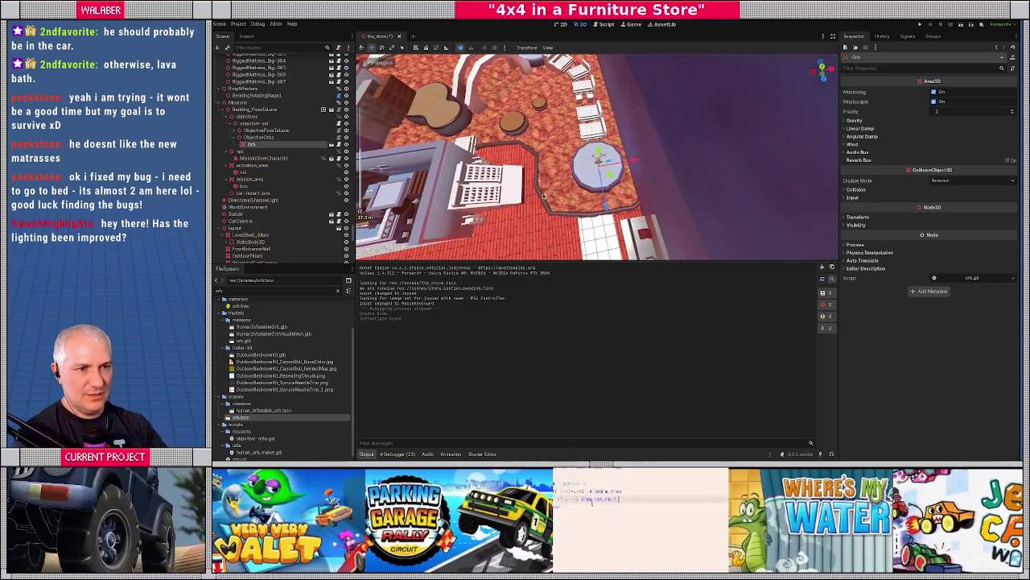
drag(543, 196, 592, 190)
mouse_move(601, 155)
mouse_down()
mouse_move(607, 118)
mouse_move(568, 159)
mouse_up()
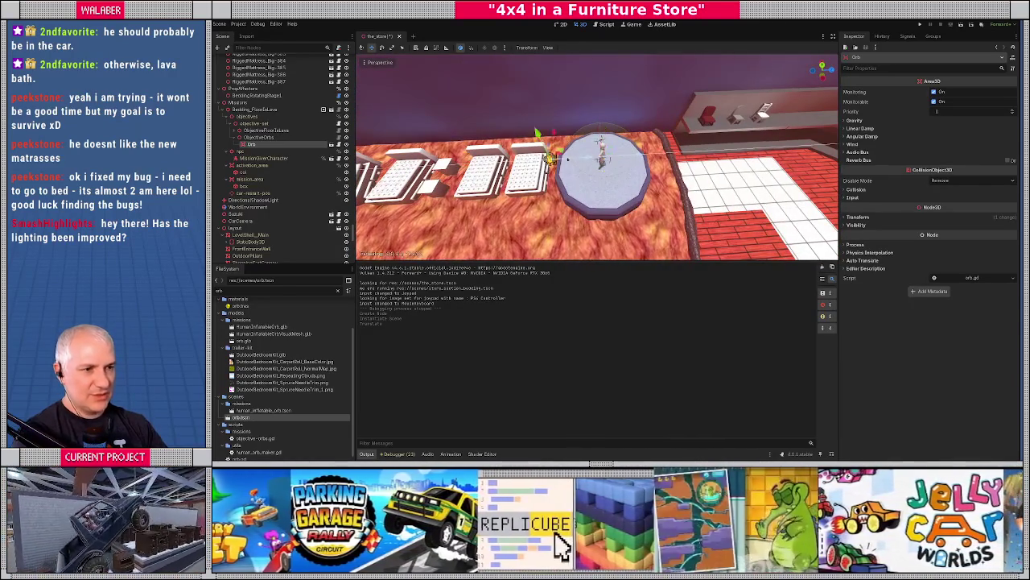
mouse_move(480, 166)
mouse_down()
mouse_move(580, 161)
mouse_move(552, 157)
mouse_up()
key(KP_7)
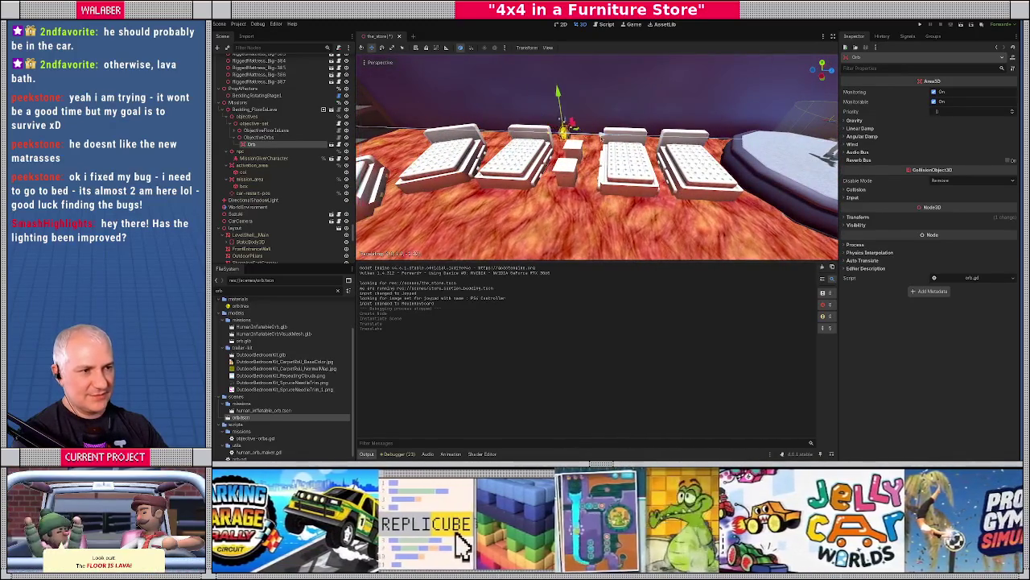
Duplicate it as Orb2 and lift it onto the white couch, then duplicate again as Orb3.
scroll(536, 84, up, 3)
mouse_move(535, 84)
mouse_down()
mouse_move(630, 179)
mouse_move(607, 120)
mouse_move(660, 121)
mouse_up()
drag(599, 197, 586, 232)
key(ctrl+d)
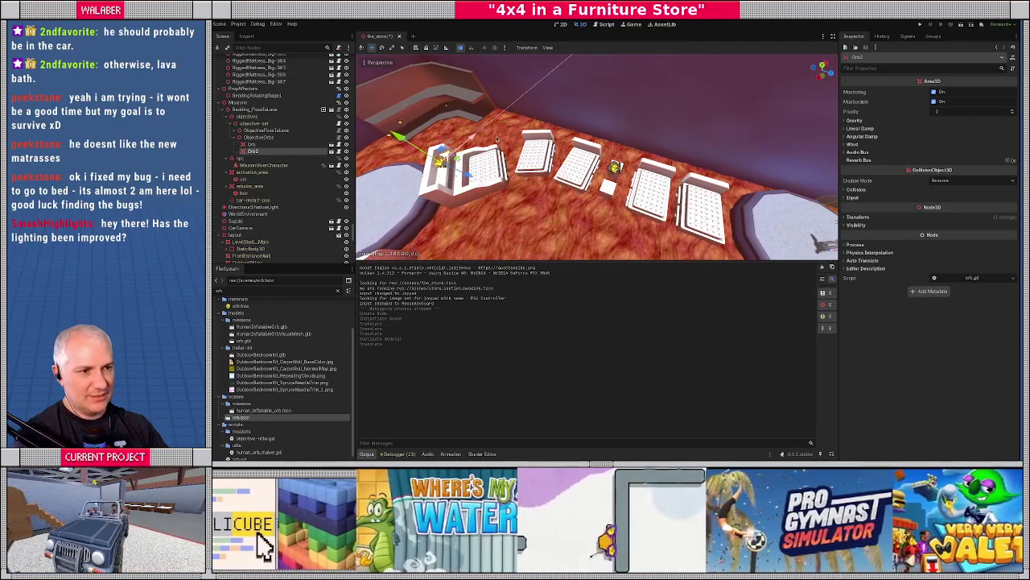
key(f)
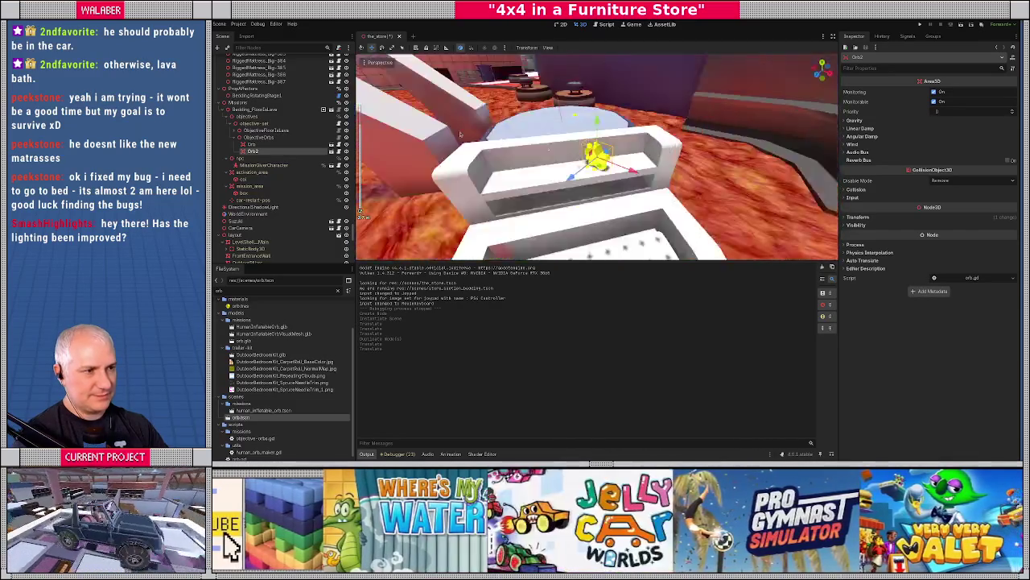
mouse_move(580, 126)
mouse_down()
mouse_move(577, 141)
mouse_move(598, 127)
mouse_move(603, 169)
mouse_up()
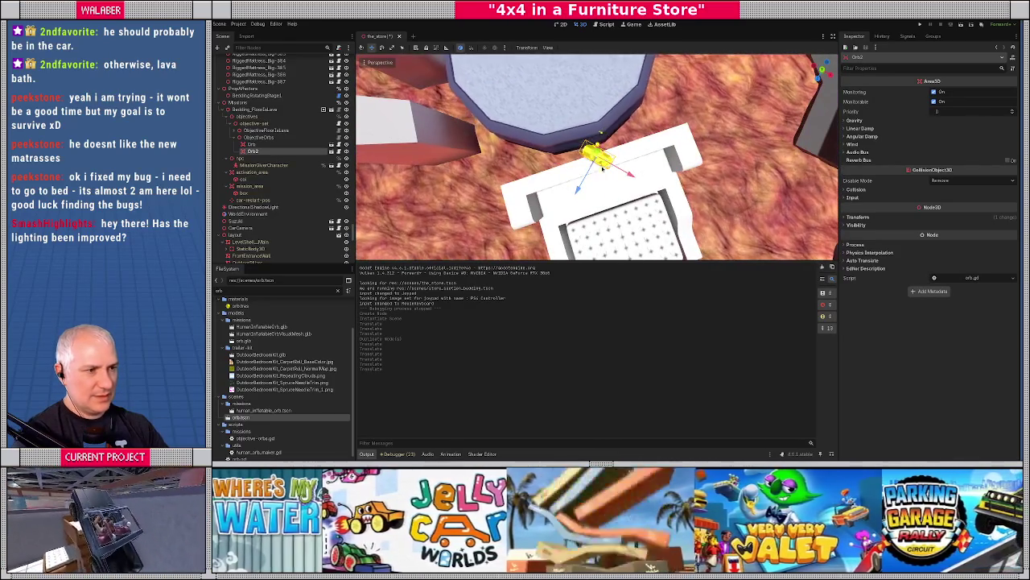
mouse_move(603, 173)
mouse_down()
mouse_move(596, 146)
mouse_move(537, 175)
mouse_up()
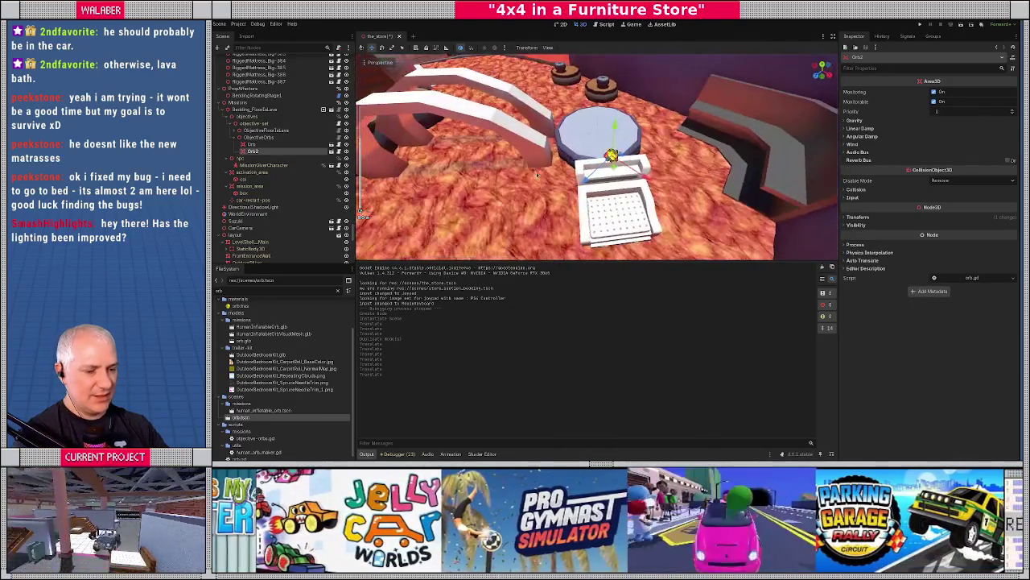
key(ctrl+d)
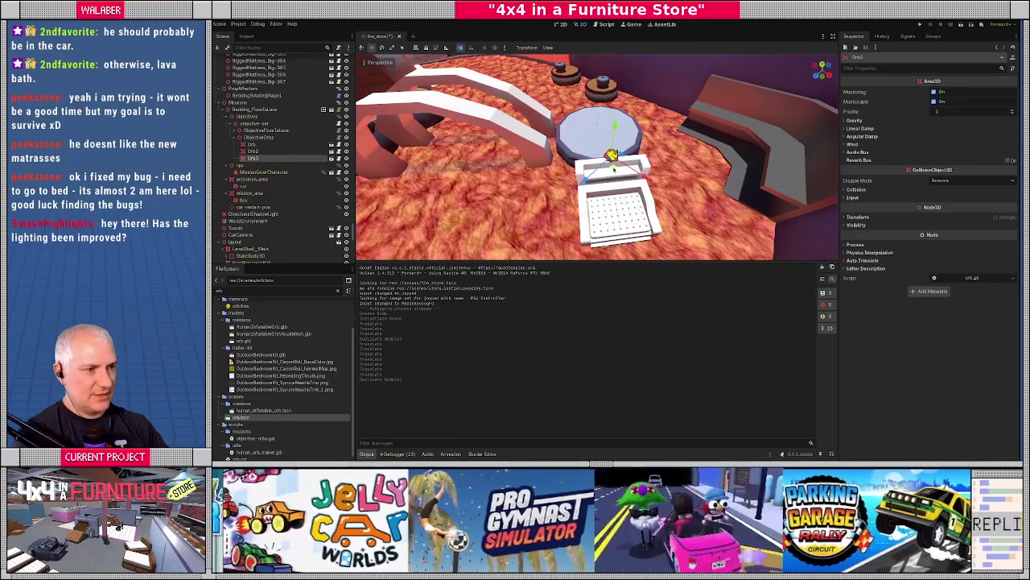
Move Orb3 onto the top of the white arch.
drag(613, 141, 474, 81)
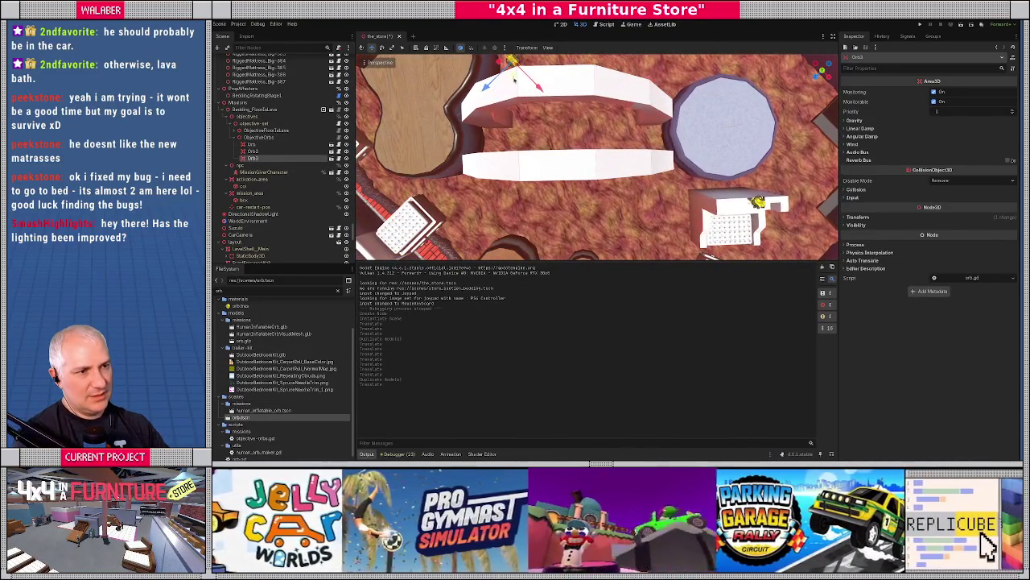
drag(559, 138, 547, 75)
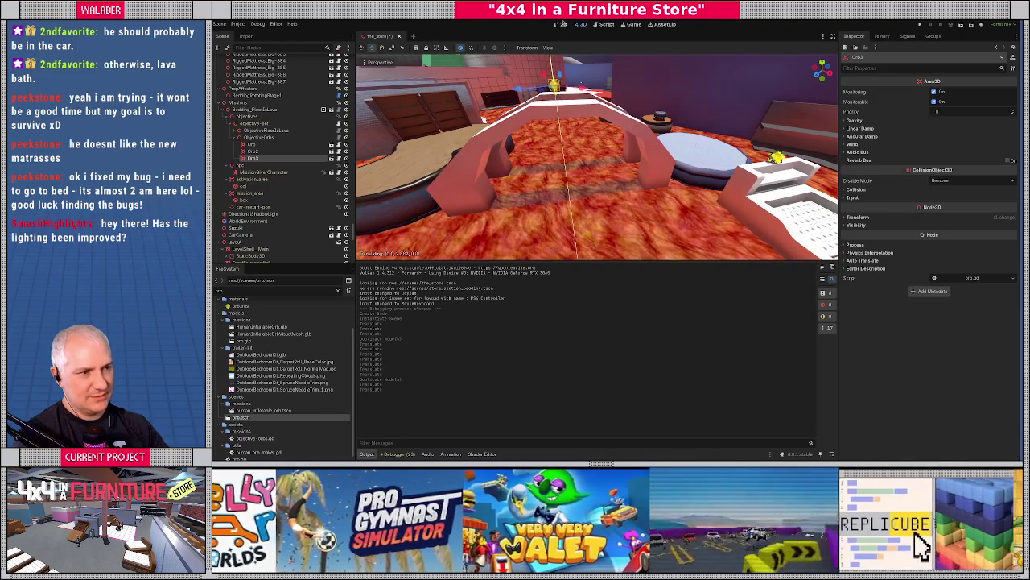
drag(574, 211, 574, 210)
key(KP_7)
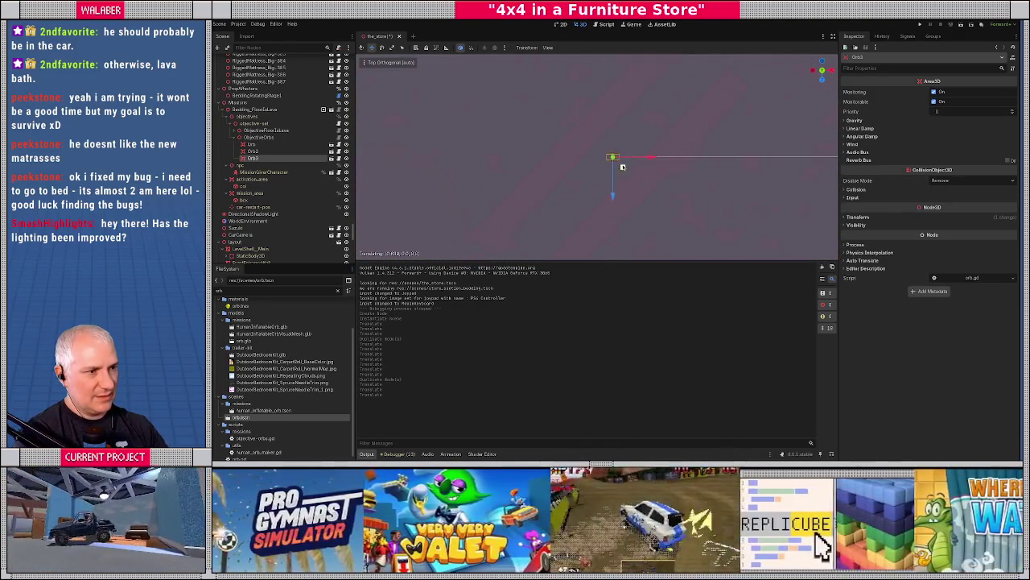
drag(621, 167, 675, 139)
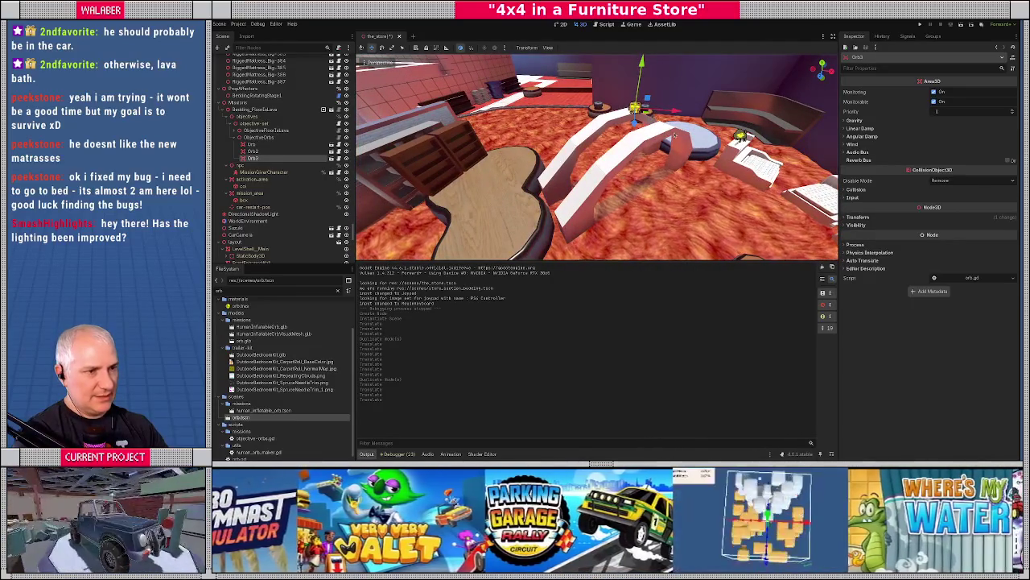
mouse_move(641, 107)
mouse_down()
mouse_move(426, 113)
mouse_move(386, 96)
mouse_move(383, 108)
mouse_up()
key(f)
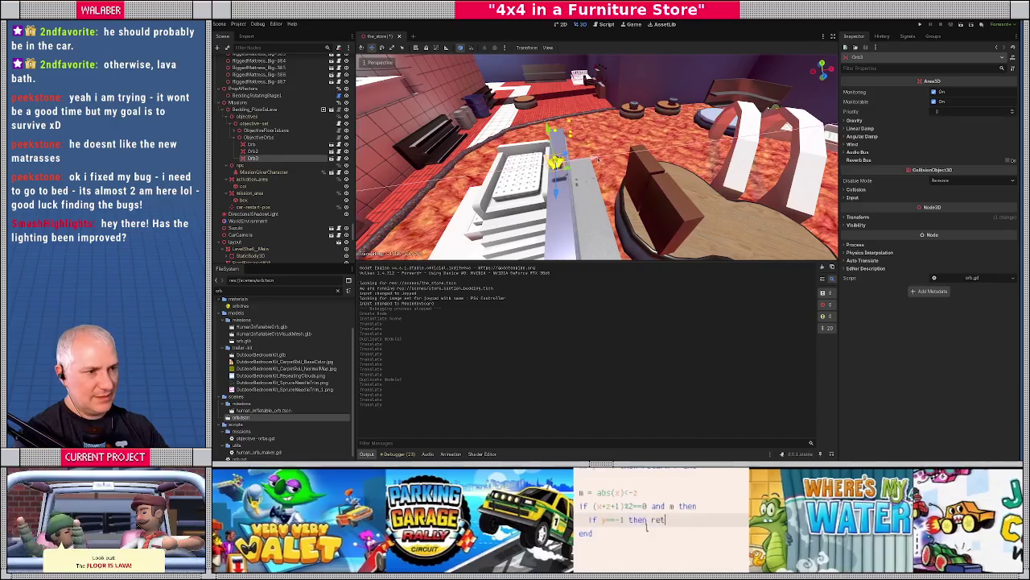
mouse_move(609, 164)
mouse_down()
mouse_move(565, 144)
mouse_move(574, 147)
mouse_move(564, 161)
mouse_move(614, 173)
mouse_move(632, 189)
mouse_move(660, 172)
mouse_move(605, 177)
mouse_up()
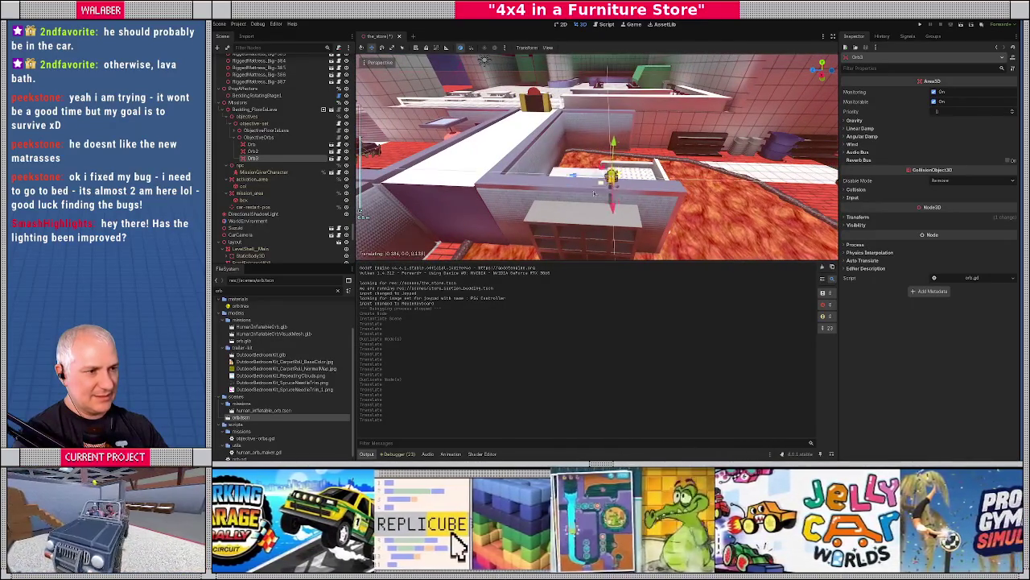
key(f)
mouse_move(605, 177)
mouse_down()
mouse_move(602, 118)
mouse_move(577, 163)
mouse_move(594, 185)
mouse_move(546, 153)
mouse_up()
Duplicate the orb as Orb4 and check its placement over the bed.
key(ctrl+d)
key(f)
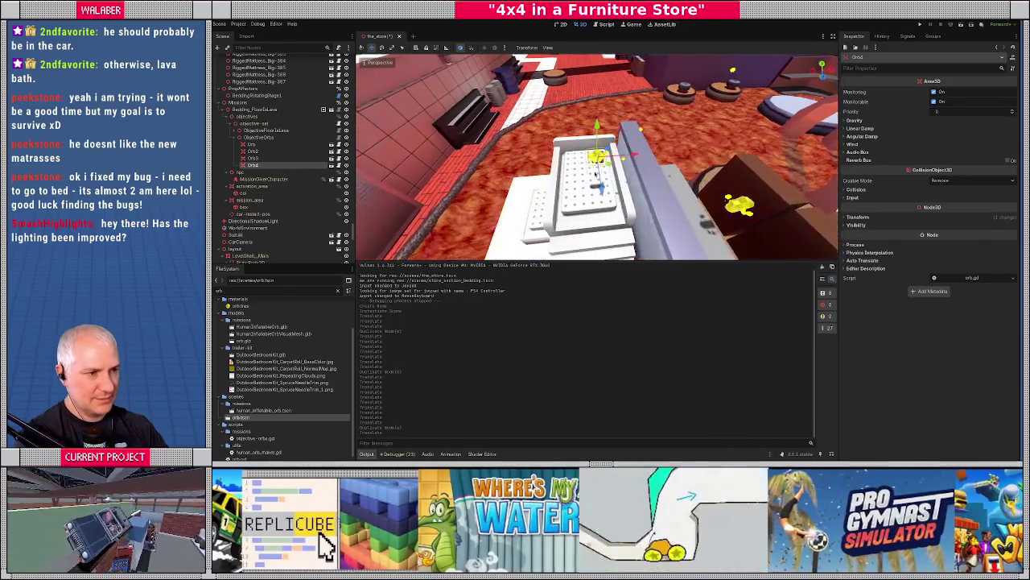
key(KP_7)
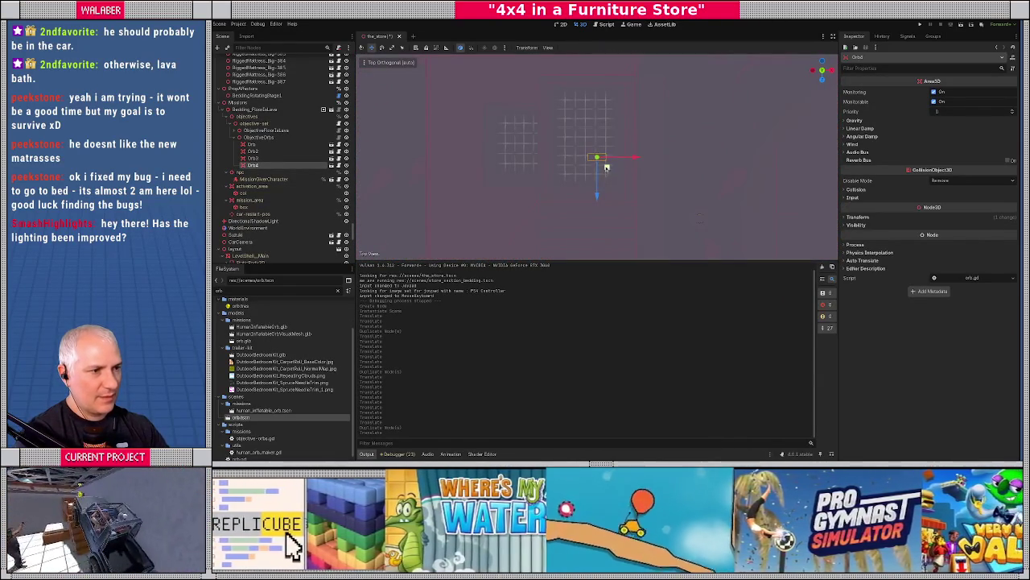
drag(606, 163, 651, 86)
drag(572, 130, 656, 191)
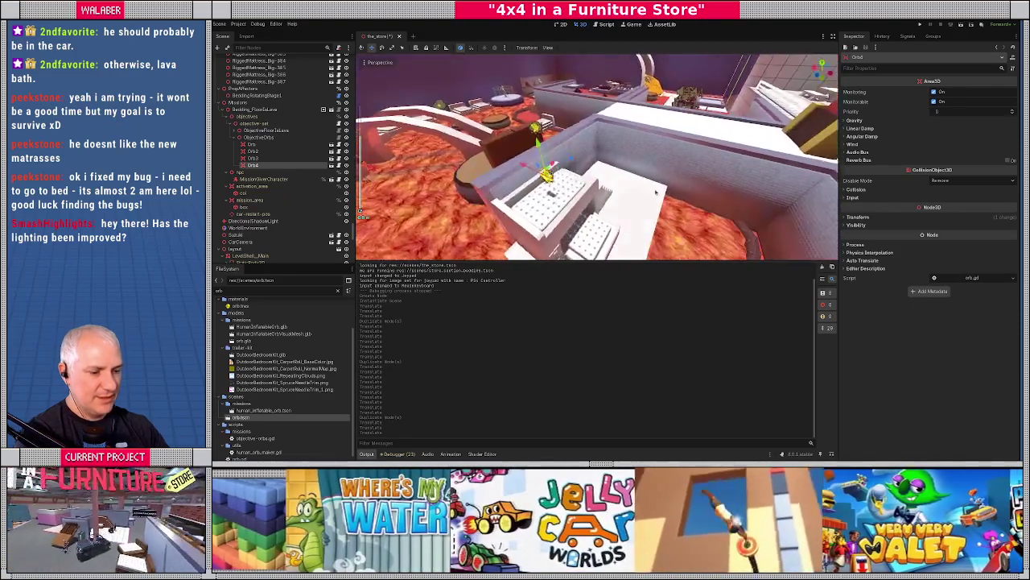
Duplicate as Orb5, slide it onto the mattress by the stairs, and save the store scene.
key(ctrl+d)
mouse_move(568, 164)
mouse_down()
mouse_move(636, 129)
mouse_move(651, 139)
mouse_move(654, 163)
mouse_up()
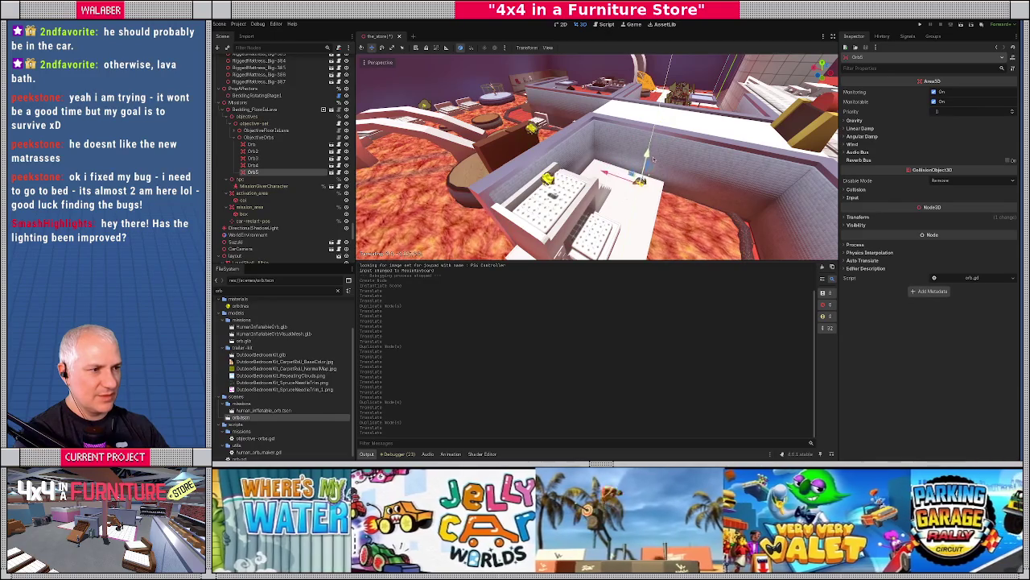
scroll(636, 177, up, 3)
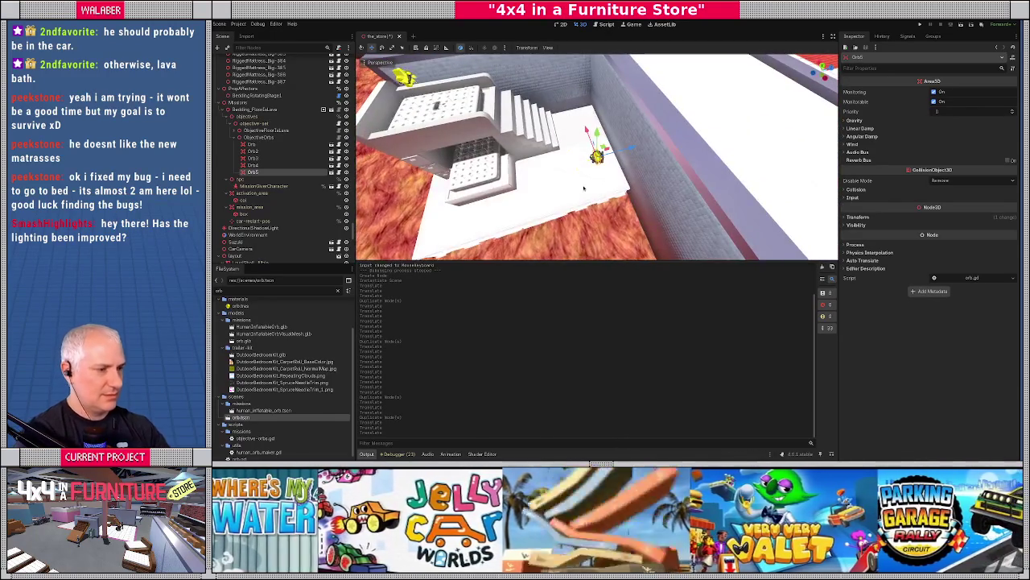
key(KP_7)
drag(607, 165, 608, 144)
click(608, 145)
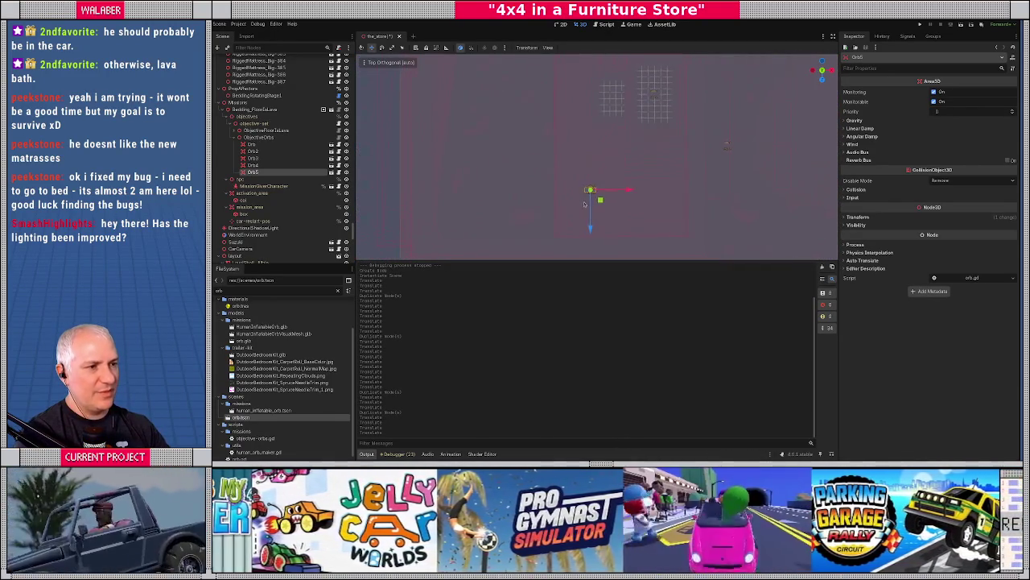
mouse_move(633, 104)
mouse_down()
mouse_move(636, 92)
mouse_move(611, 125)
mouse_move(604, 105)
mouse_up()
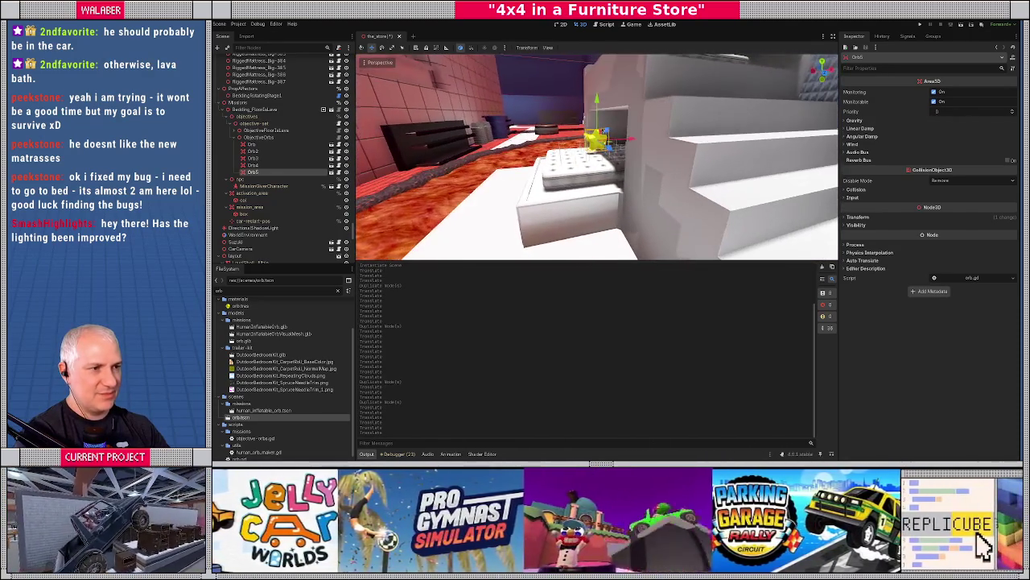
mouse_move(628, 138)
mouse_down()
mouse_move(637, 138)
mouse_move(632, 161)
mouse_move(609, 209)
mouse_up()
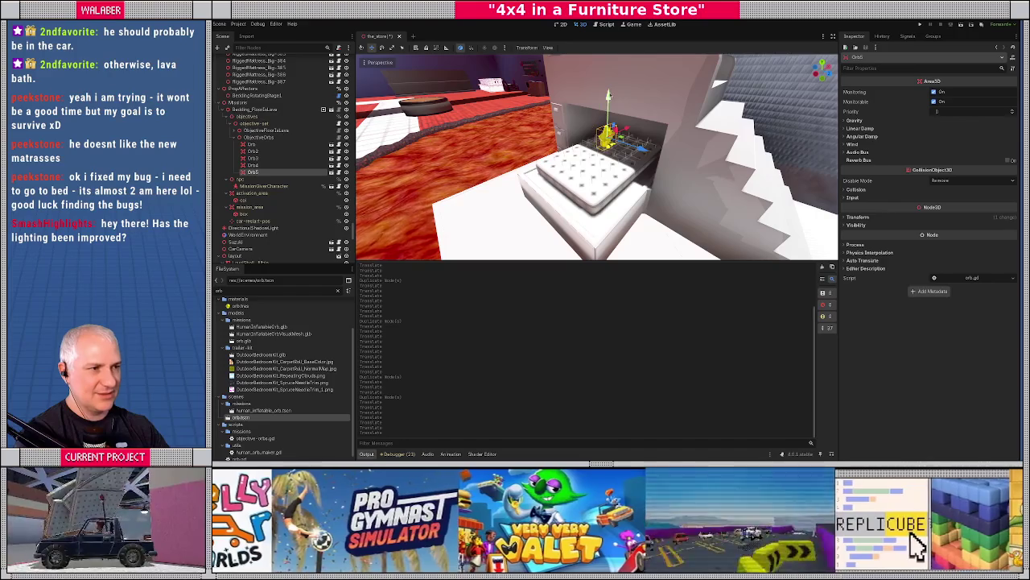
mouse_move(610, 85)
mouse_down()
mouse_move(590, 141)
mouse_move(546, 134)
mouse_move(528, 143)
mouse_move(668, 172)
mouse_up()
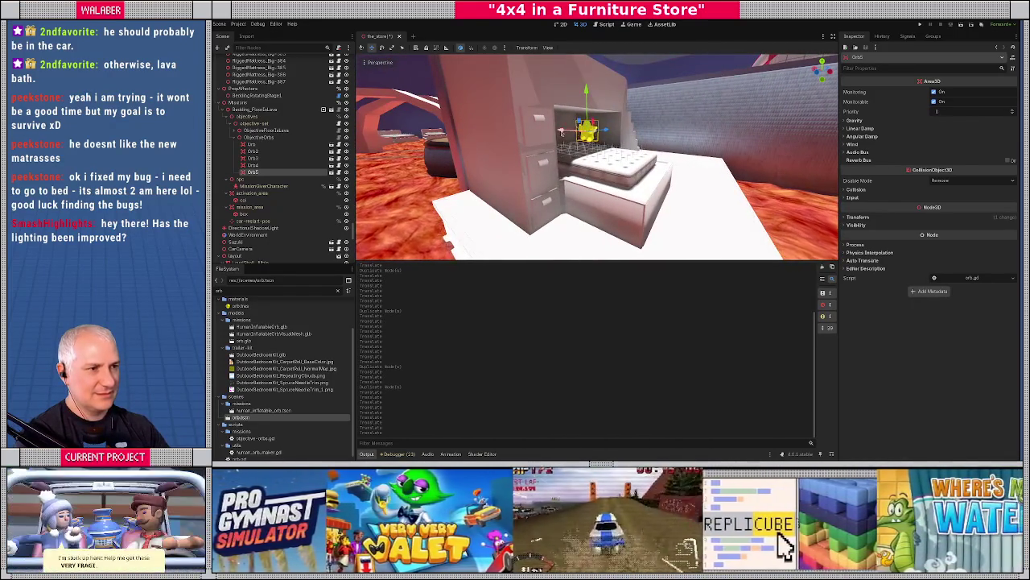
scroll(595, 161, down, 10)
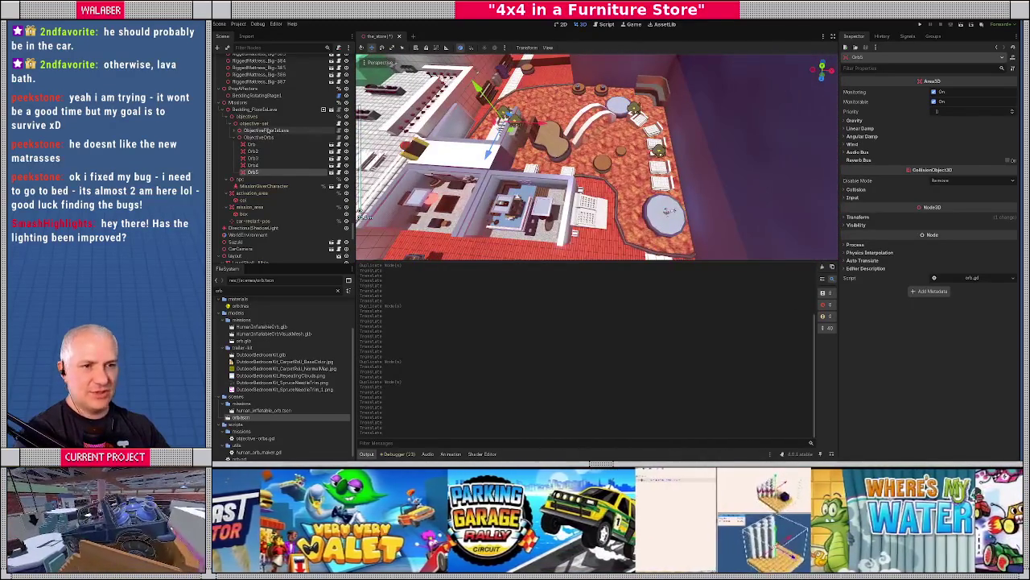
click(242, 103)
key(ctrl+s)
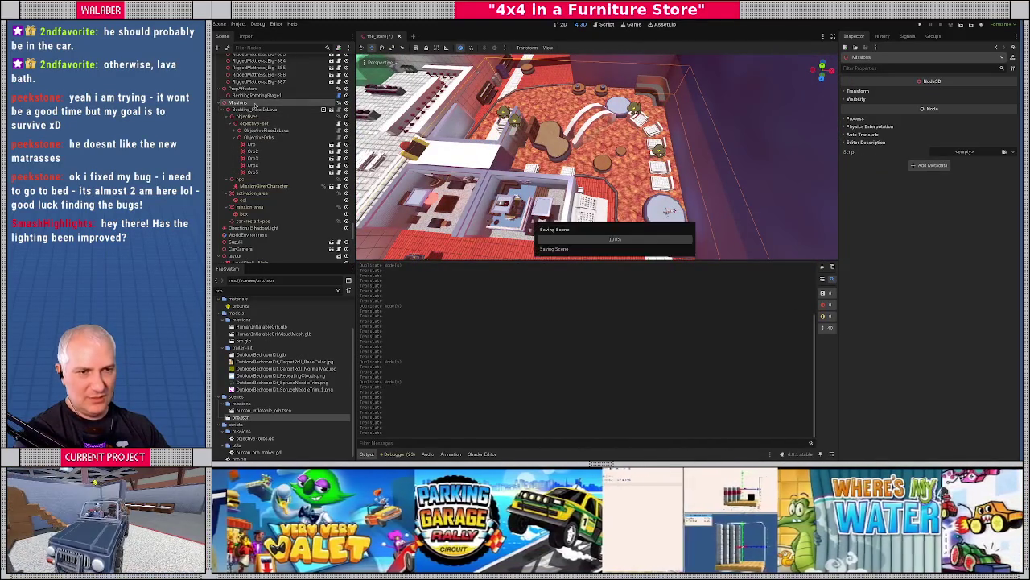
Orbit and zoom around the store, select Bedding_FloorIsLava, then pick a big mattress prop.
drag(588, 185, 553, 188)
scroll(534, 155, up, 8)
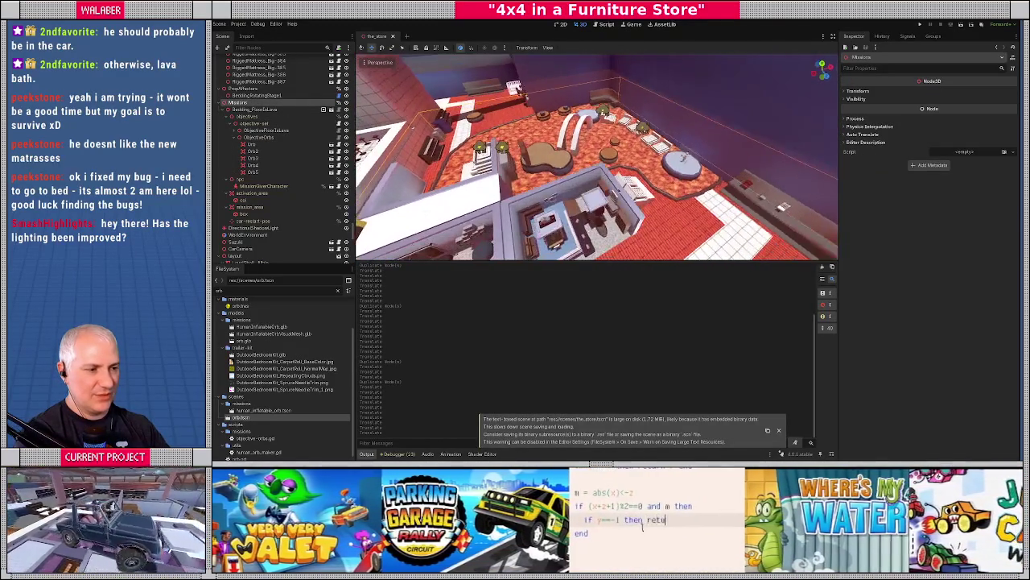
scroll(534, 155, up, 5)
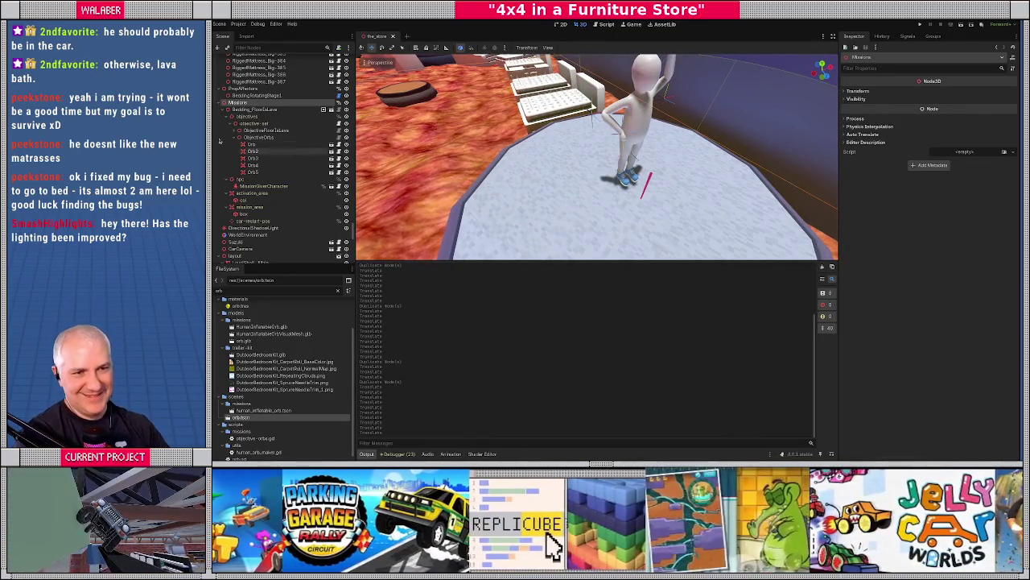
click(256, 110)
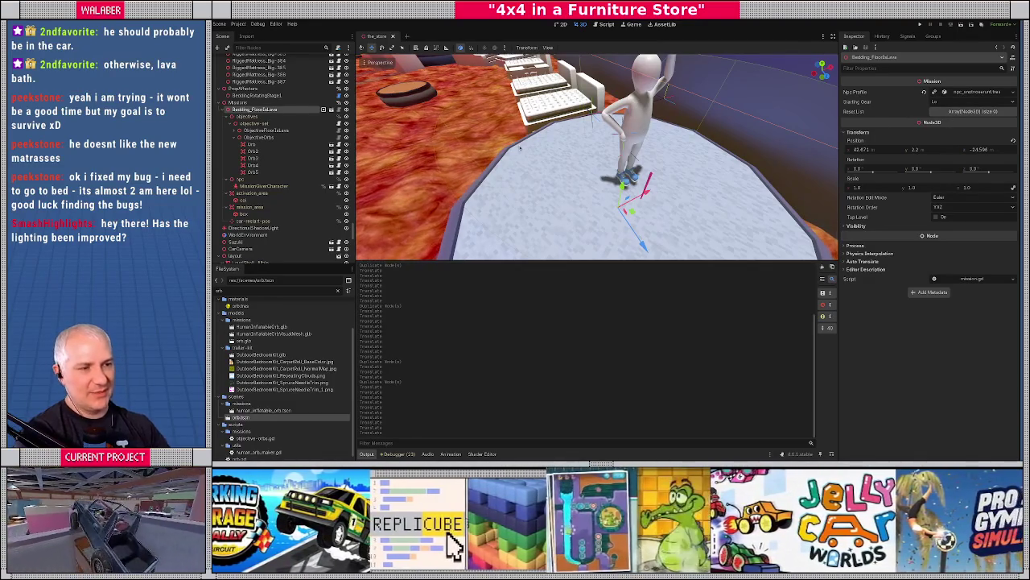
scroll(520, 148, down, 5)
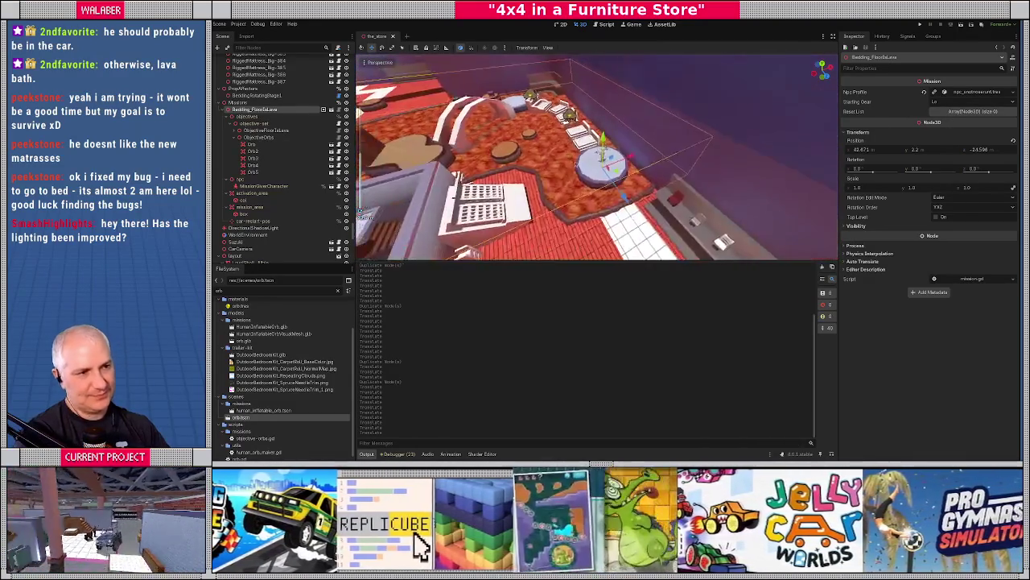
scroll(603, 183, up, 2)
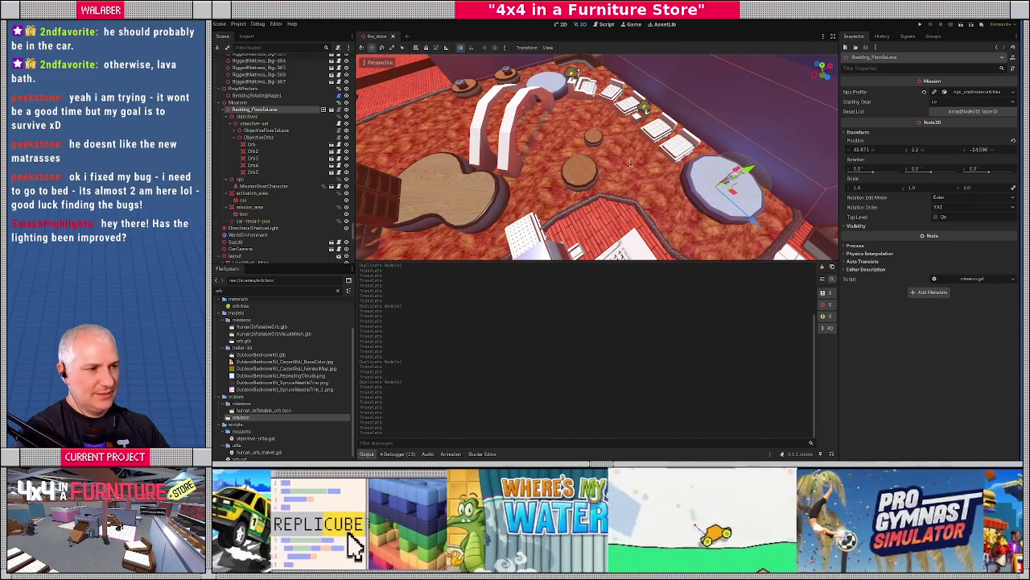
click(678, 150)
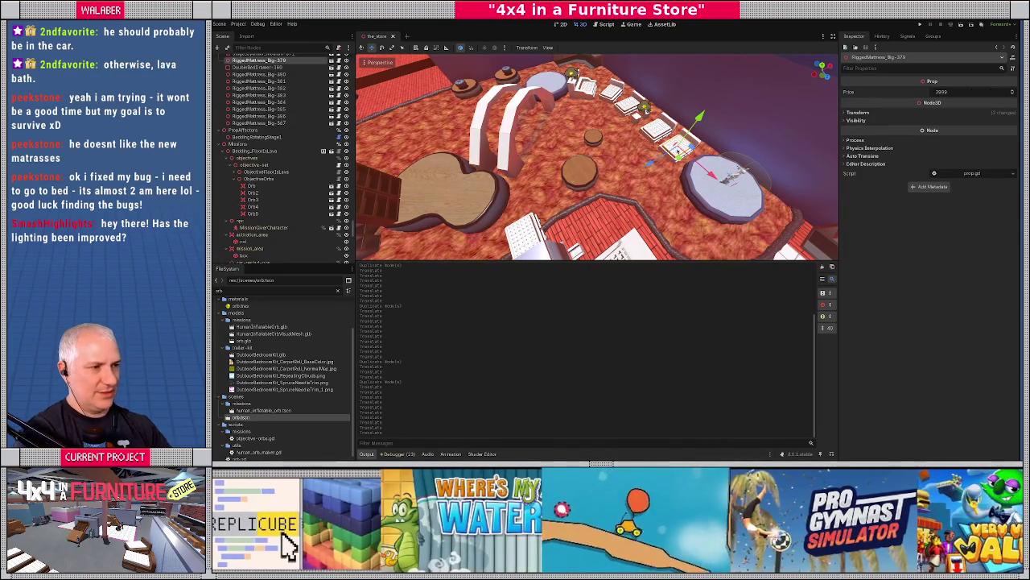
Select the mattresses, bed drawers, nightstands and two simple bookshelves together.
key(f)
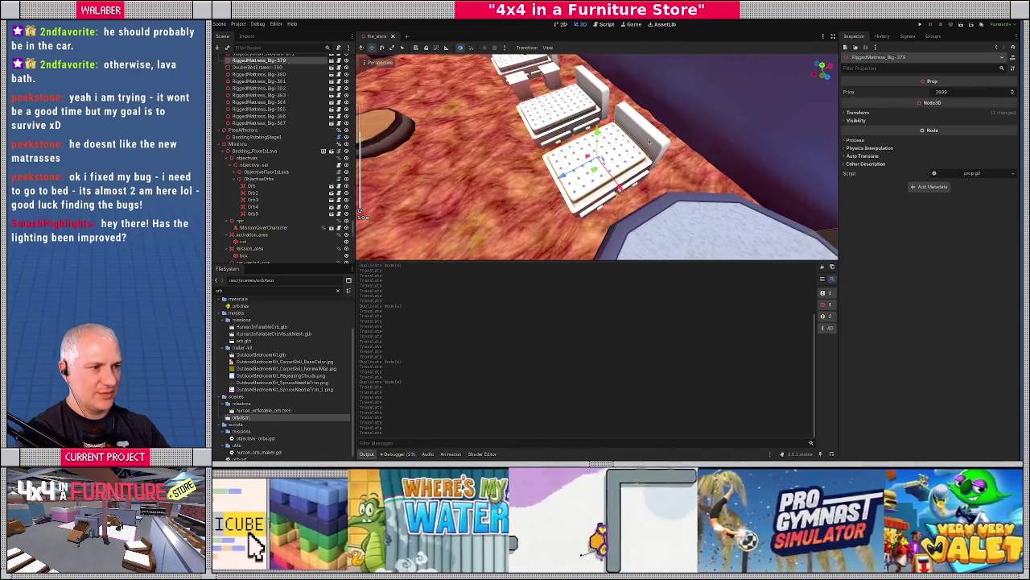
click(619, 150)
click(590, 93)
drag(561, 102, 614, 166)
shift+click(714, 253)
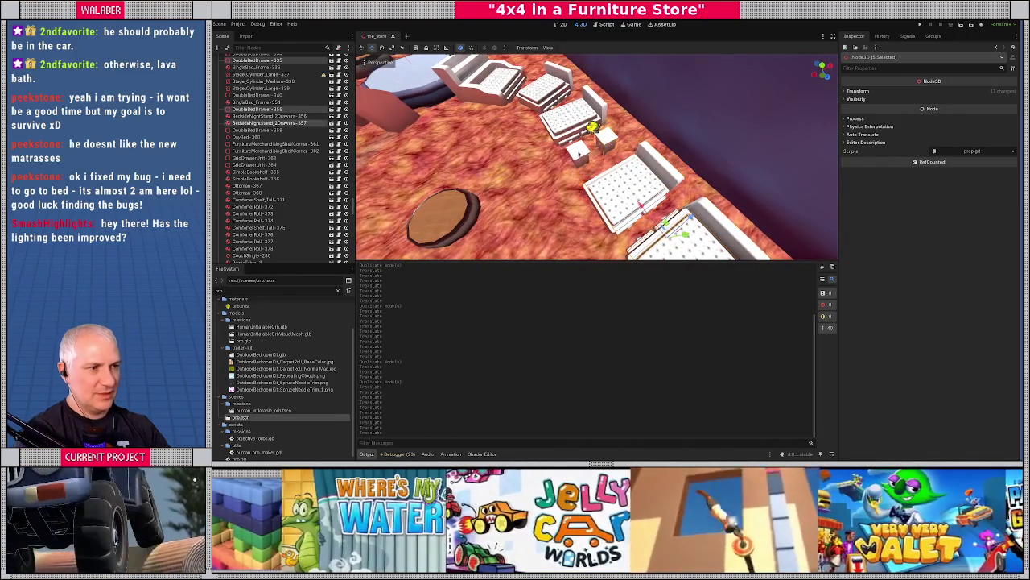
shift+click(656, 232)
shift+click(583, 115)
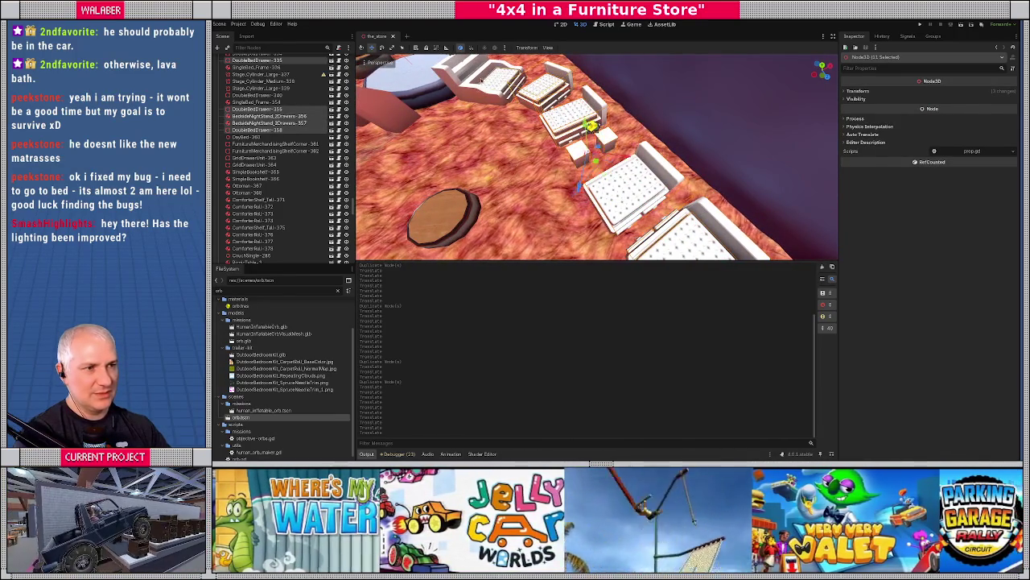
mouse_move(591, 129)
mouse_down()
mouse_move(360, 211)
mouse_move(486, 153)
mouse_move(518, 150)
mouse_move(505, 172)
mouse_move(367, 212)
mouse_up()
shift+click(486, 153)
shift+click(486, 155)
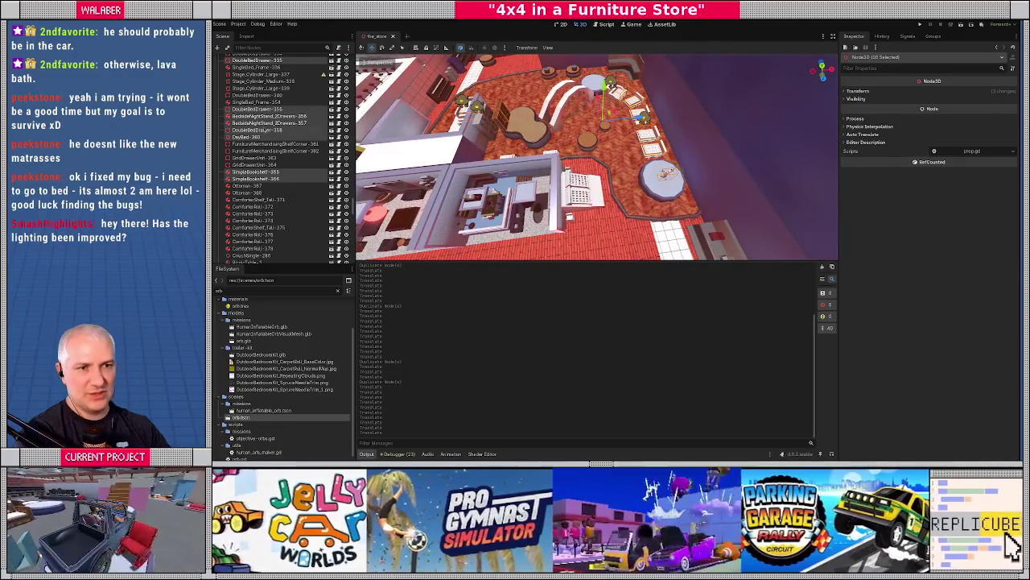
Add the Bedding_FloorIsLava mission node to the selection, leaving out the mission giver character.
scroll(263, 129, up, 5)
scroll(263, 129, up, 10)
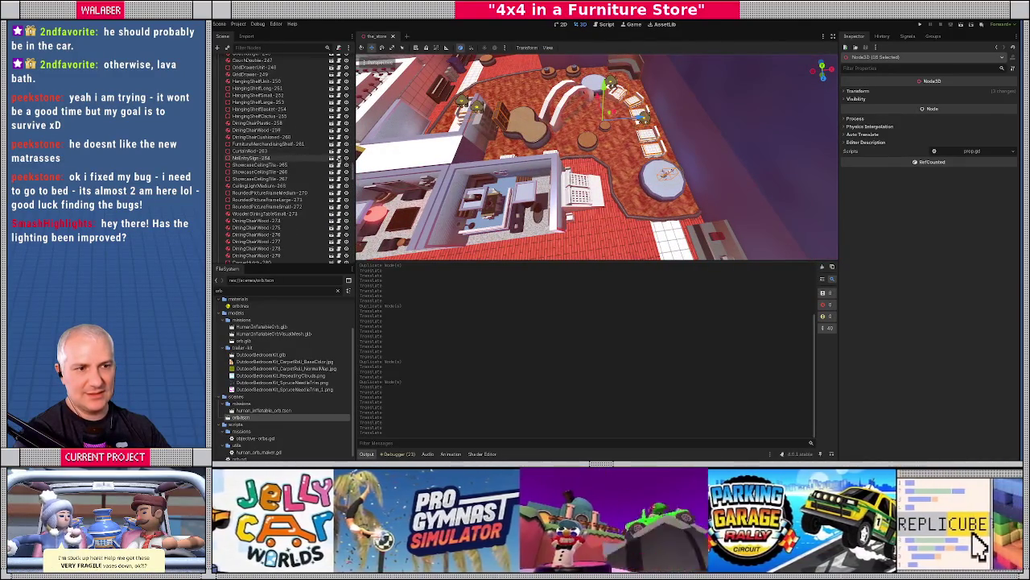
scroll(281, 78, up, 10)
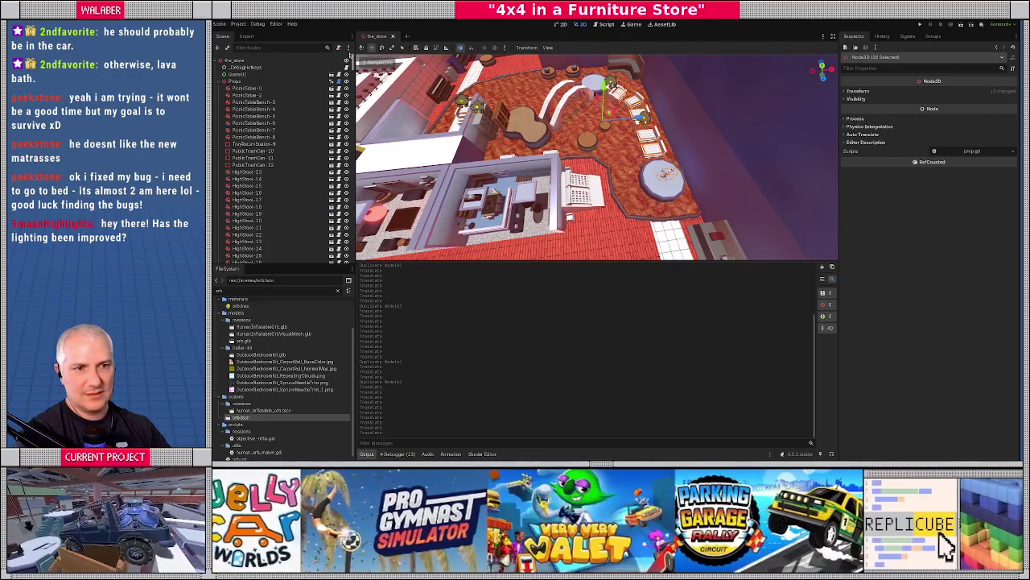
scroll(278, 87, down, 5)
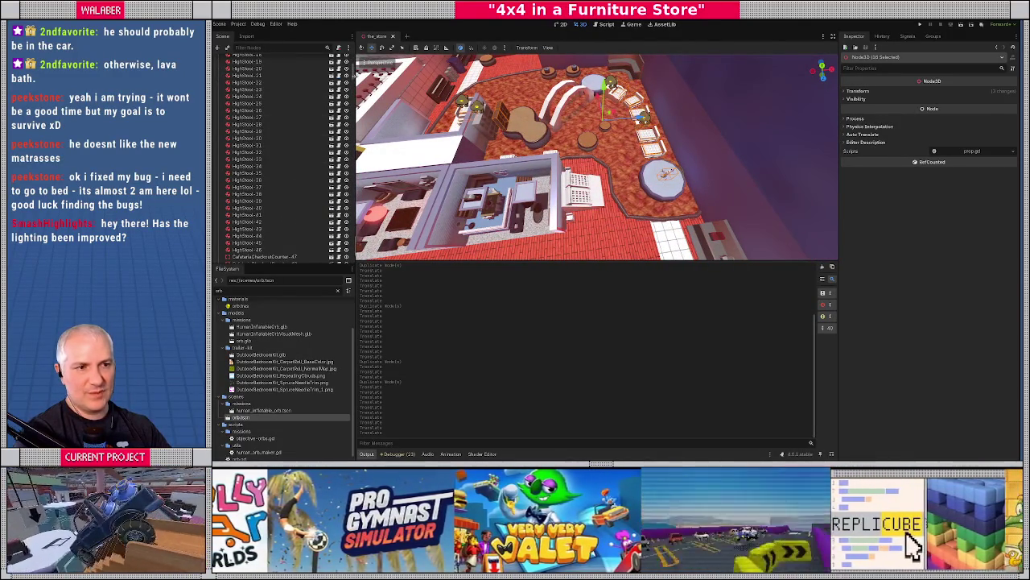
scroll(286, 157, down, 15)
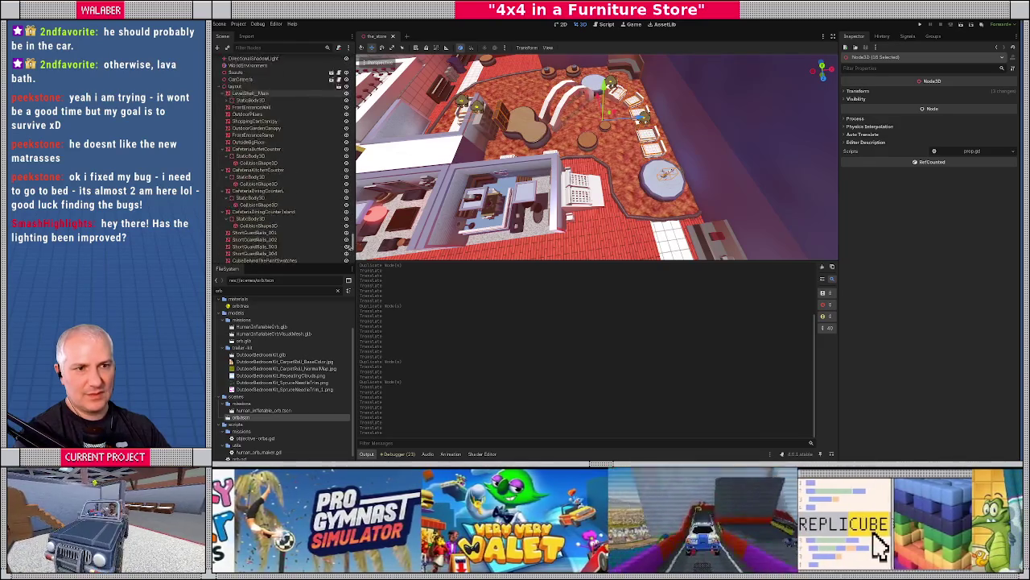
scroll(286, 157, up, 6)
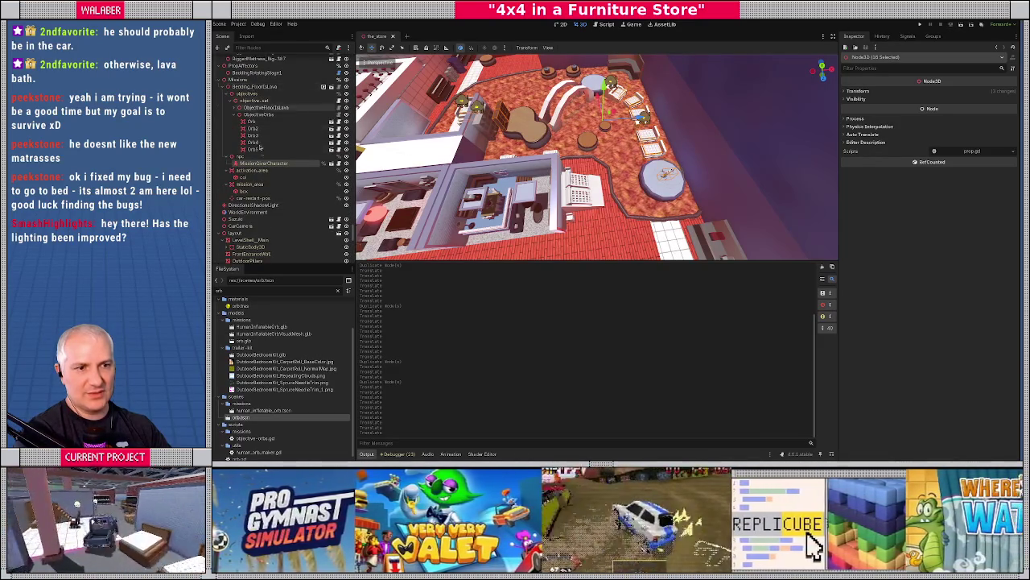
ctrl+click(265, 164)
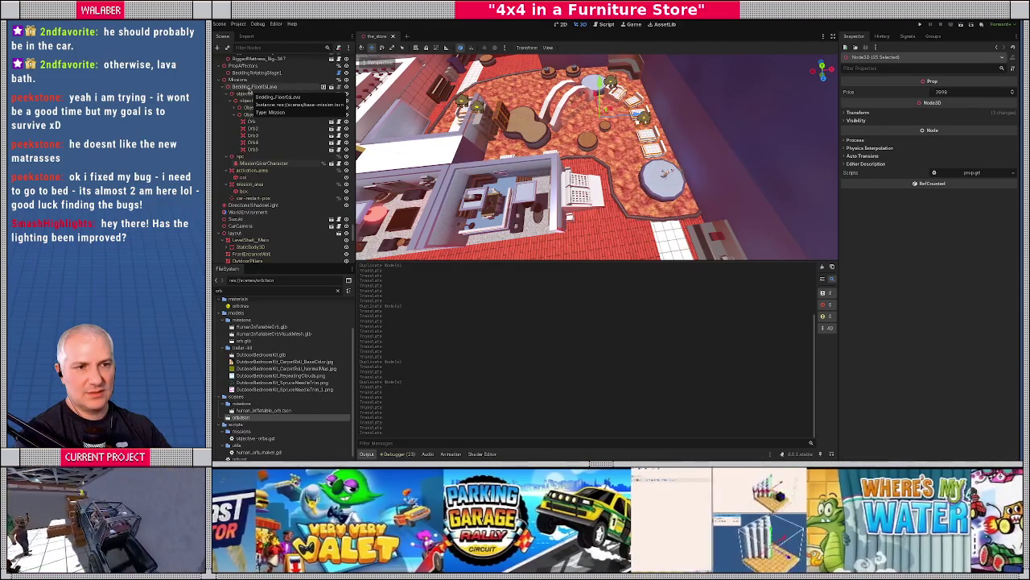
ctrl+click(250, 86)
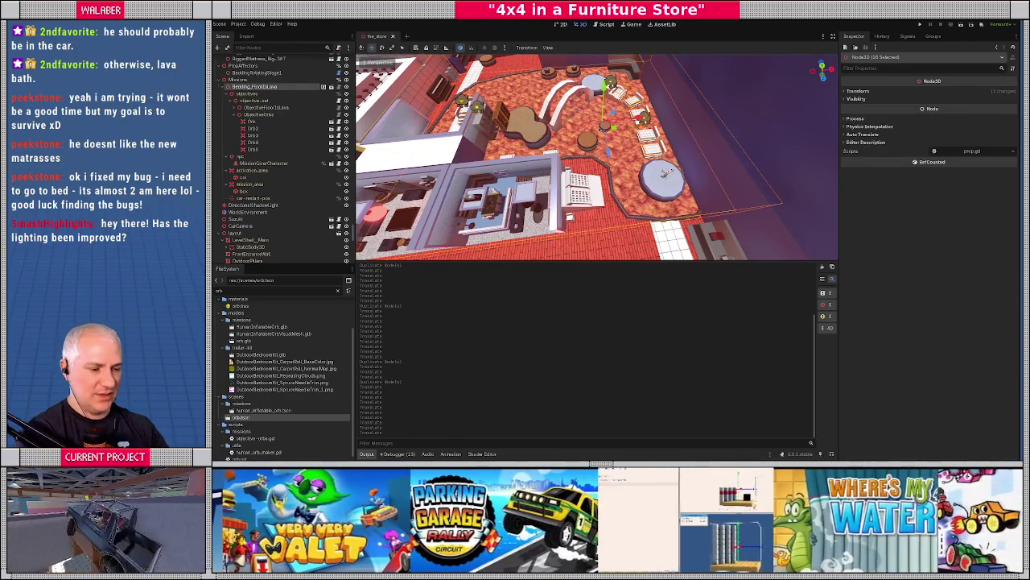
key(ctrl+shift+p)
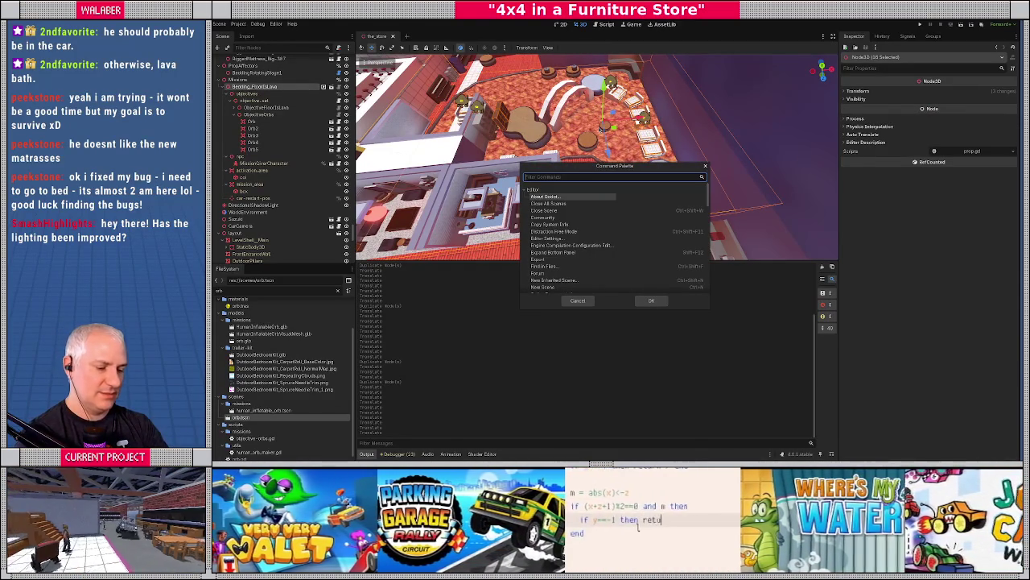
Run Mission Add Resetters on the selected props, check the mission's Reset List, and save the scene.
text(reset)
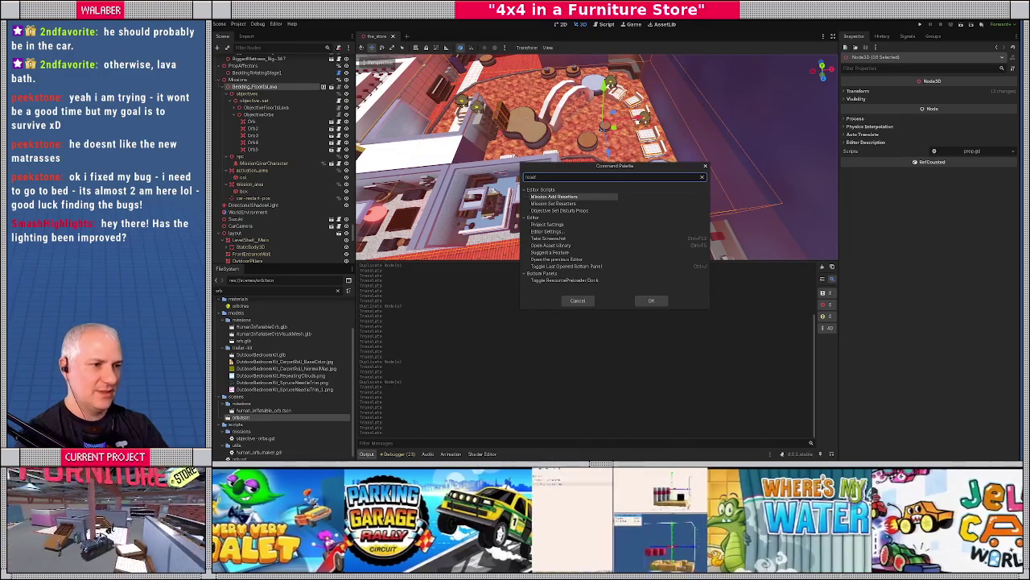
key(Return)
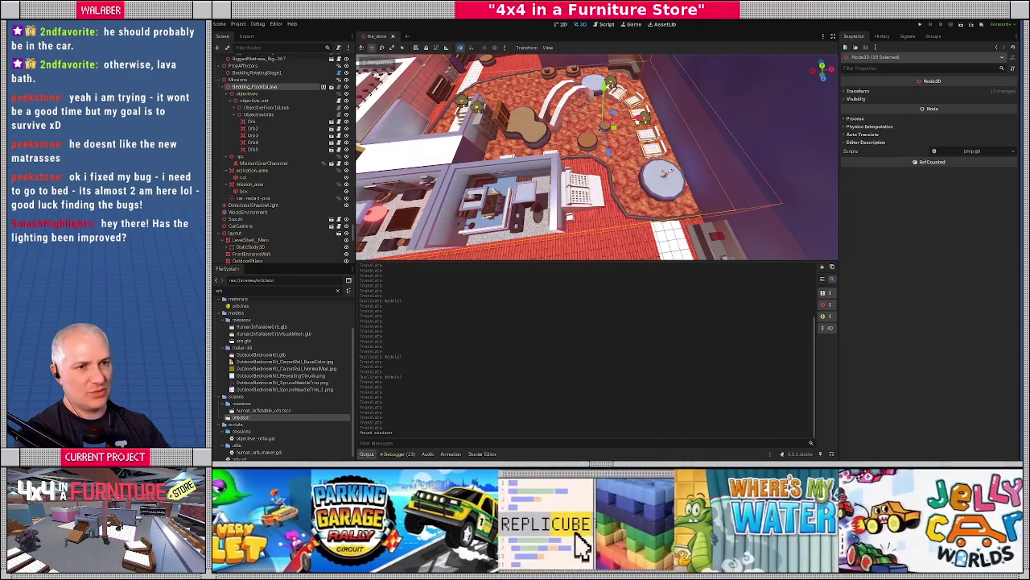
click(255, 86)
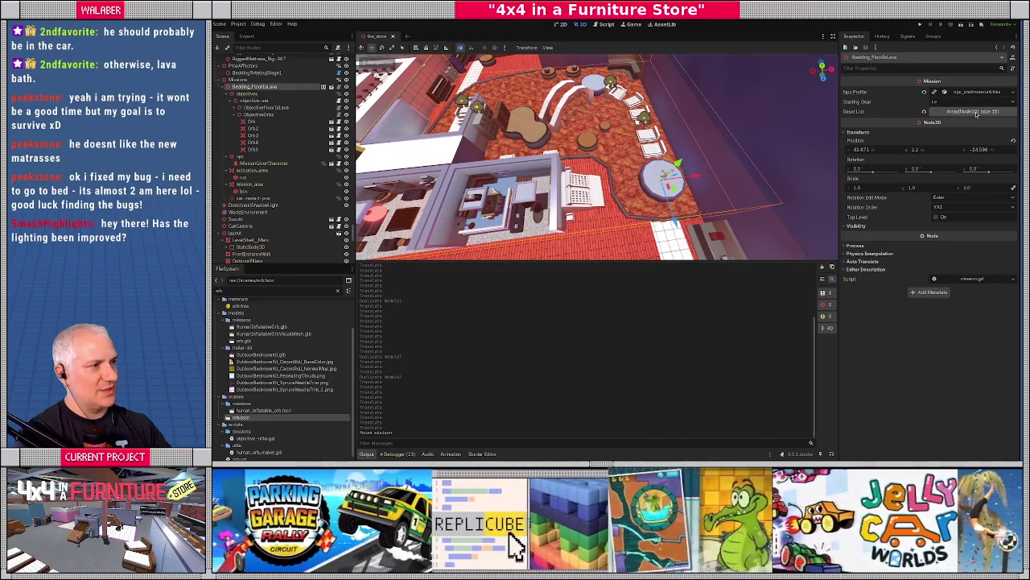
key(ctrl+s)
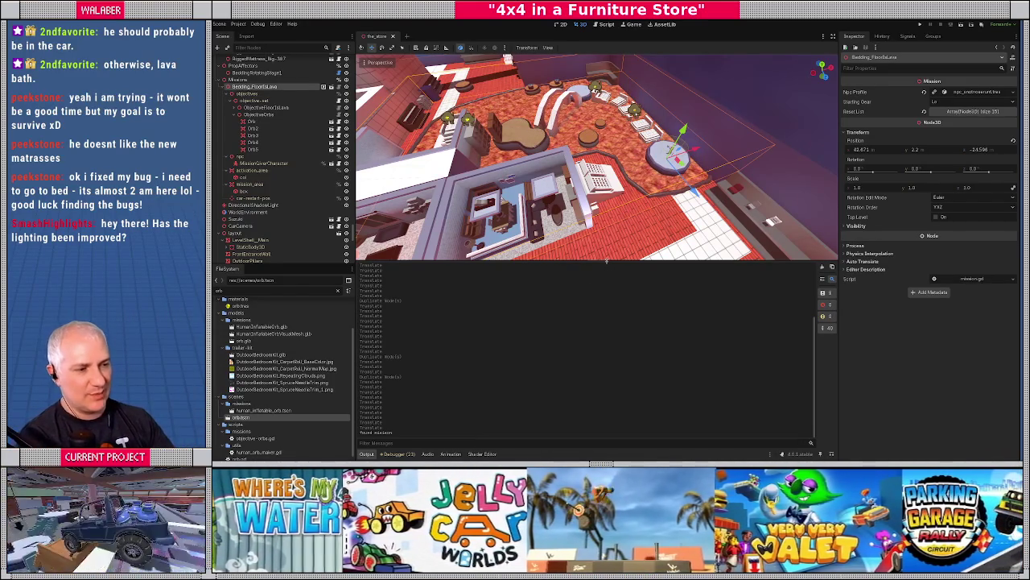
Enlarge the 3D viewport, fly over the lava room, and launch the game in a debug window.
drag(607, 260, 607, 338)
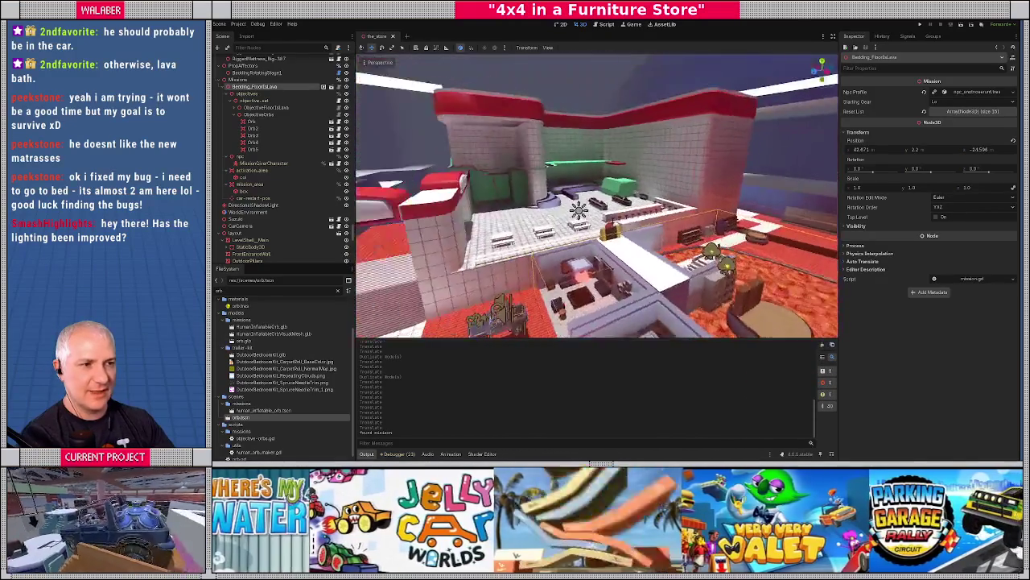
key(w)
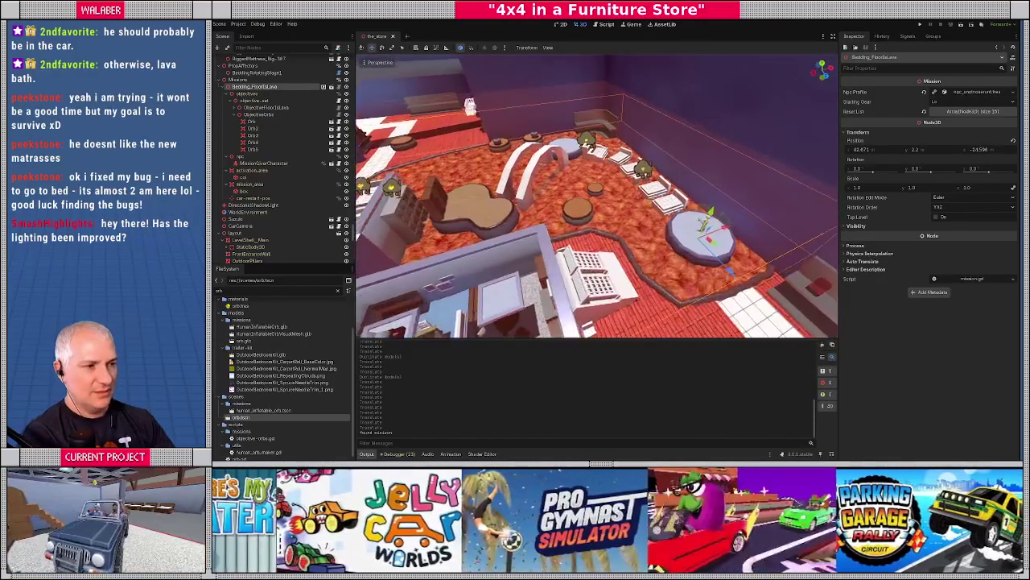
key(F5)
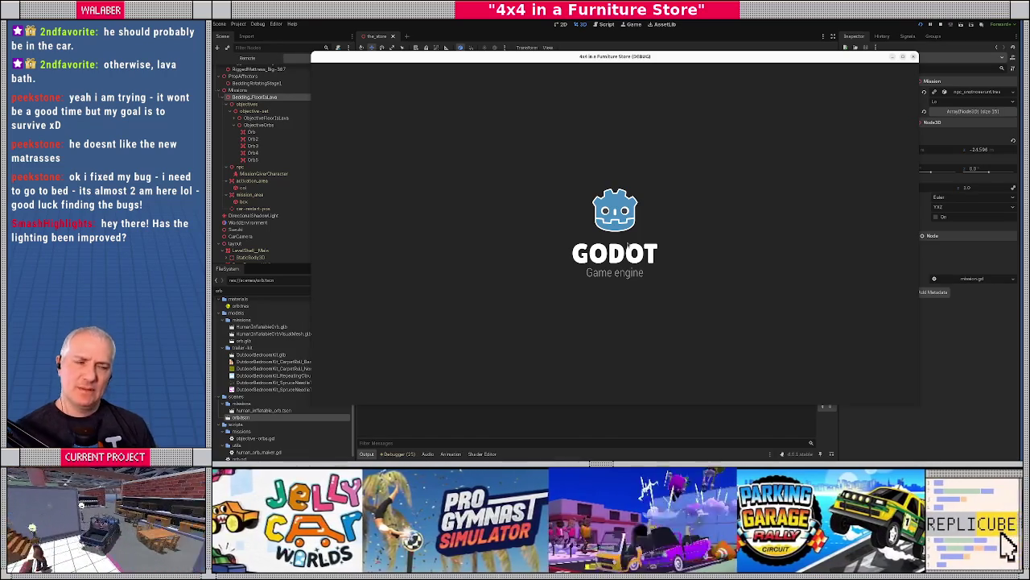
Stop the running debug game with F8 to return to the editor.
key(F8)
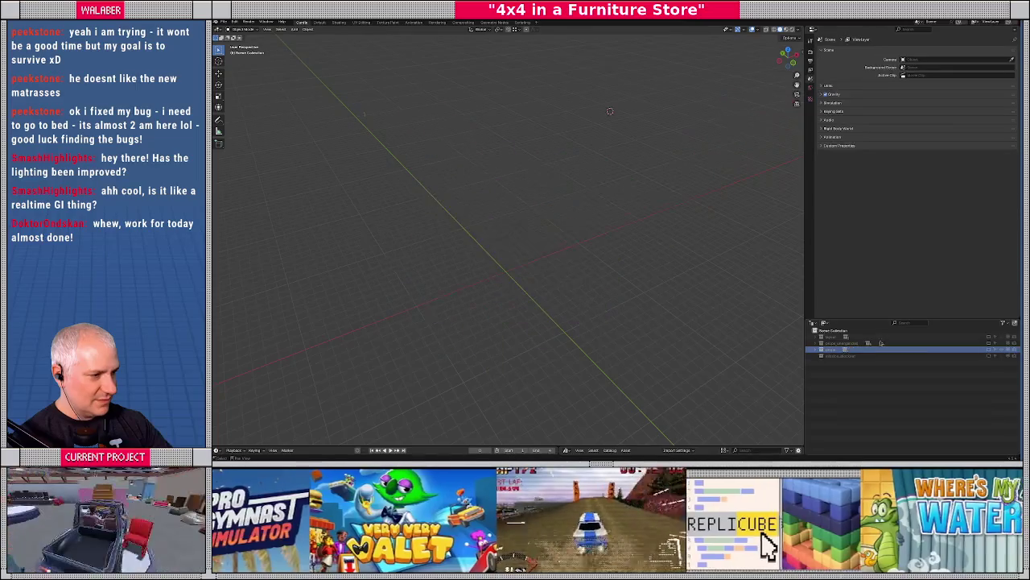
Make the furniture-store collection visible and select the top bed in the layout.
click(957, 337)
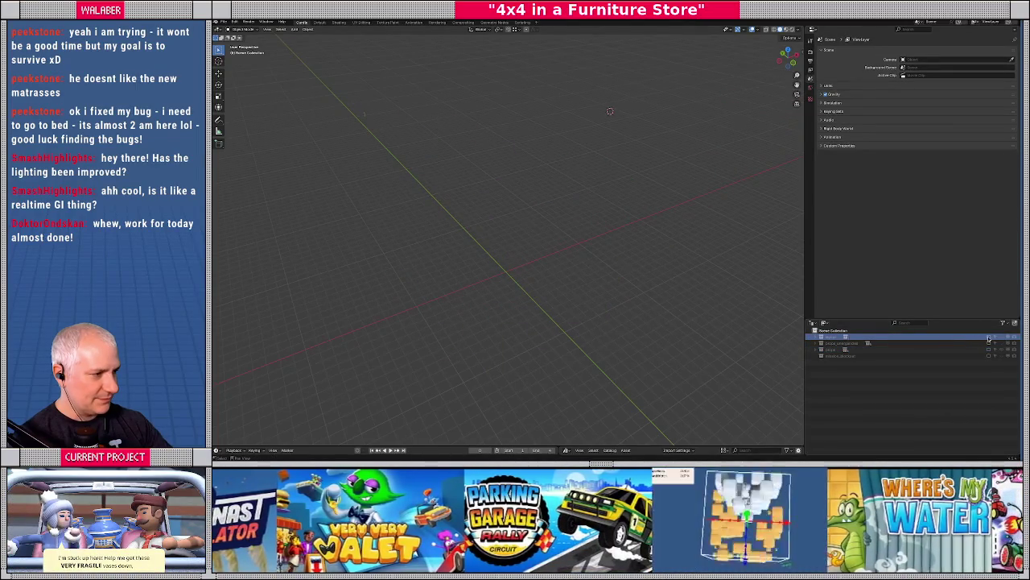
click(998, 338)
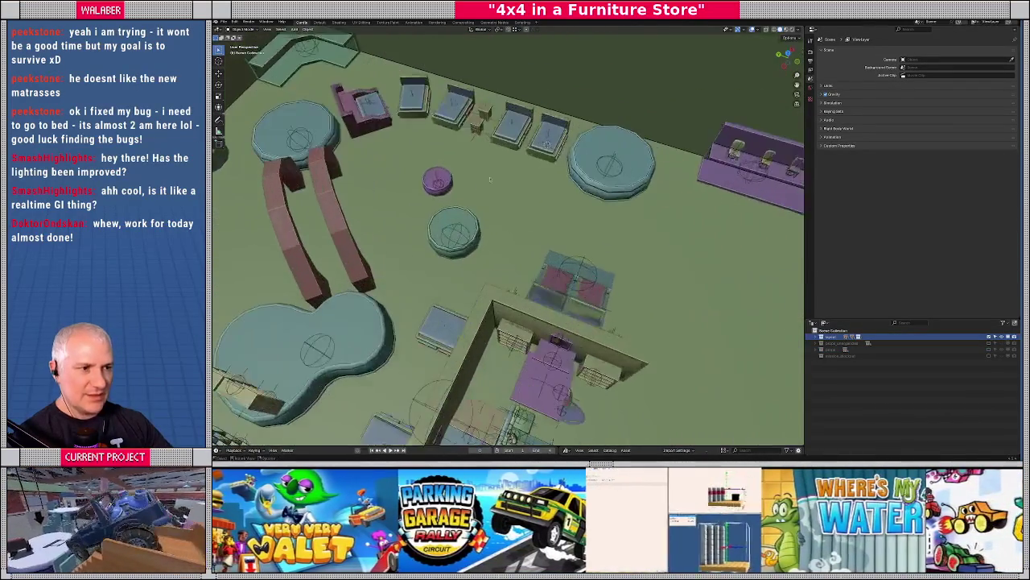
click(530, 175)
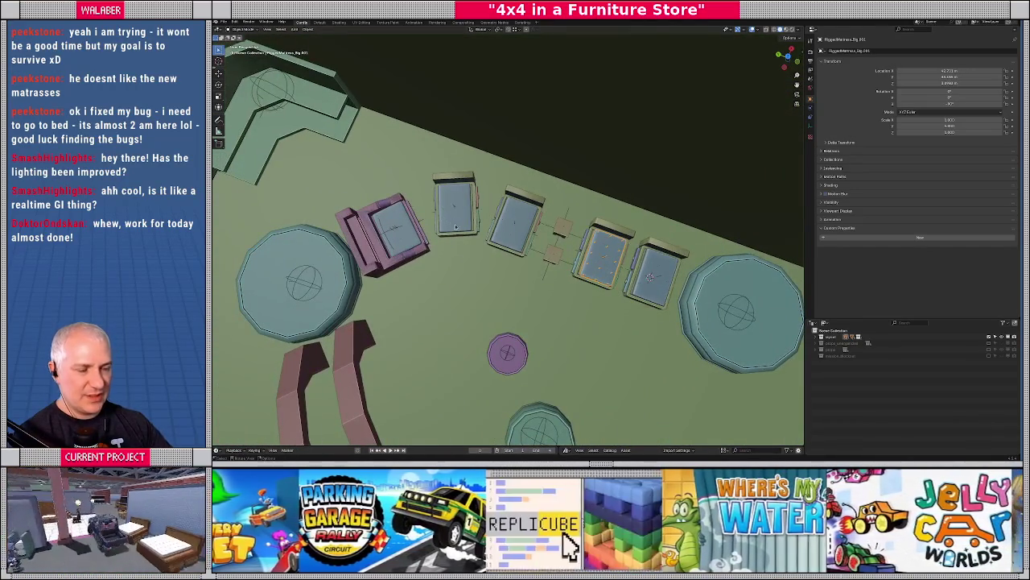
scroll(456, 226, up, 2)
click(452, 220)
click(460, 214)
Move and rotate the top bed into its new position from the top-down view.
key(KP_7)
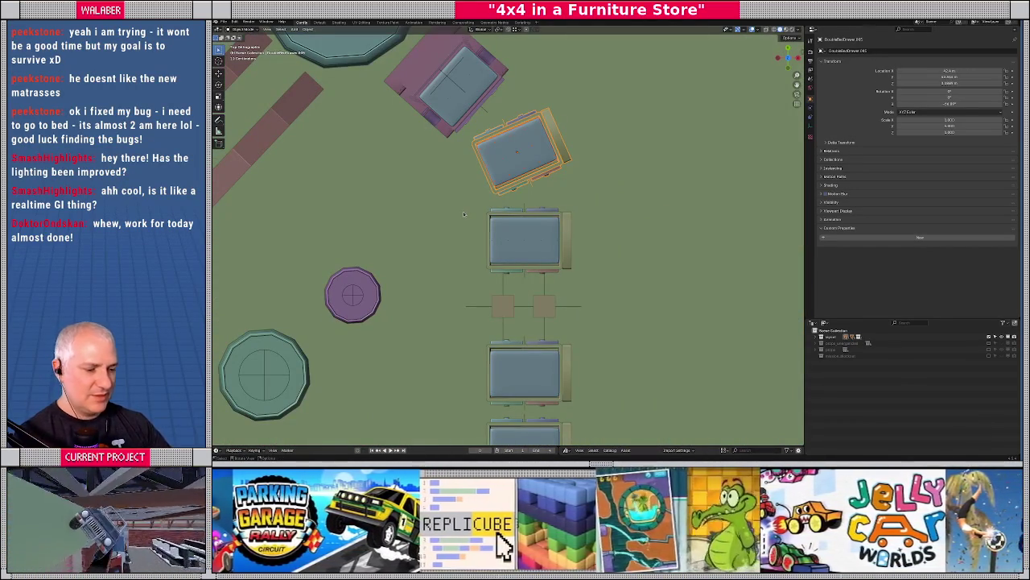
key(g)
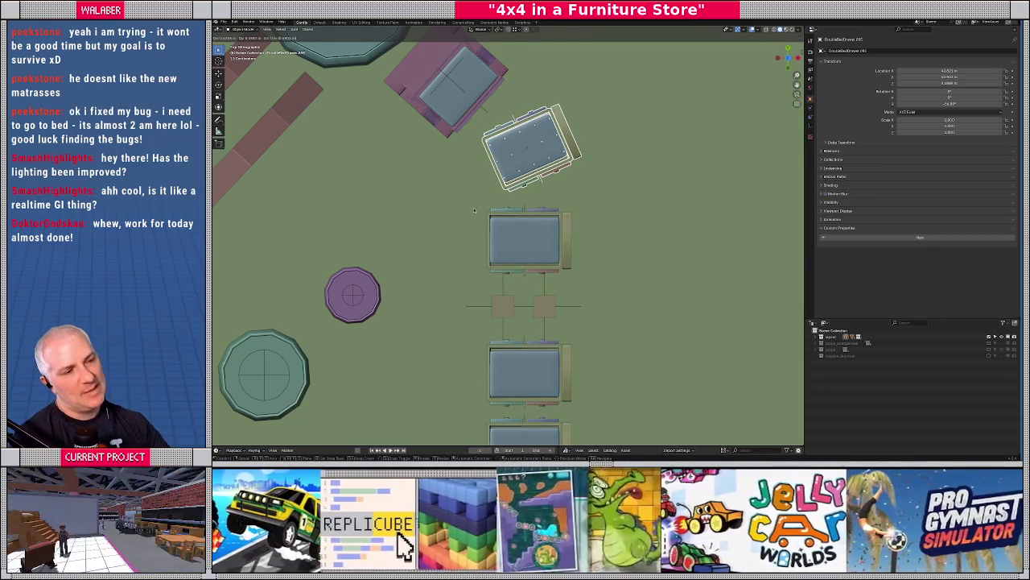
click(474, 211)
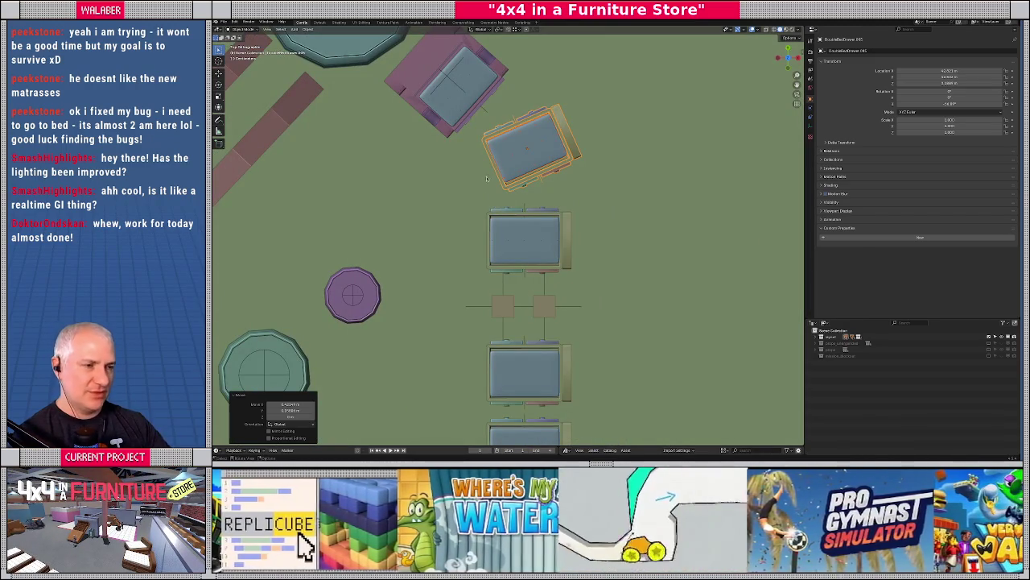
drag(486, 179, 513, 155)
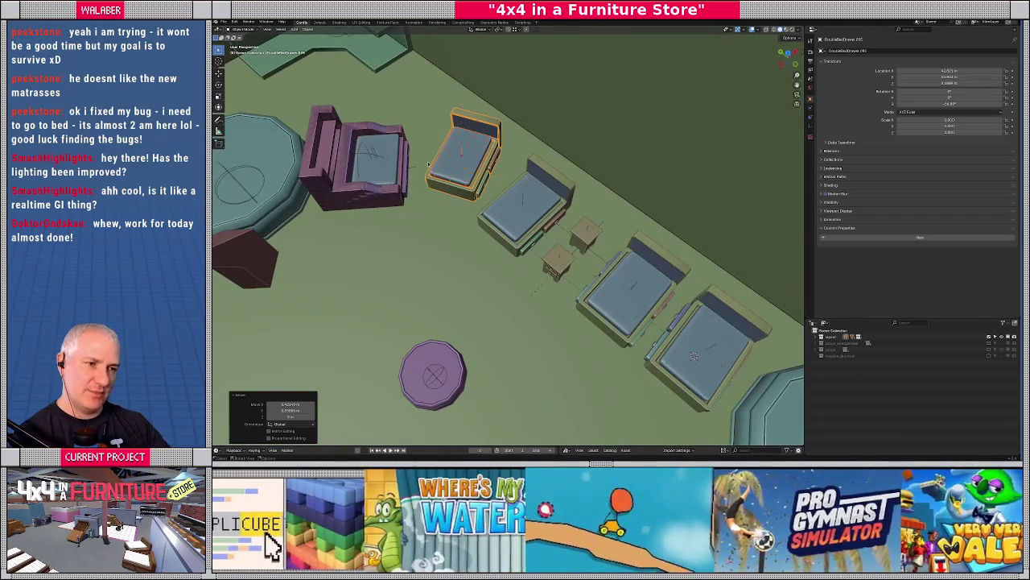
key(KP_7)
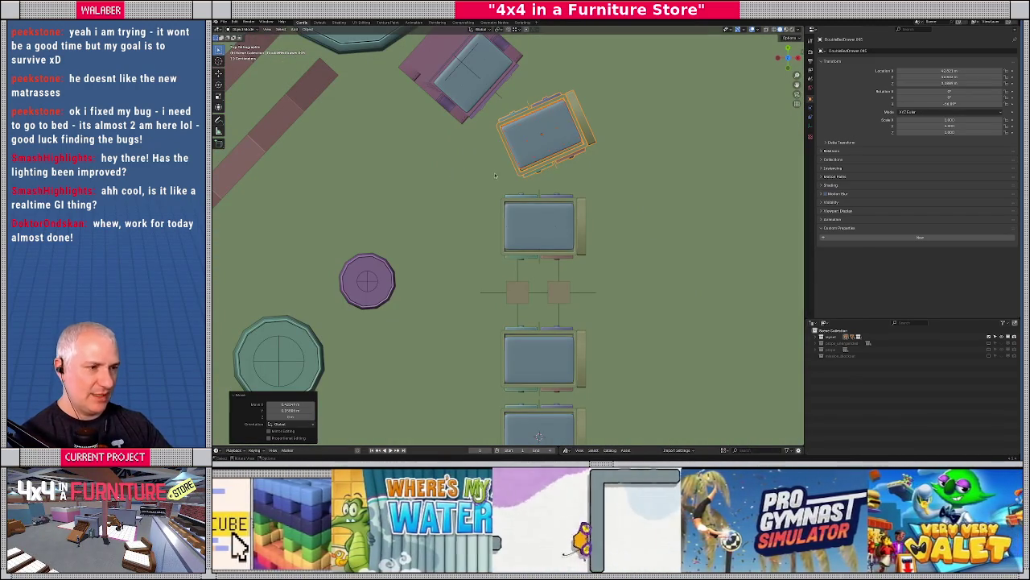
key(r)
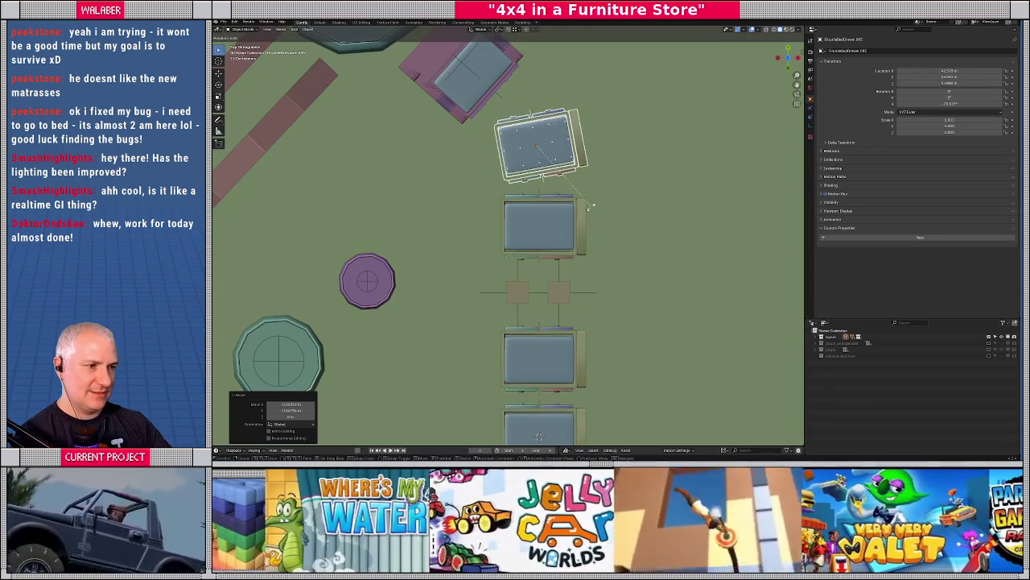
click(588, 207)
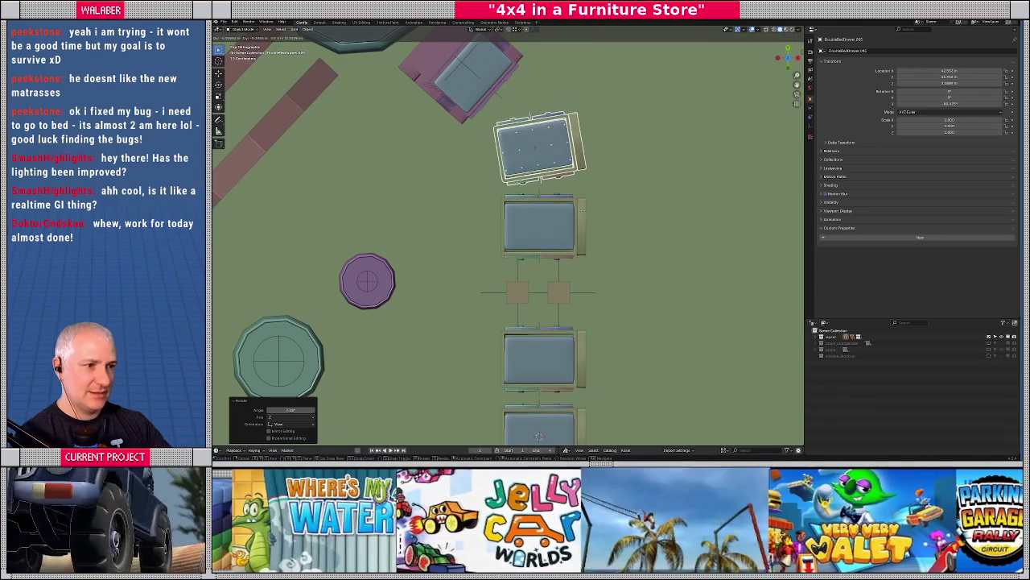
click(583, 213)
Move the small purple cylinder up beside the upper bed.
click(372, 300)
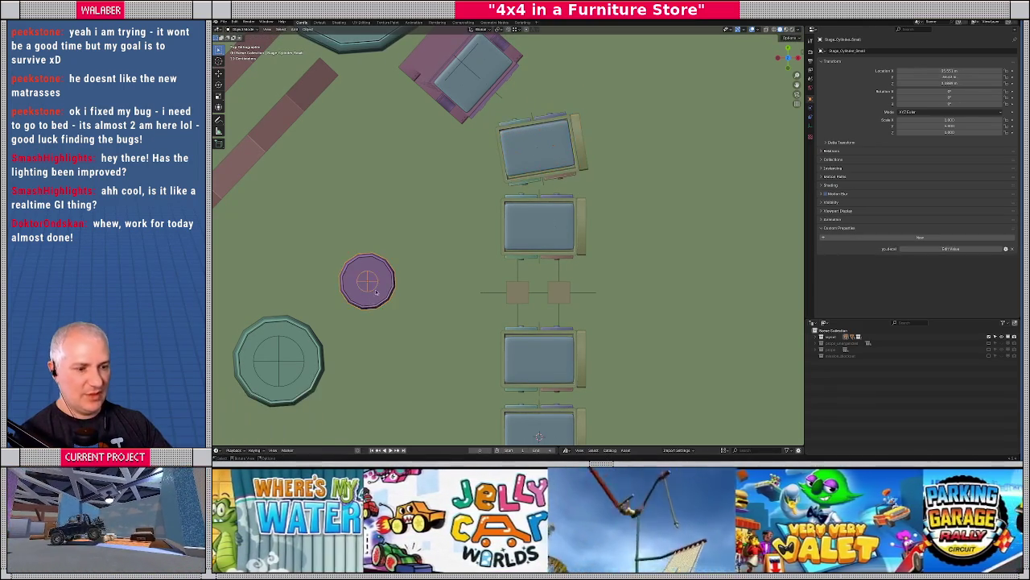
key(g)
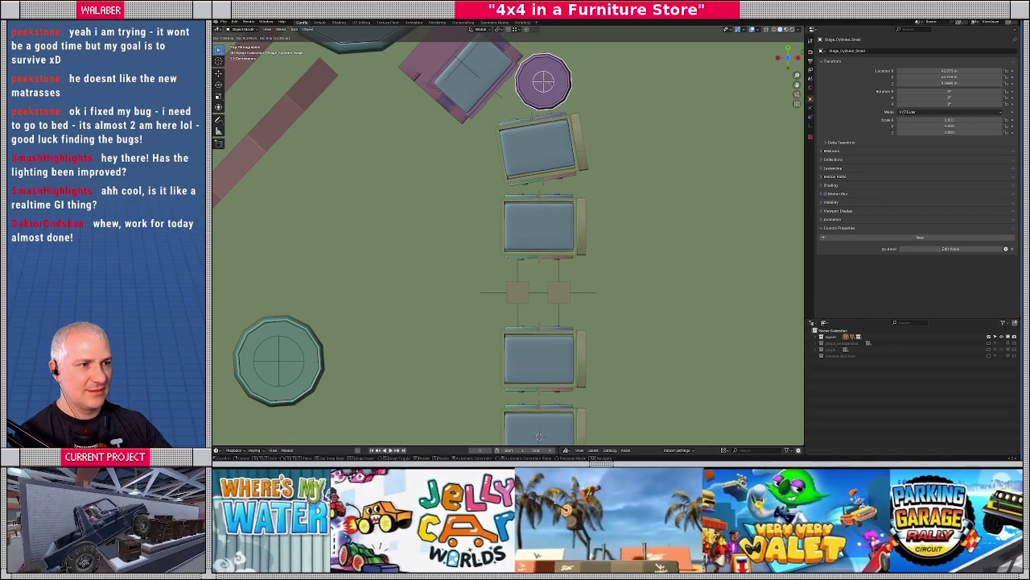
click(519, 157)
mouse_move(518, 156)
mouse_down()
mouse_move(506, 230)
mouse_move(525, 212)
mouse_up()
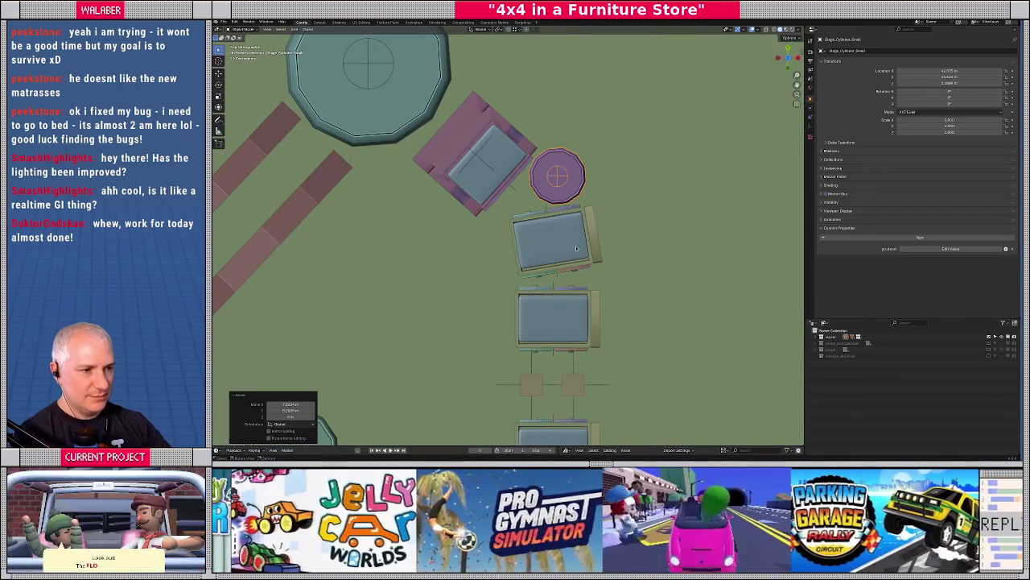
Rotate the mattress, slide it left, and tilt it slightly into place.
click(577, 248)
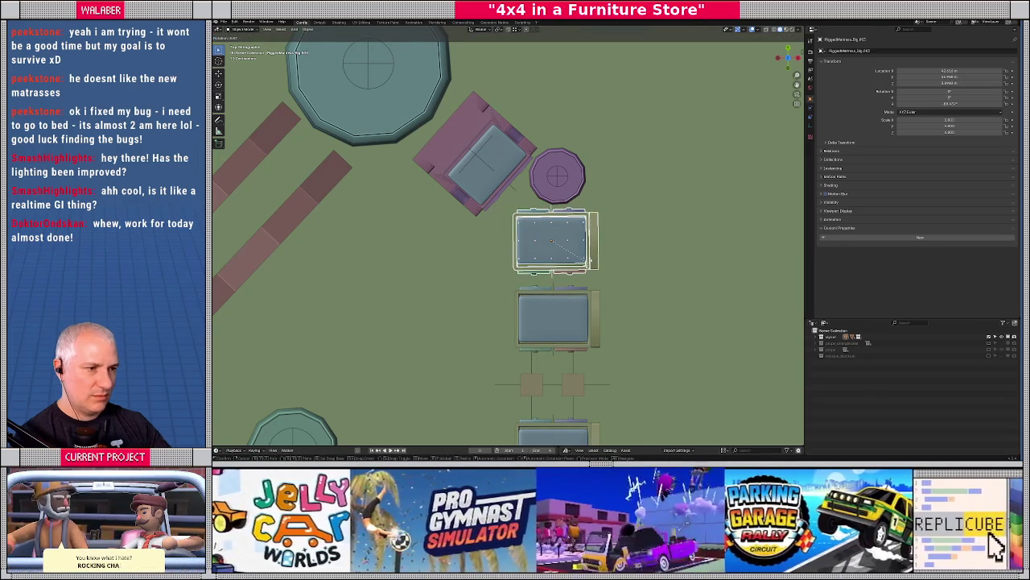
click(590, 263)
key(g)
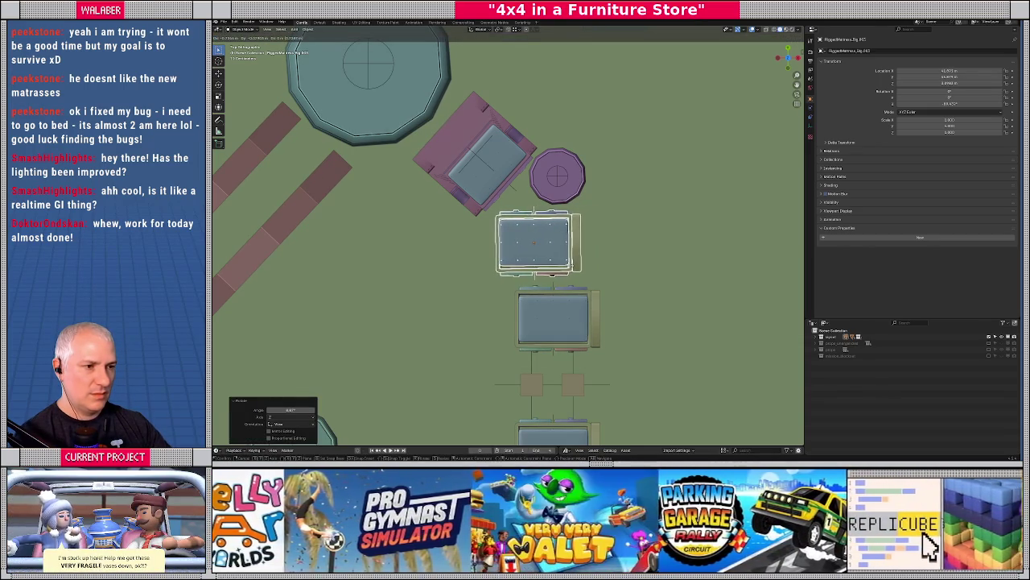
click(591, 265)
key(r)
click(594, 266)
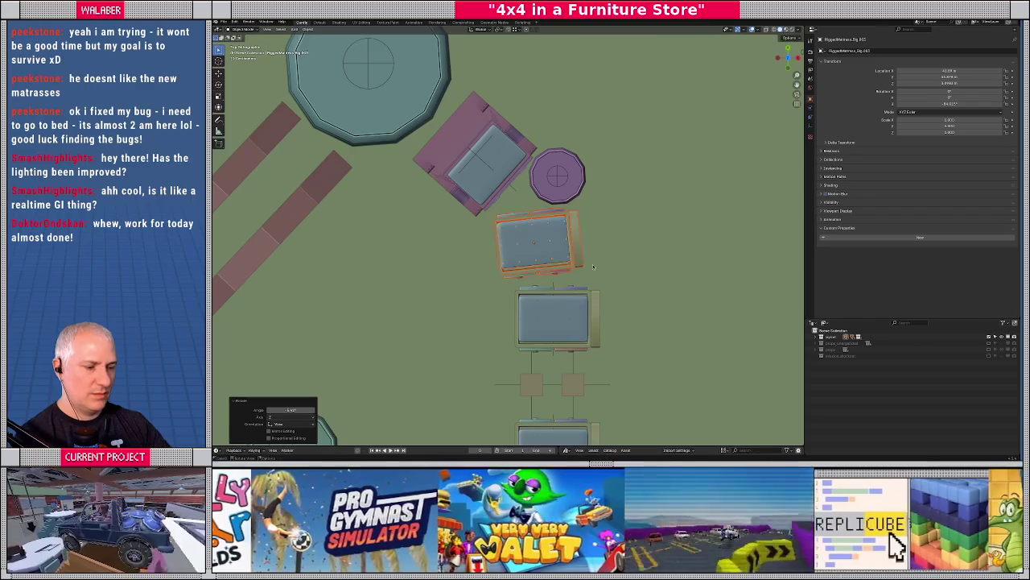
key(g)
click(594, 265)
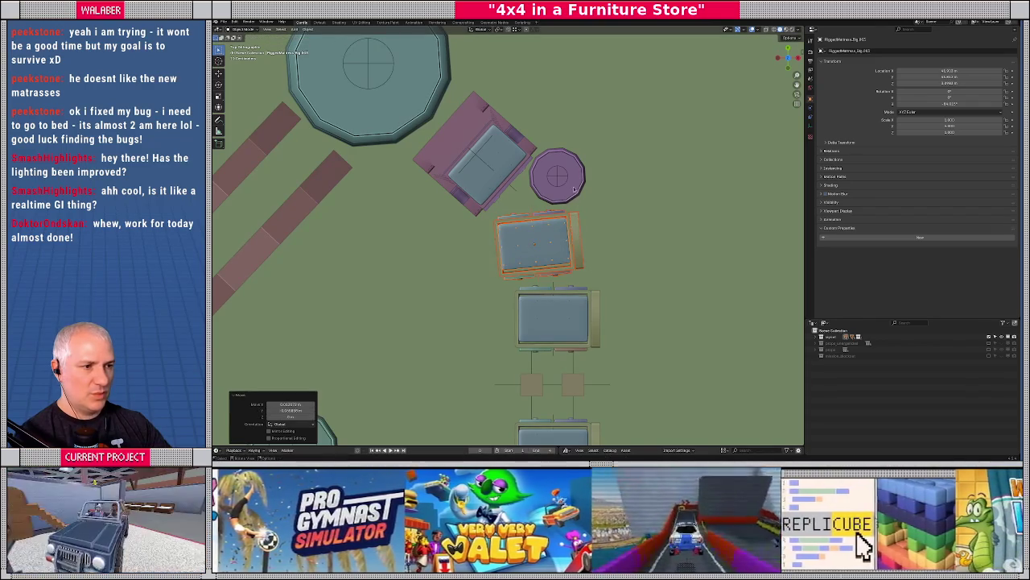
Rotate the rug twice and reposition it next to the purple cylinder.
click(574, 189)
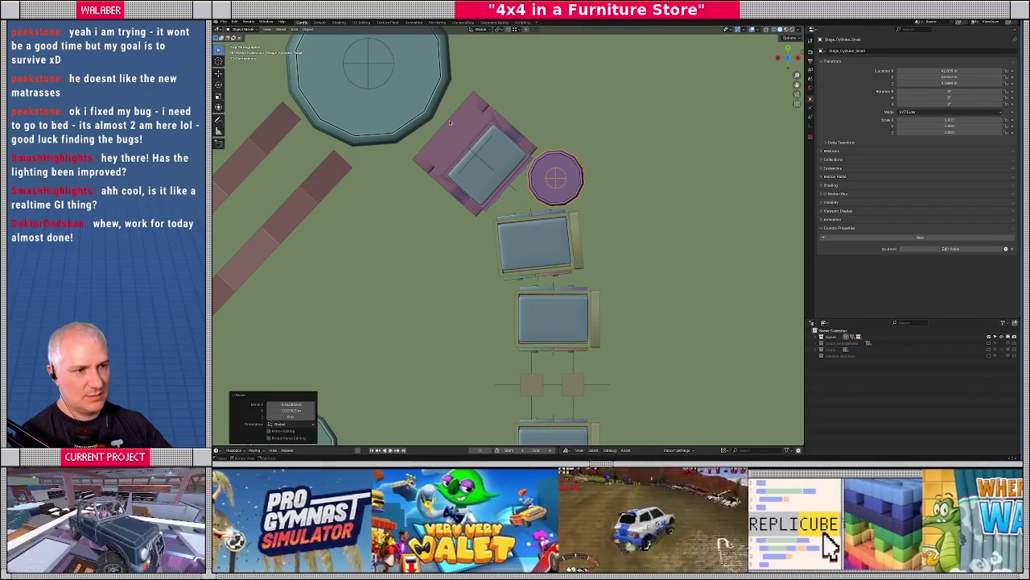
click(450, 123)
key(r)
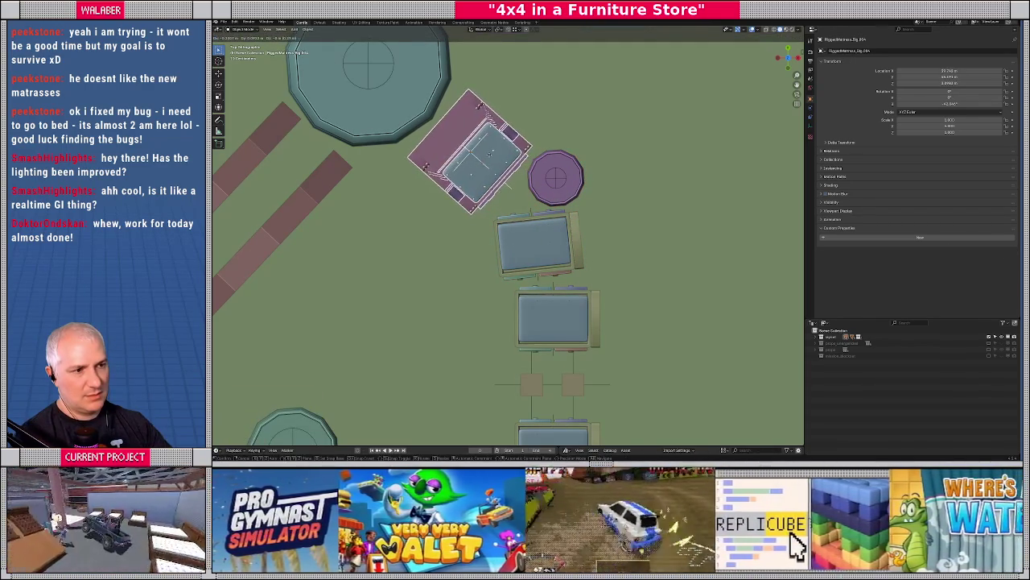
click(509, 185)
key(r)
click(526, 201)
key(g)
click(526, 201)
mouse_move(526, 202)
mouse_down()
mouse_move(453, 255)
mouse_move(525, 264)
mouse_up()
Select both nightstands and move them down in the top-down view.
click(525, 264)
key(KP_7)
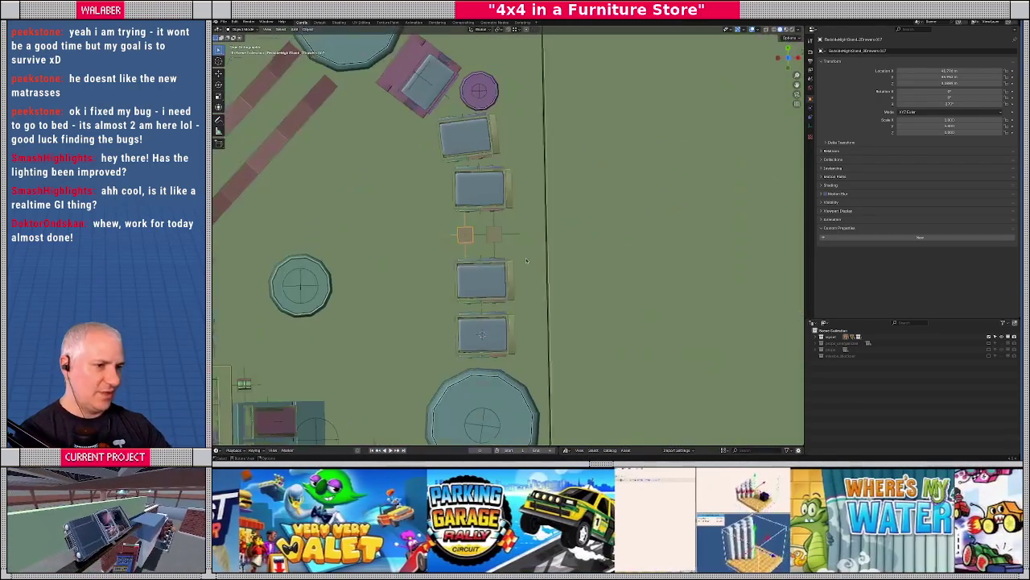
scroll(497, 237, up, 5)
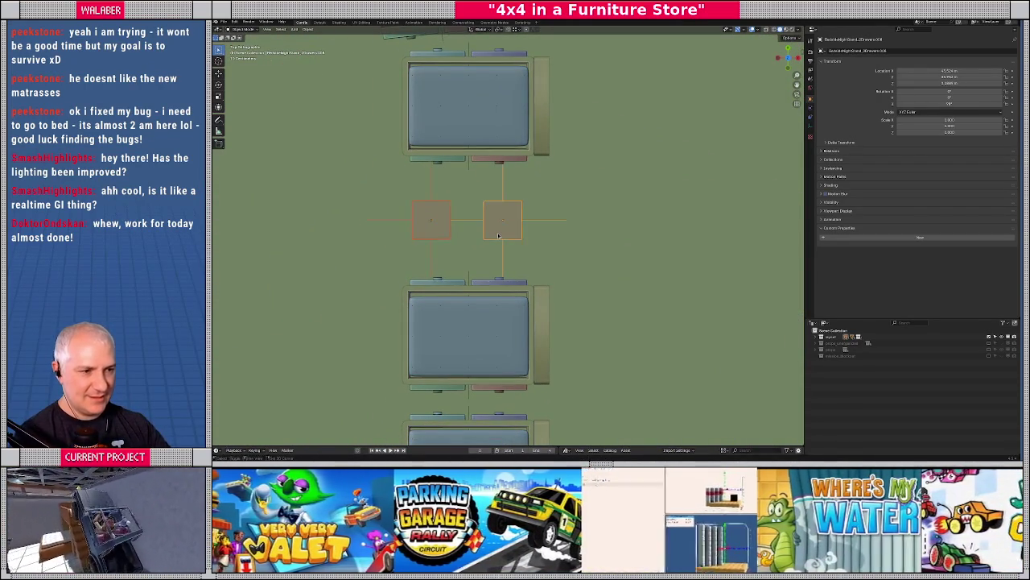
key(g)
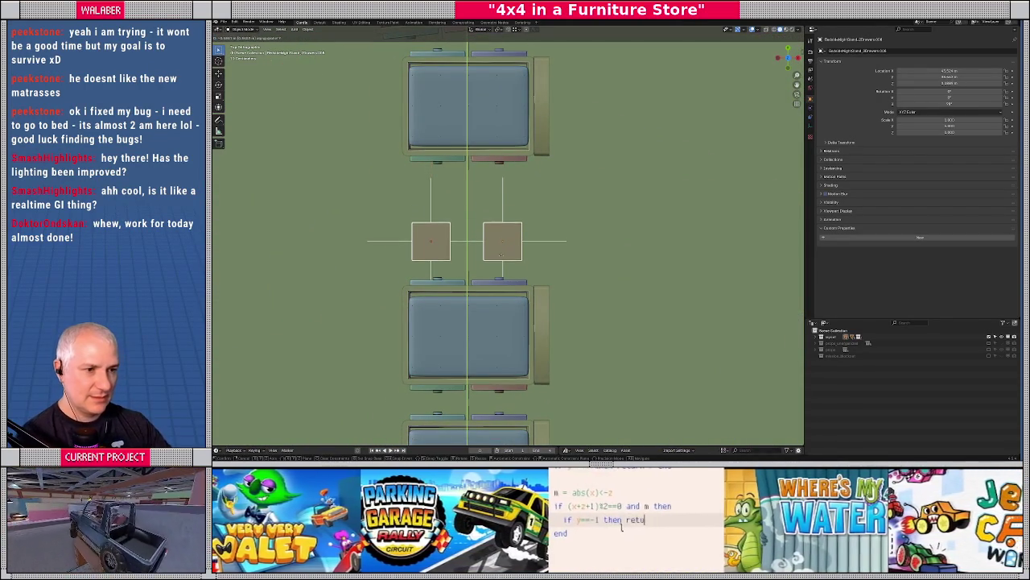
click(501, 259)
Duplicate the nightstands along Y to form a second row above the originals.
key(shift+d)
key(y)
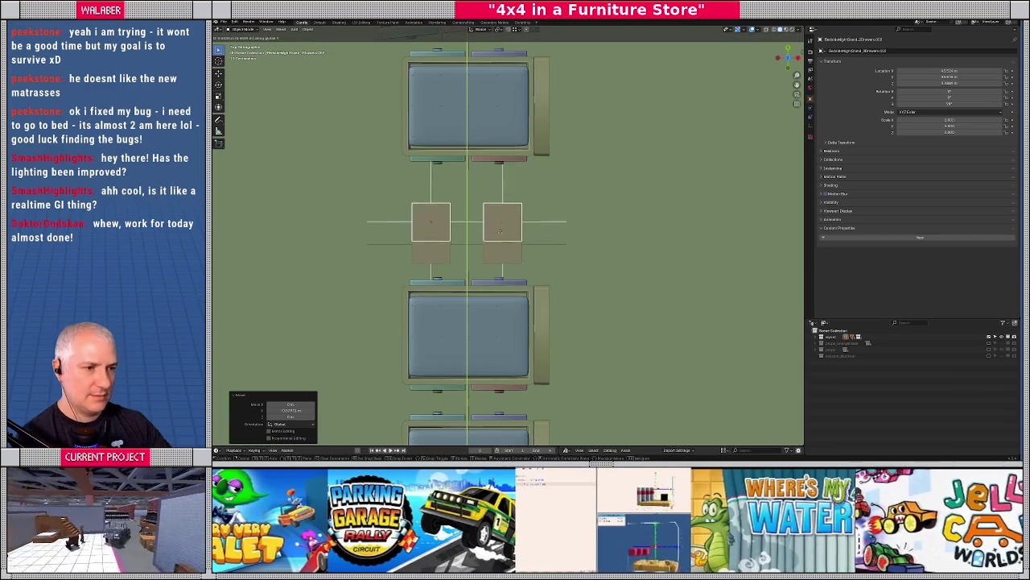
click(502, 204)
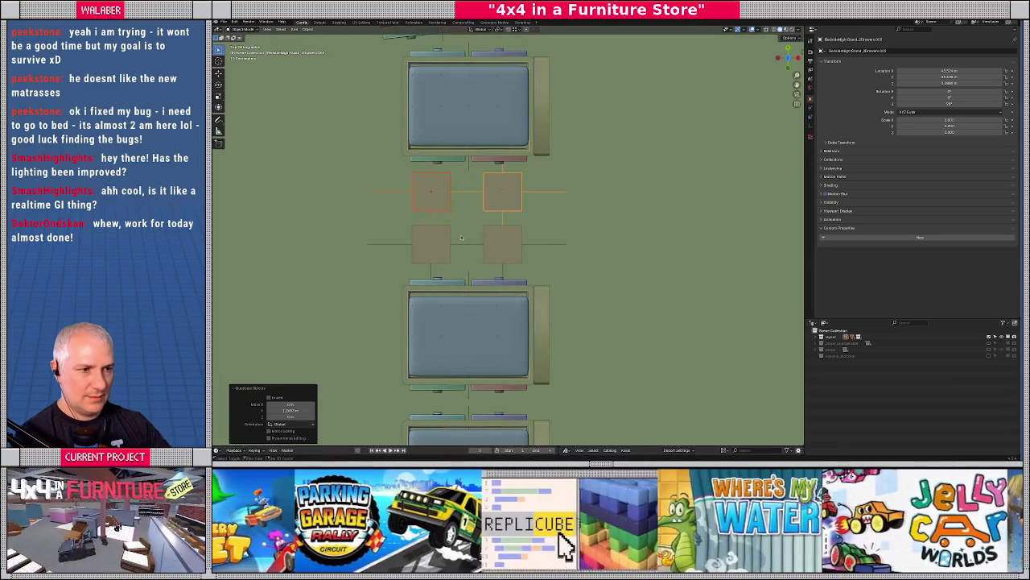
shift+click(502, 243)
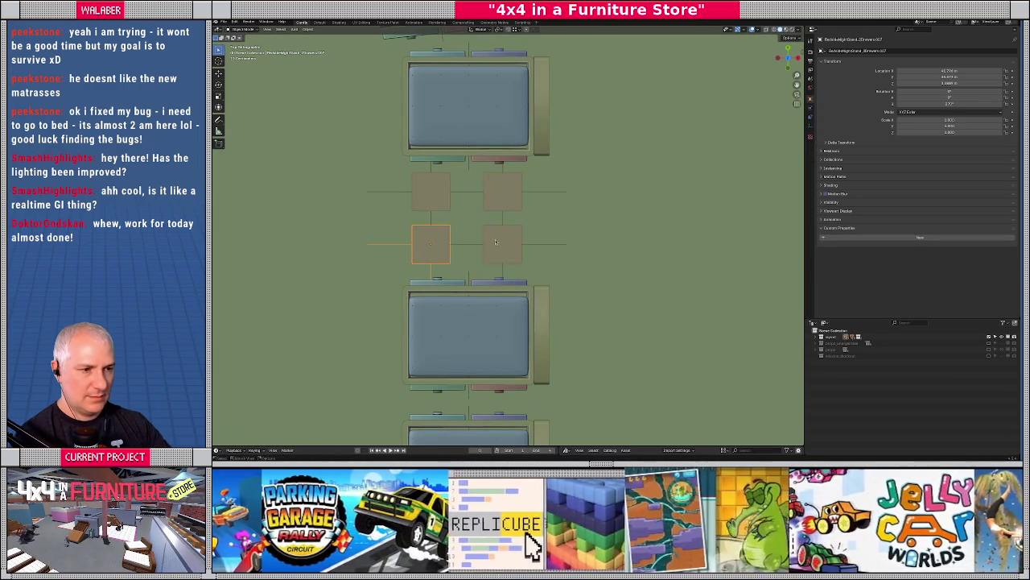
key(shift+d)
key(y)
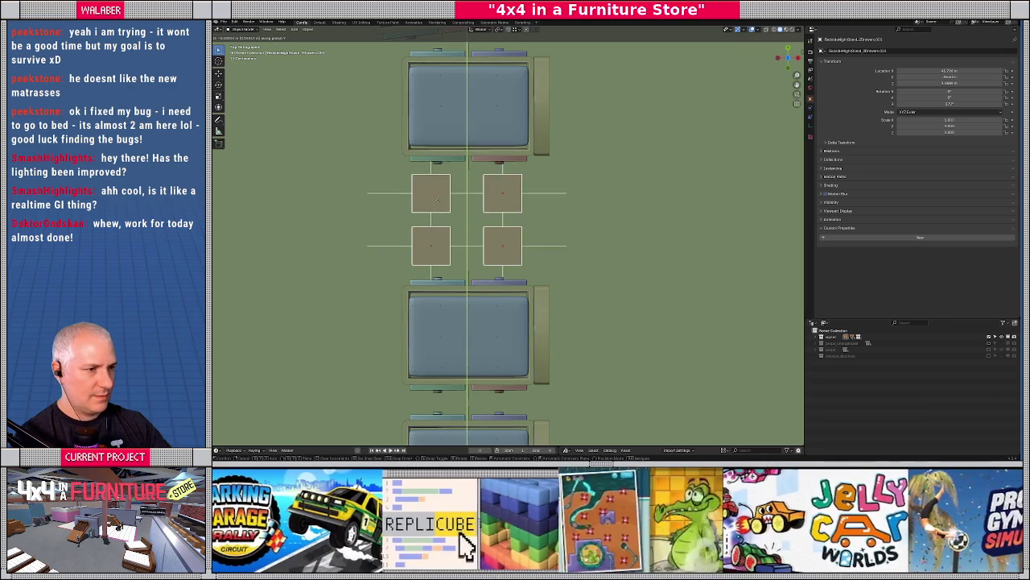
click(438, 201)
mouse_move(610, 290)
mouse_down()
mouse_move(444, 208)
mouse_move(498, 248)
mouse_move(474, 159)
mouse_move(578, 206)
mouse_up()
Isolate the two arches and slide the right arch along Y in Edit Mode.
key(KP_Divide)
key(Tab)
key(ctrl+l)
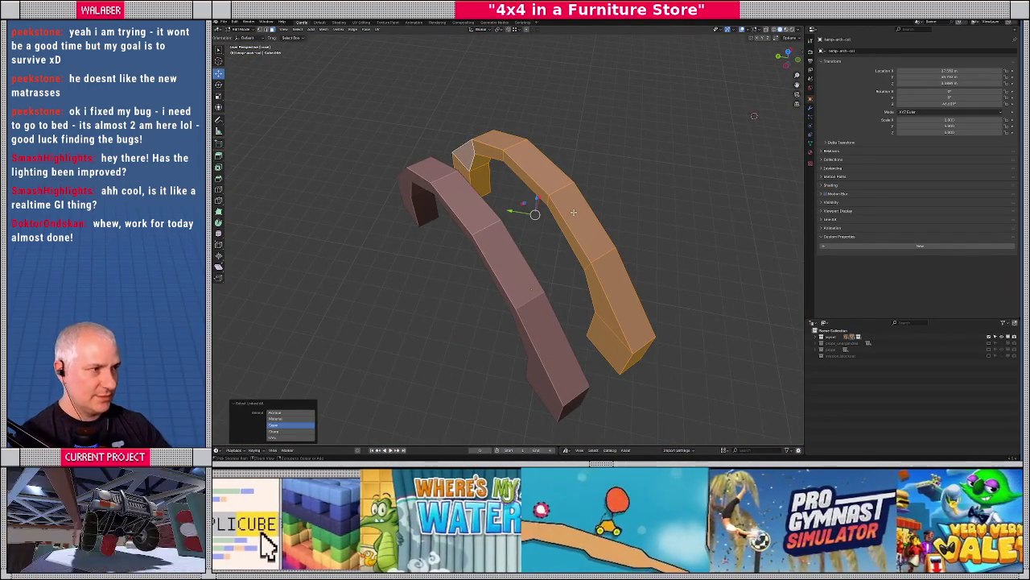
key(g)
key(y)
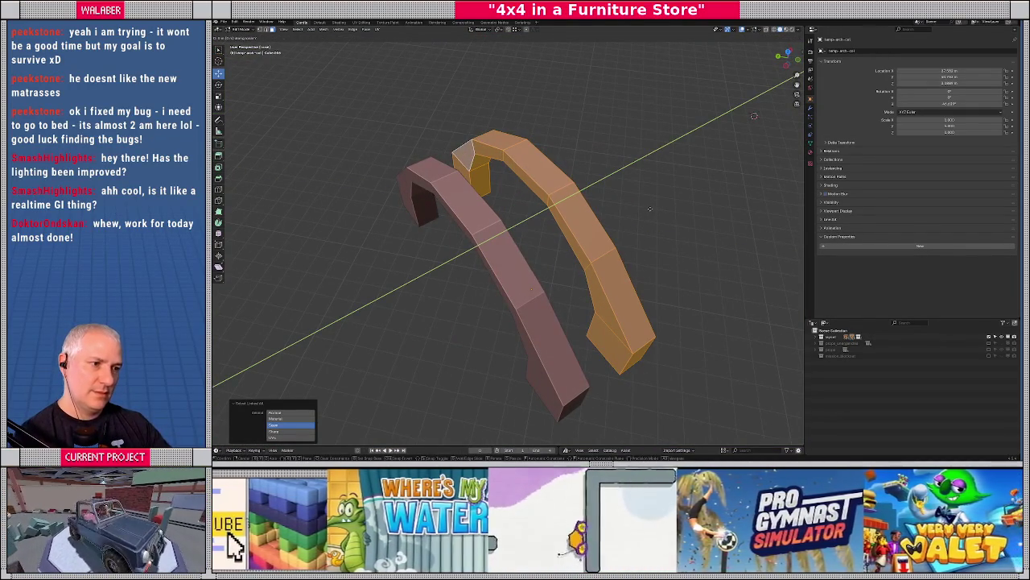
click(644, 210)
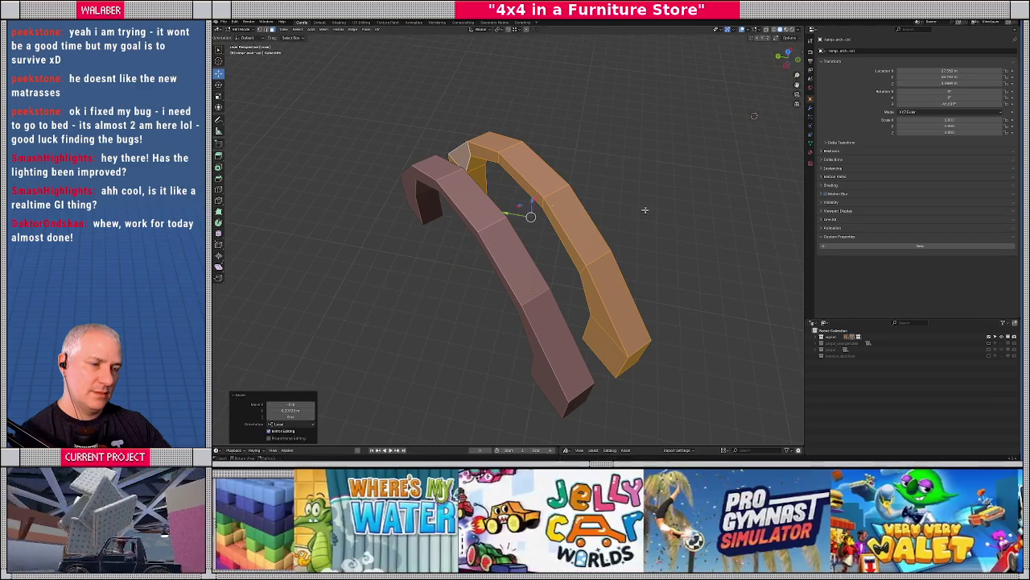
key(Tab)
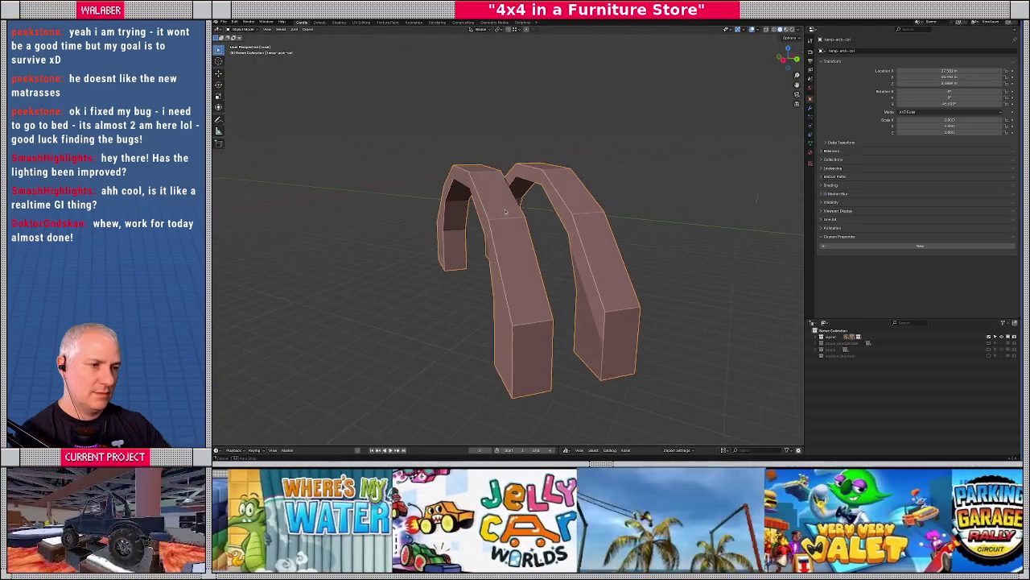
key(Tab)
Select two inner faces of the arch and extrude them to close the gap.
scroll(573, 273, up, 3)
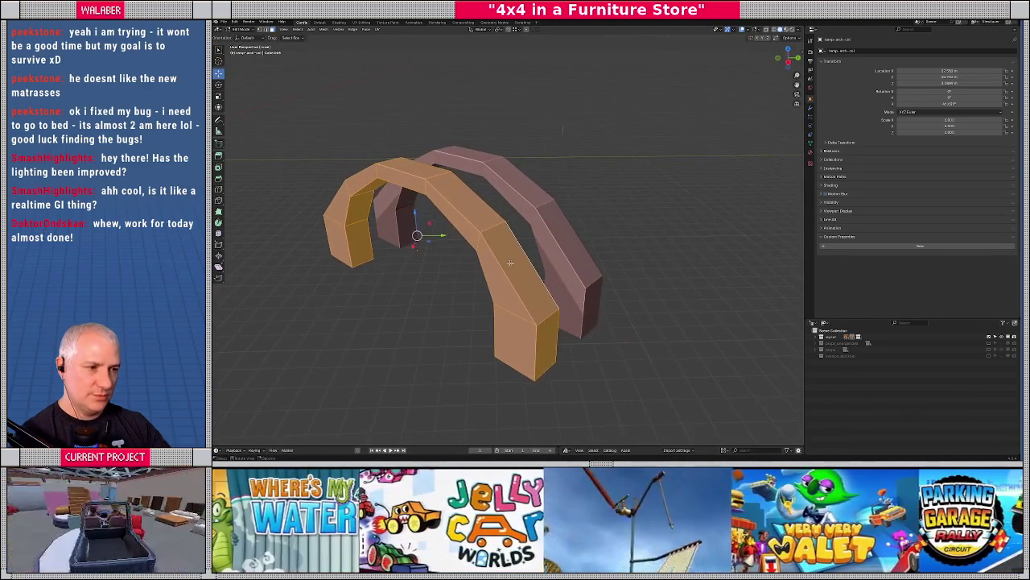
drag(532, 267, 486, 254)
click(456, 252)
shift+click(453, 305)
drag(469, 292, 472, 287)
drag(546, 161, 550, 178)
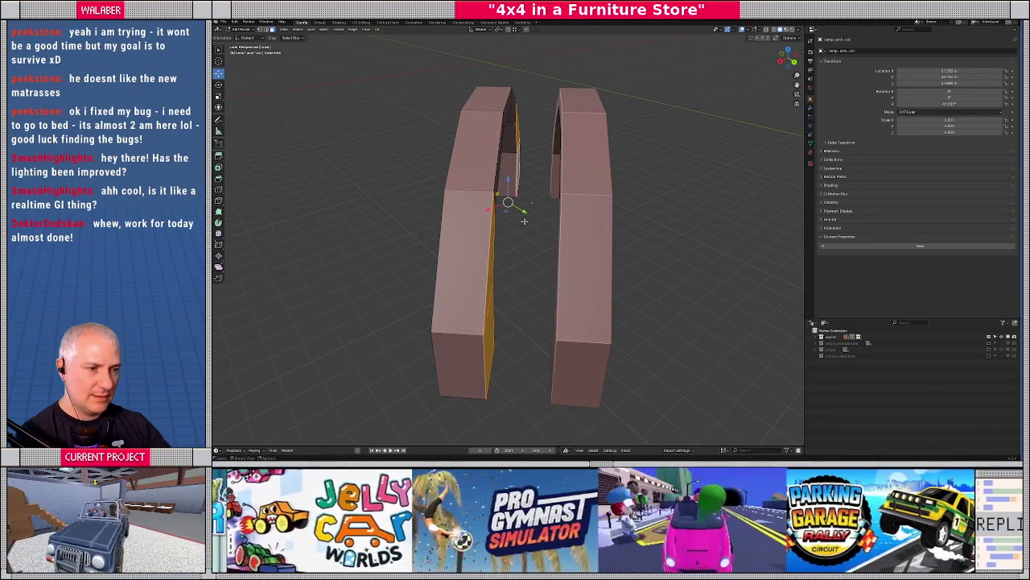
key(e)
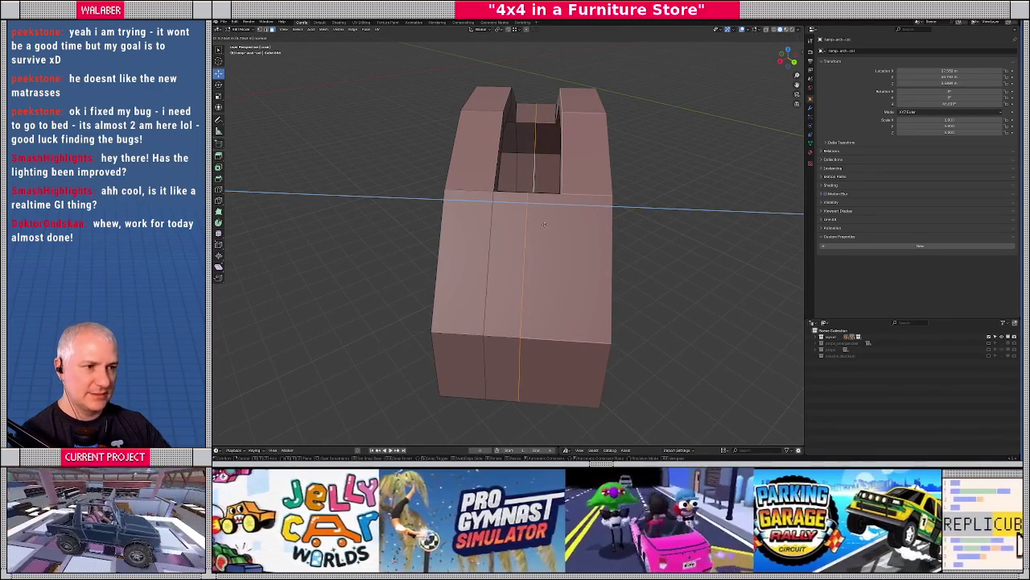
click(544, 224)
Scale the end section along its local Y axis, then delete the unwanted geometry.
mouse_move(544, 225)
mouse_down()
mouse_move(579, 220)
mouse_move(507, 229)
mouse_up()
key(KP_7)
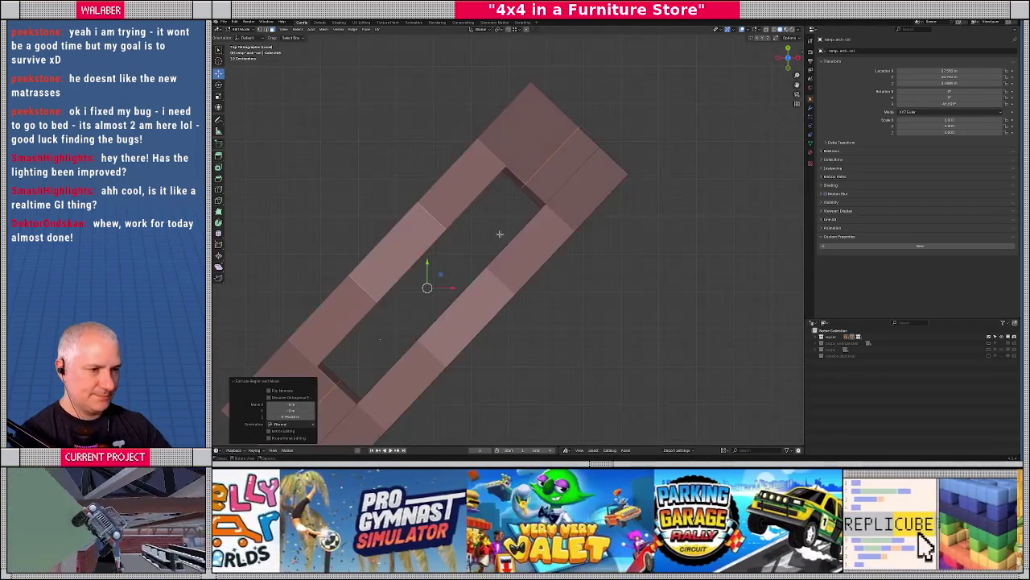
key(s)
key(y)
click(662, 262)
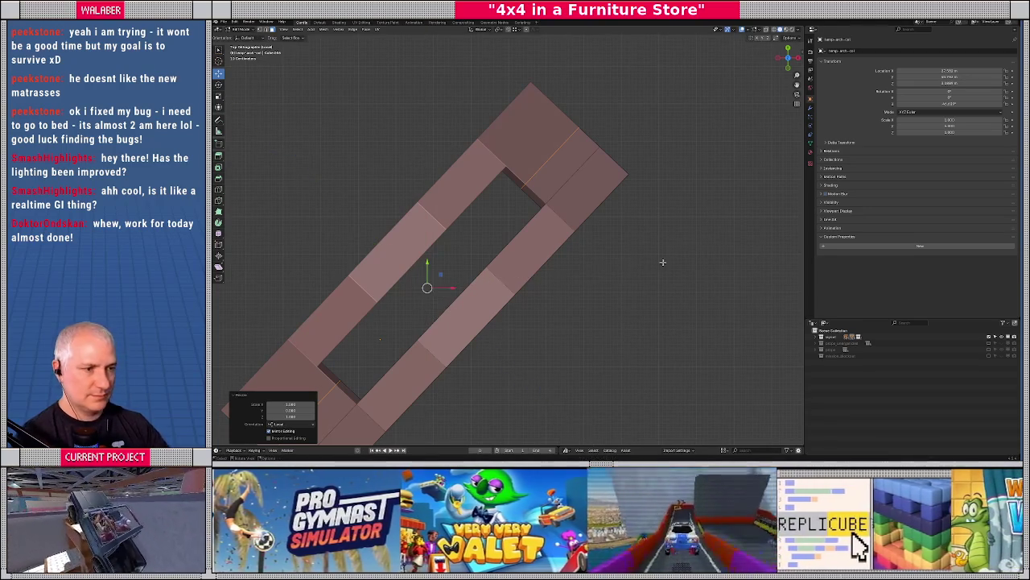
key(s)
key(y)
key(y)
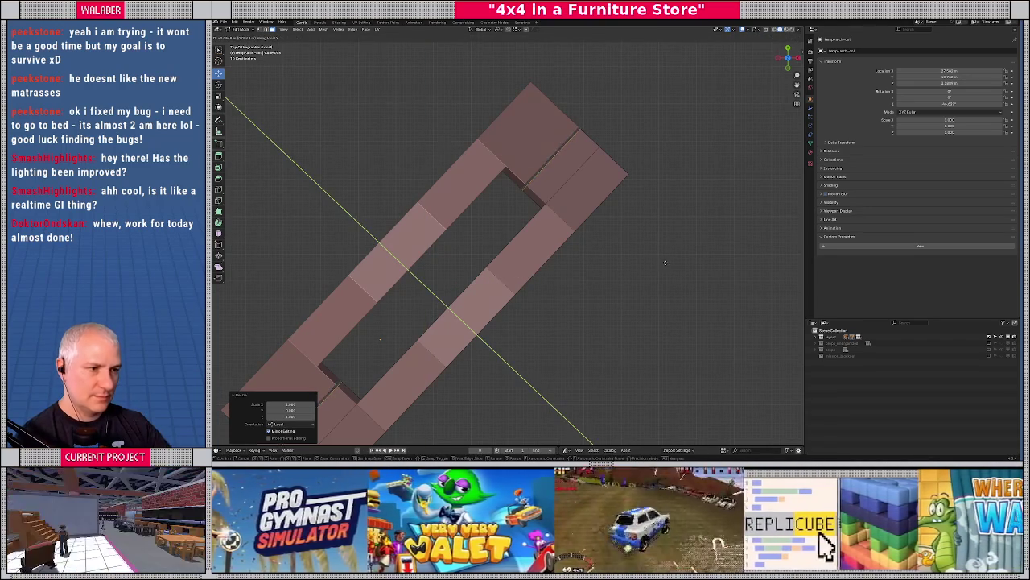
click(664, 262)
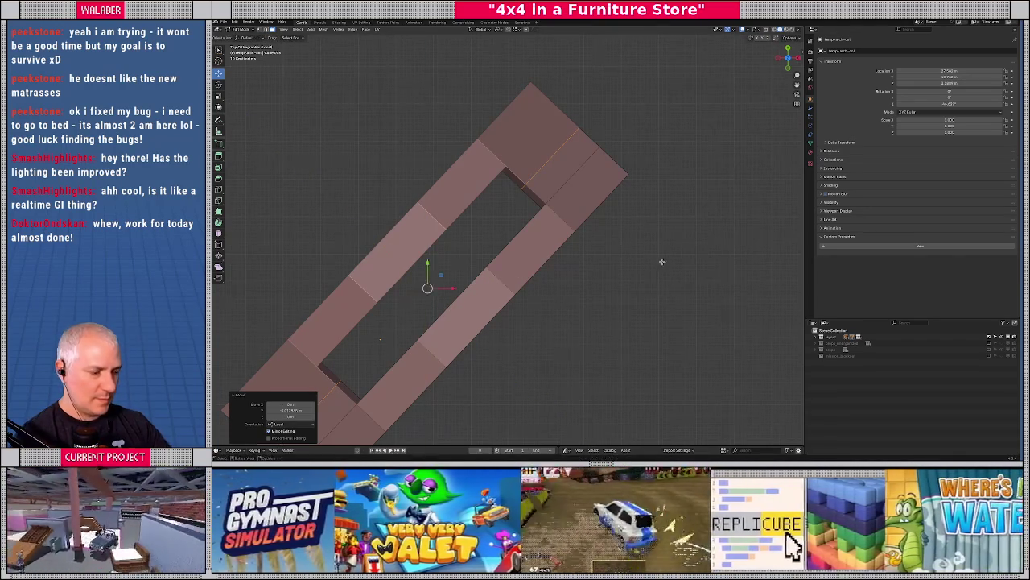
key(x)
click(642, 241)
mouse_move(641, 239)
mouse_down()
mouse_move(587, 280)
mouse_move(510, 223)
mouse_move(504, 287)
mouse_move(539, 296)
mouse_move(587, 272)
mouse_move(587, 242)
mouse_move(555, 228)
mouse_up()
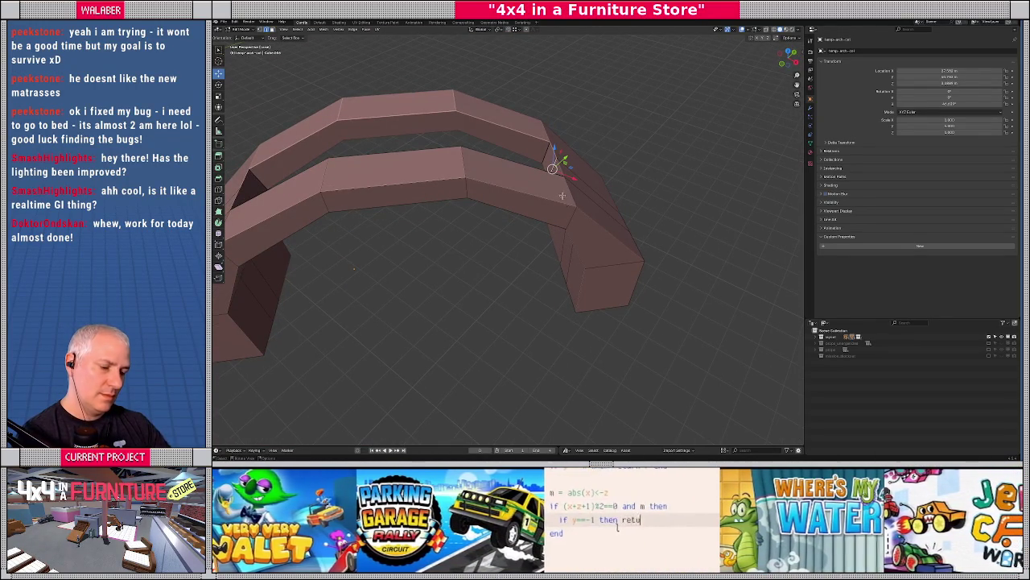
scroll(573, 176, up, 4)
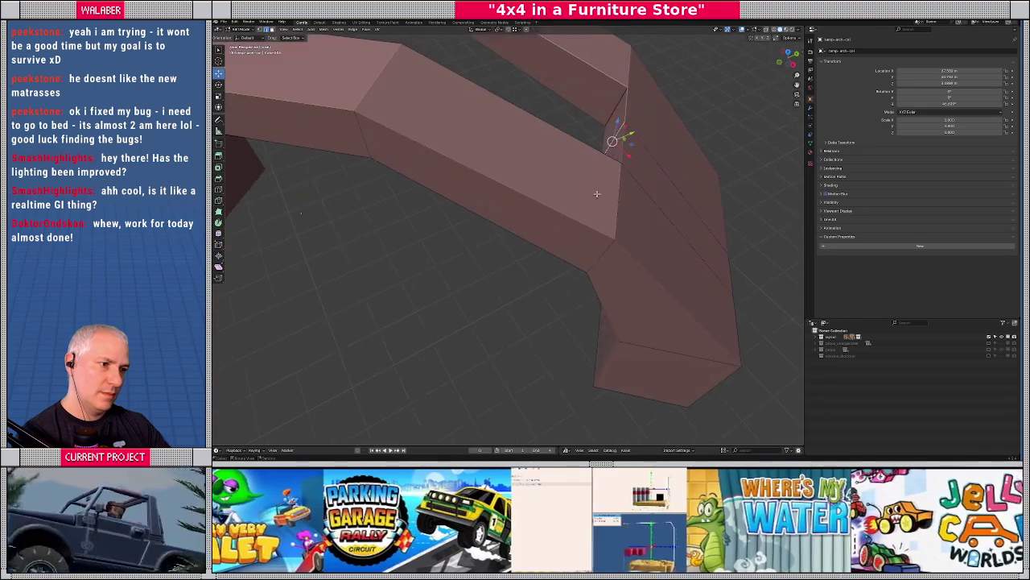
key(g)
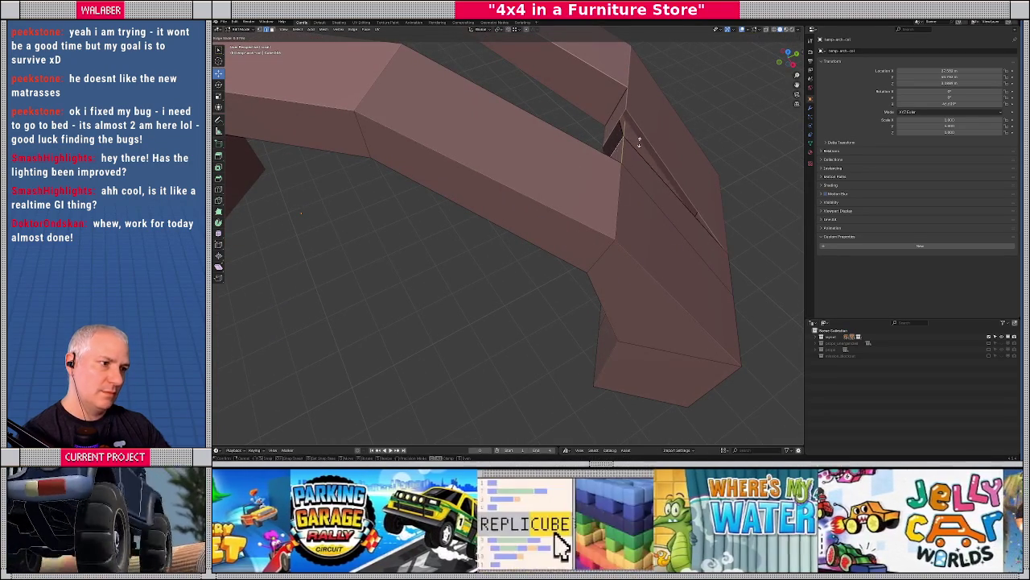
right_click(634, 162)
key(KP_1)
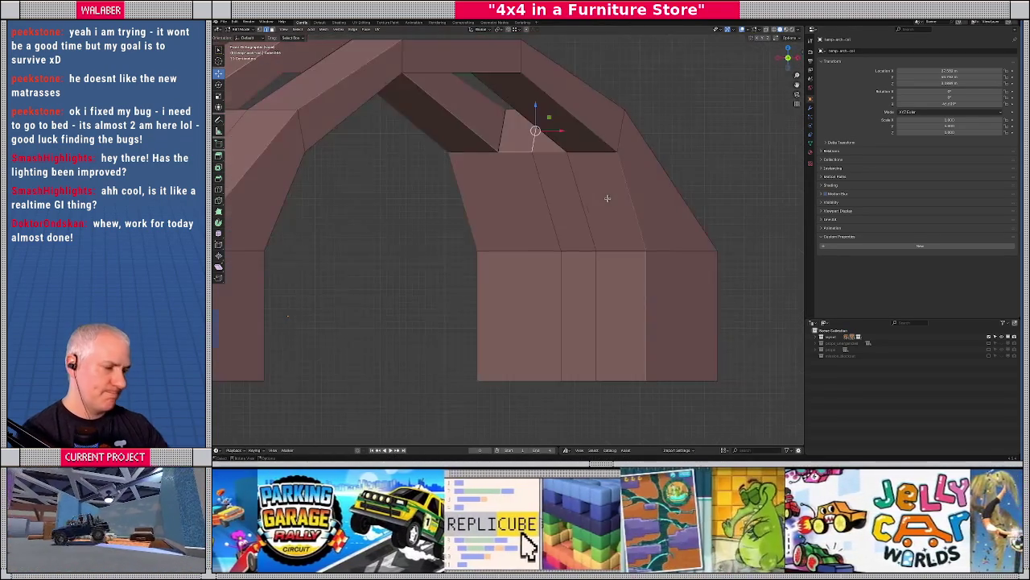
mouse_move(608, 198)
mouse_down()
mouse_move(587, 207)
mouse_move(630, 220)
mouse_move(556, 239)
mouse_move(574, 232)
mouse_move(472, 208)
mouse_move(453, 180)
mouse_move(463, 261)
mouse_move(474, 238)
mouse_up()
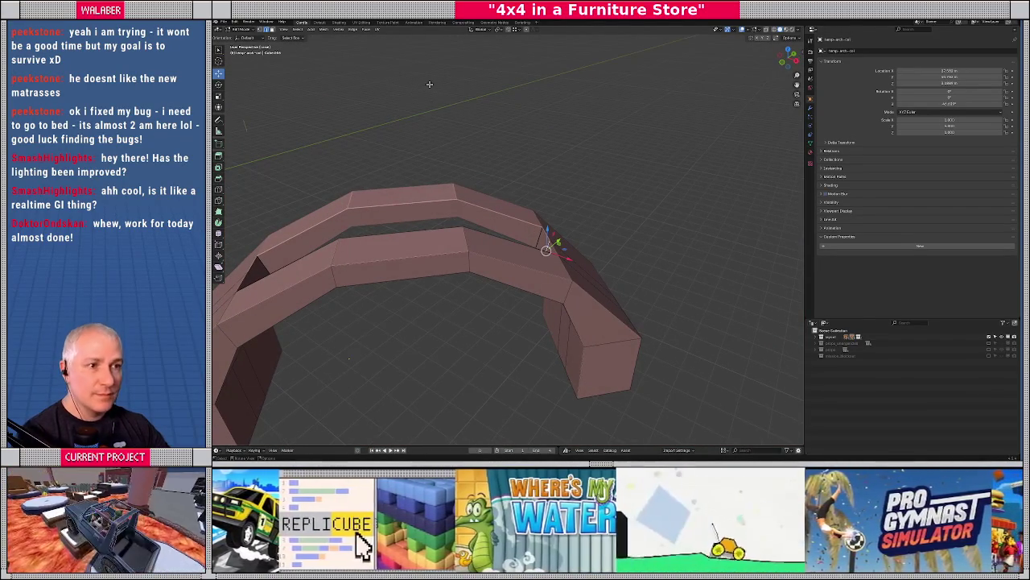
click(480, 29)
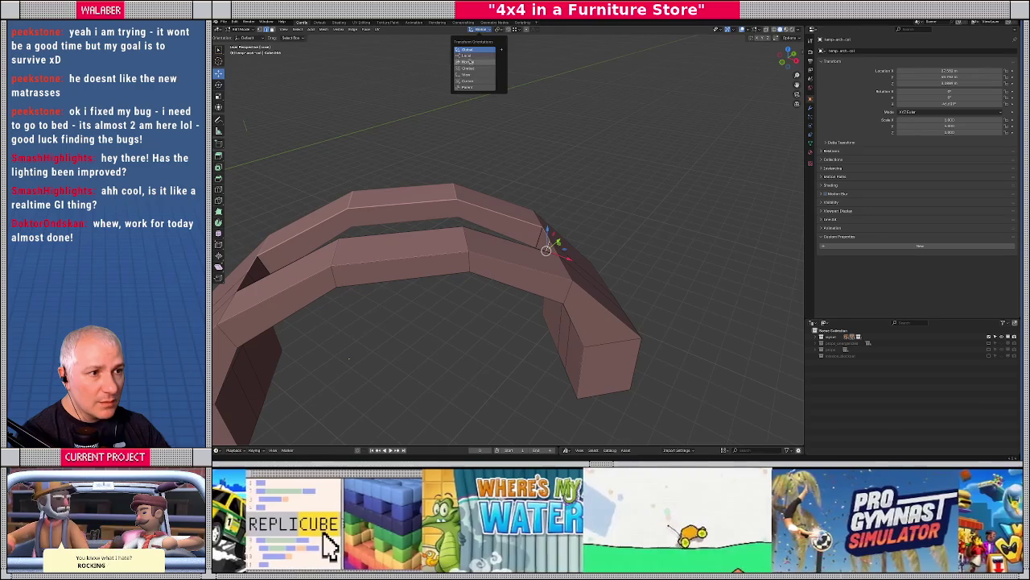
mouse_move(498, 122)
mouse_down()
mouse_move(528, 226)
mouse_move(509, 201)
mouse_move(543, 217)
mouse_move(515, 211)
mouse_move(528, 217)
mouse_move(460, 230)
mouse_move(405, 260)
mouse_move(436, 240)
mouse_move(462, 260)
mouse_move(511, 148)
mouse_move(497, 153)
mouse_move(492, 219)
mouse_move(564, 223)
mouse_move(456, 233)
mouse_move(551, 223)
mouse_move(453, 228)
mouse_move(491, 220)
mouse_move(499, 234)
mouse_move(483, 253)
mouse_move(508, 256)
mouse_move(490, 275)
mouse_move(575, 271)
mouse_up()
scroll(532, 241, up, 4)
key(KP_3)
key(Tab)
key(Tab)
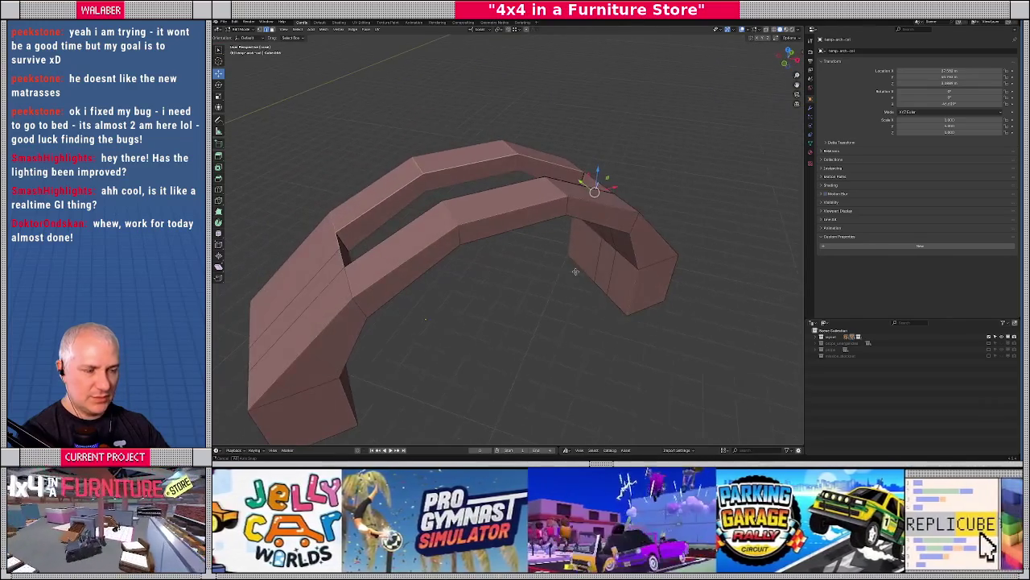
In see-through Edit Mode, add a loop cut across the arch and move the new edge loop.
key(Tab)
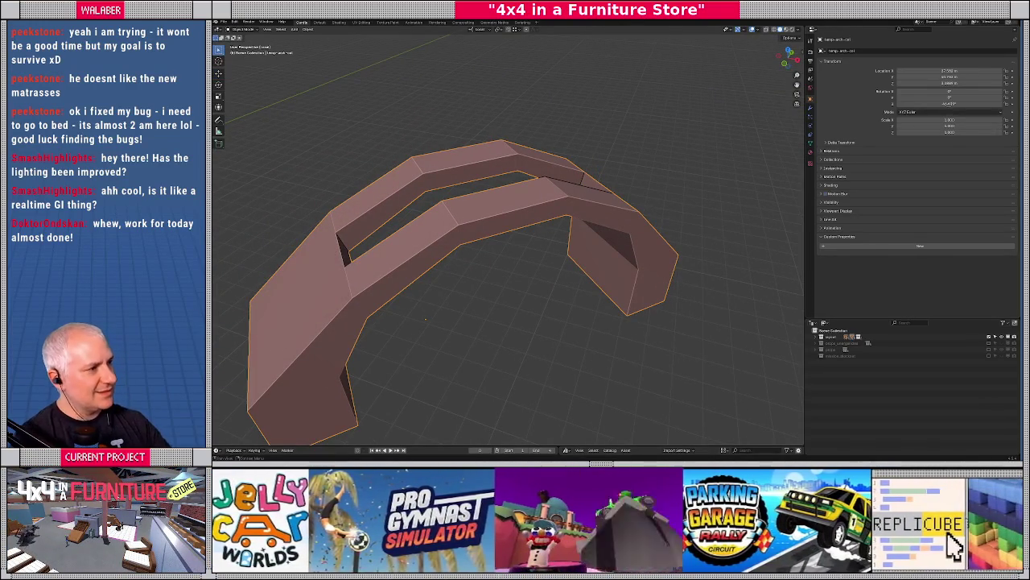
drag(516, 242, 549, 183)
key(Tab)
key(alt+z)
scroll(540, 166, up, 3)
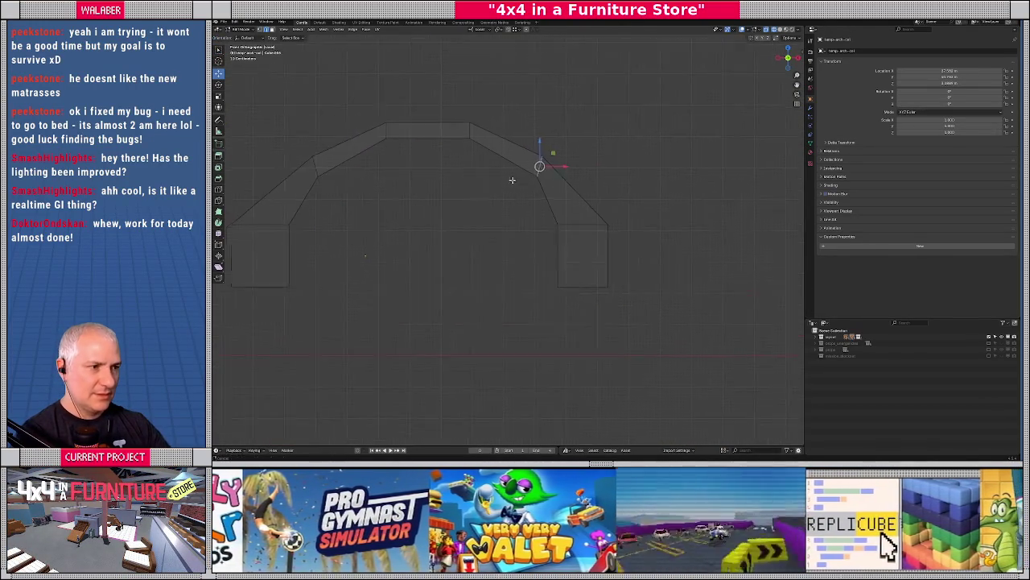
scroll(525, 182, up, 2)
key(ctrl+r)
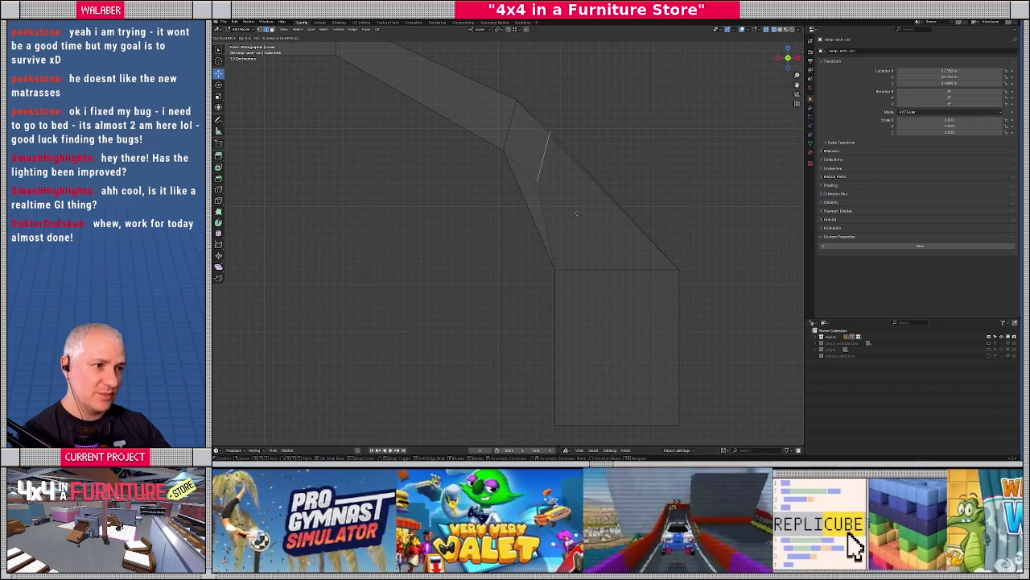
click(577, 224)
right_click(543, 183)
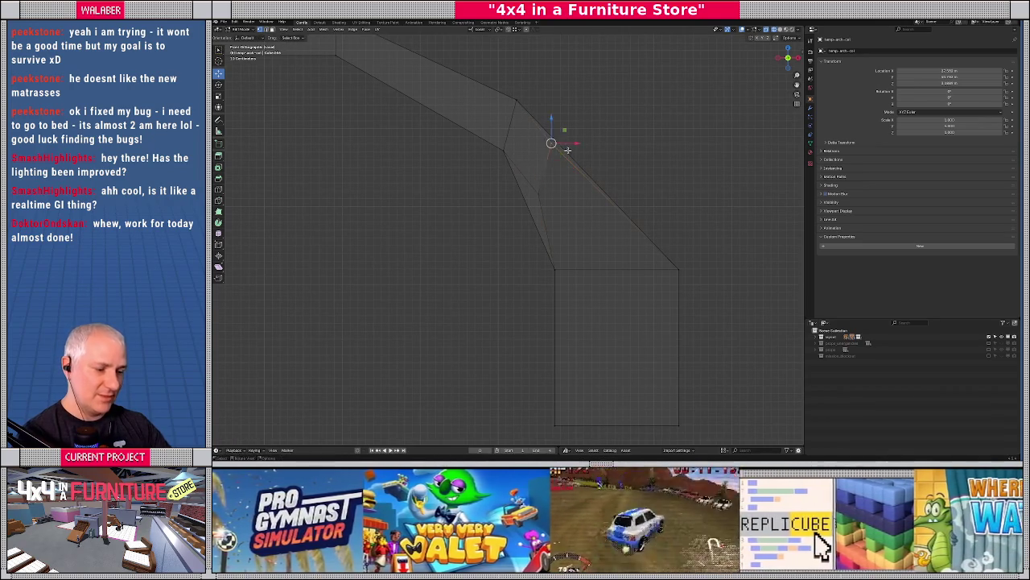
key(g)
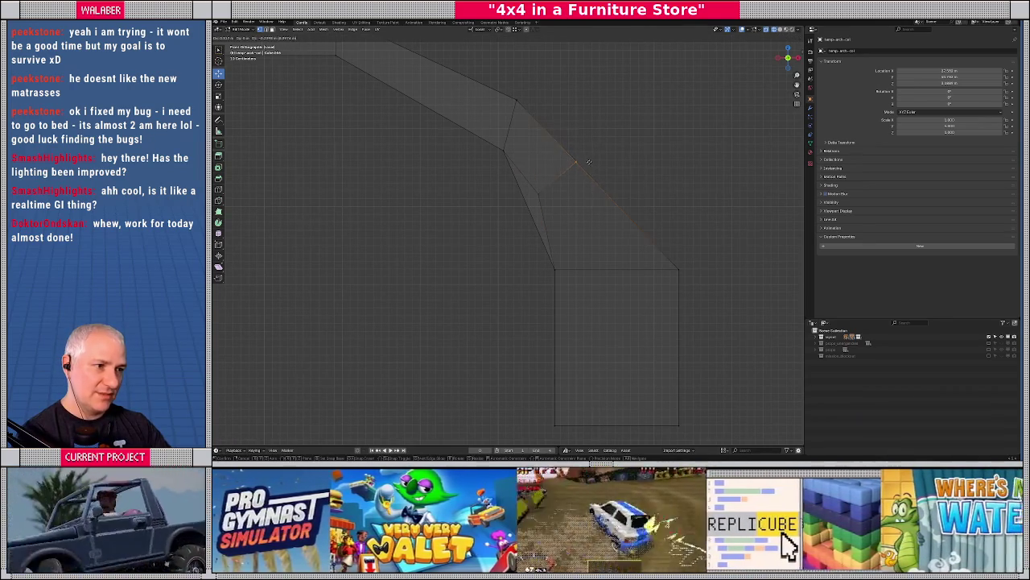
click(588, 163)
Move the geometry around the arch's bent corner and return to Object Mode.
drag(551, 201, 552, 202)
key(g)
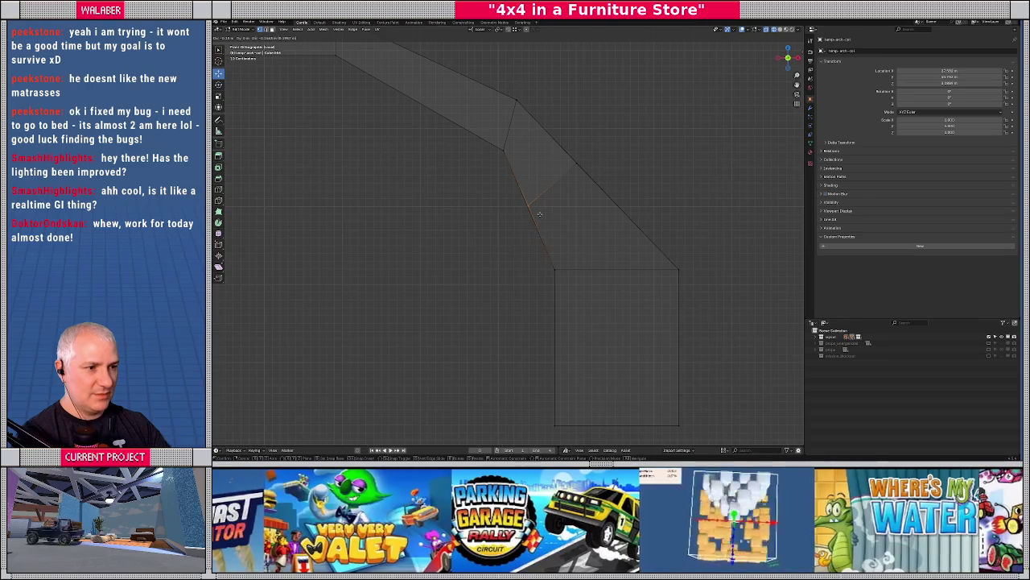
click(540, 214)
key(a)
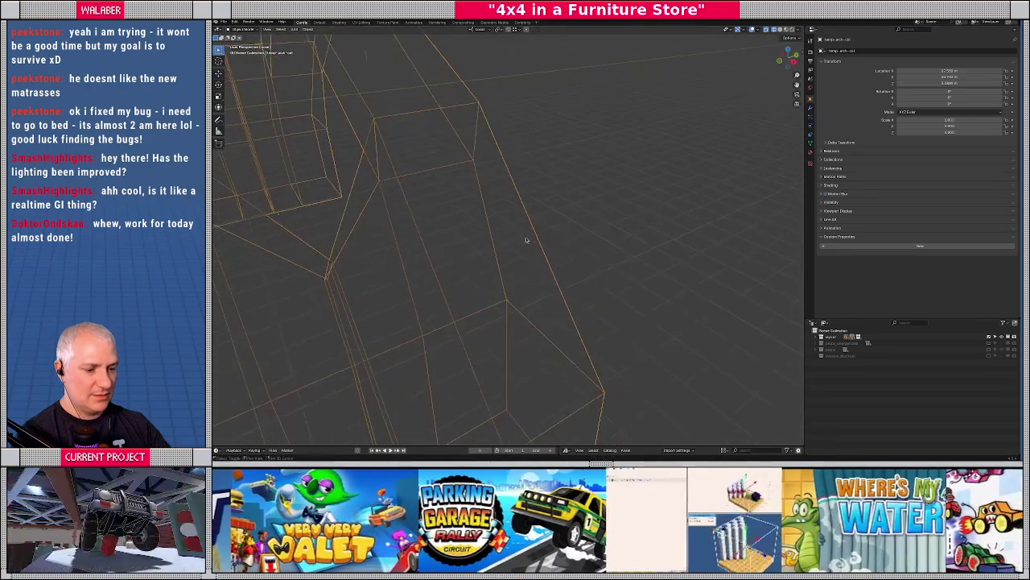
key(Tab)
Frame the arch in front-view wireframe and move the selected shoulder vertex.
drag(467, 232, 578, 231)
key(KP_1)
key(Tab)
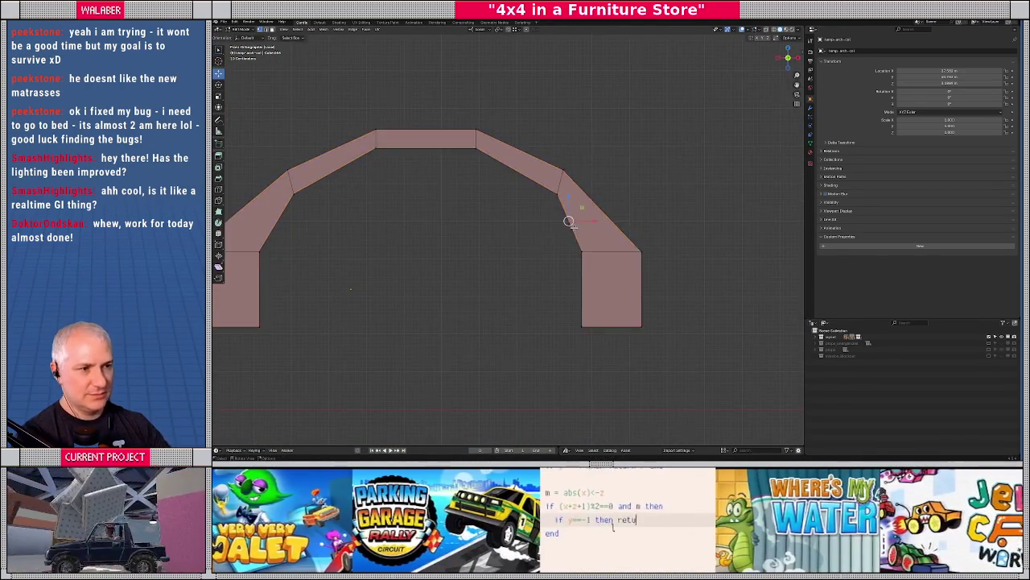
key(KP_Decimal)
key(shift+z)
mouse_move(486, 221)
mouse_down()
mouse_move(460, 228)
mouse_move(409, 207)
mouse_up()
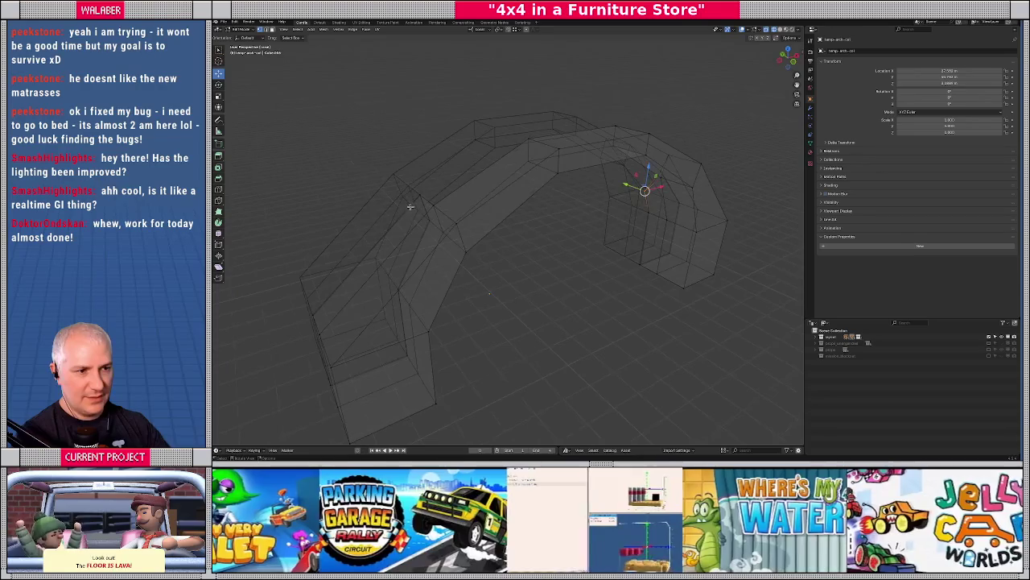
key(KP_3)
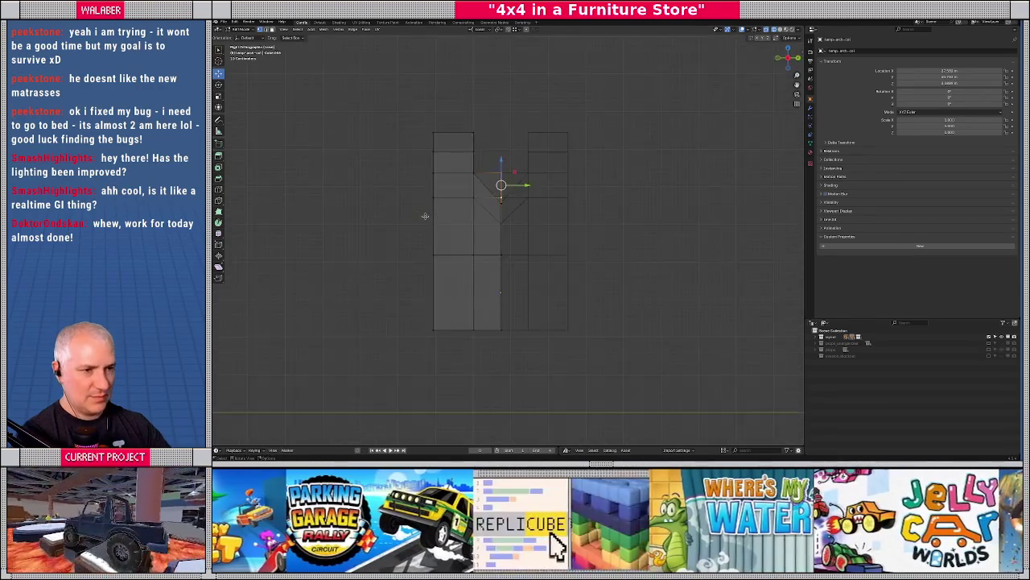
key(KP_1)
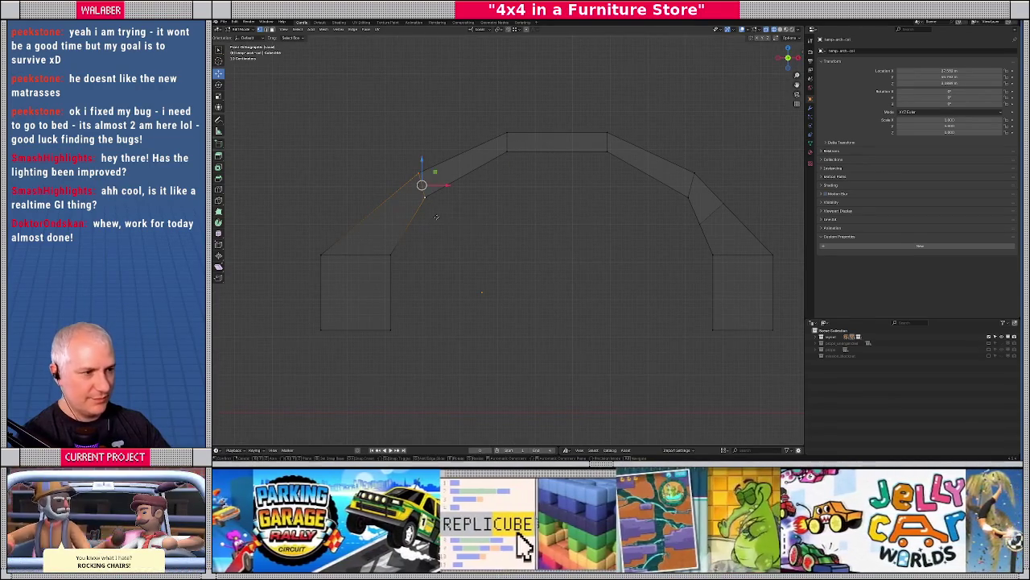
key(g)
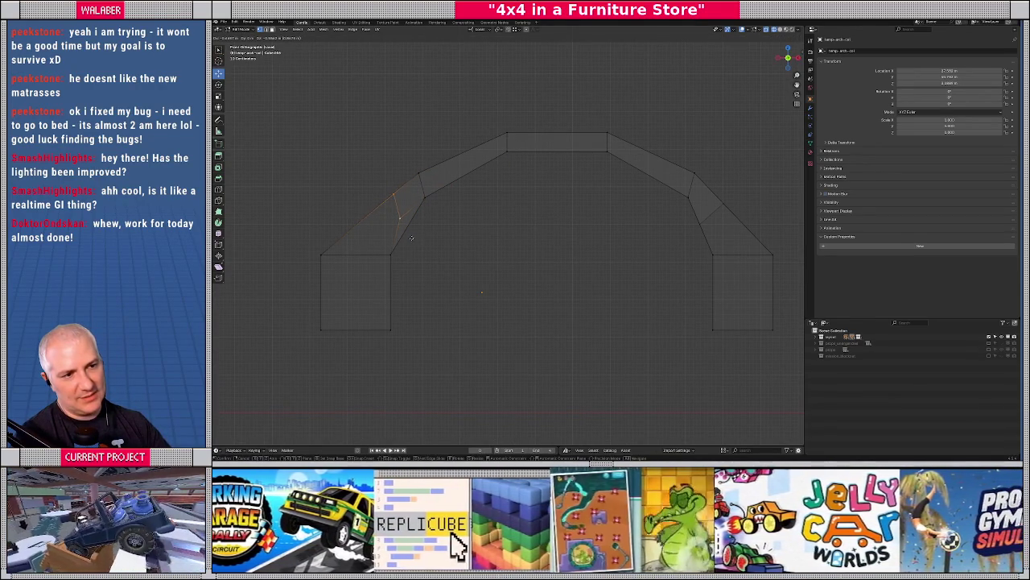
key(shift+s)
scroll(475, 231, up, 5)
key(g)
click(506, 228)
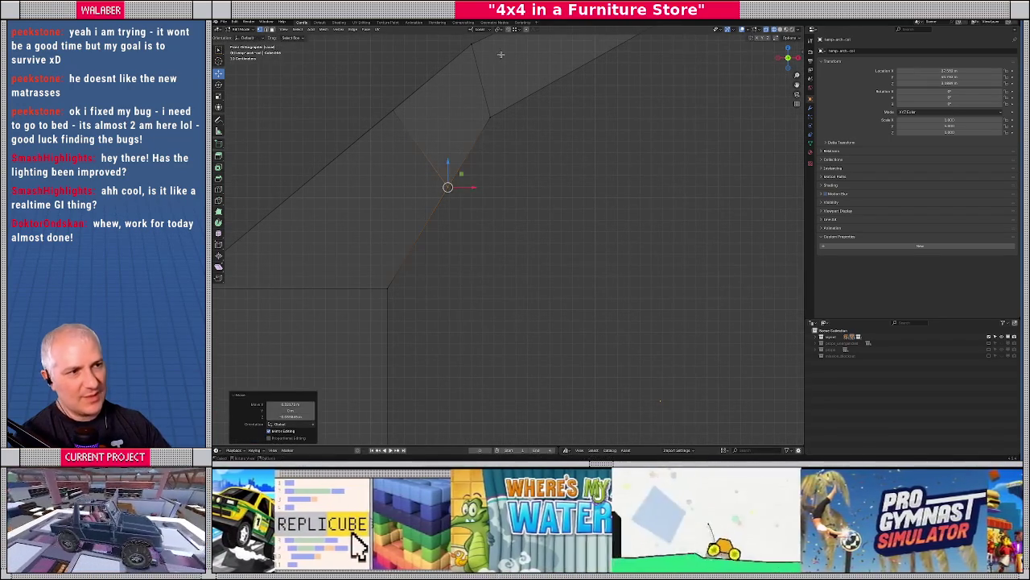
Change the snapping target and move the corner vertex in the X-Z plane.
click(516, 29)
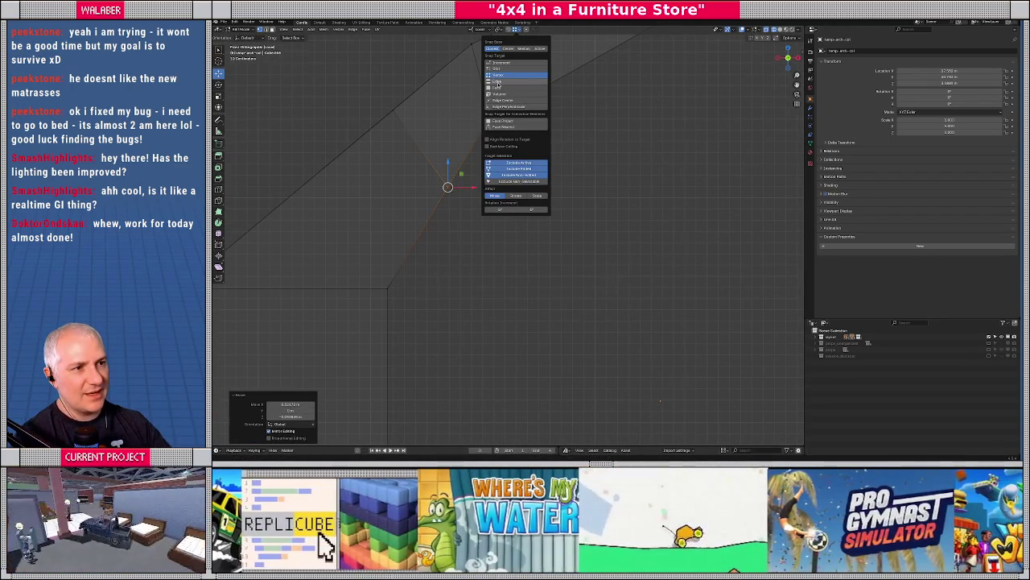
click(496, 83)
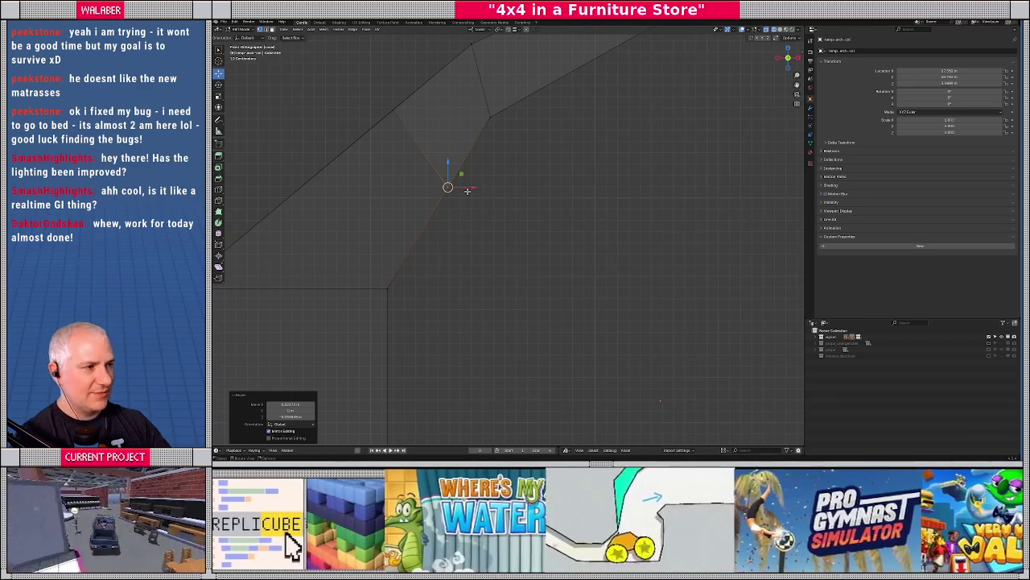
key(g)
key(shift+y)
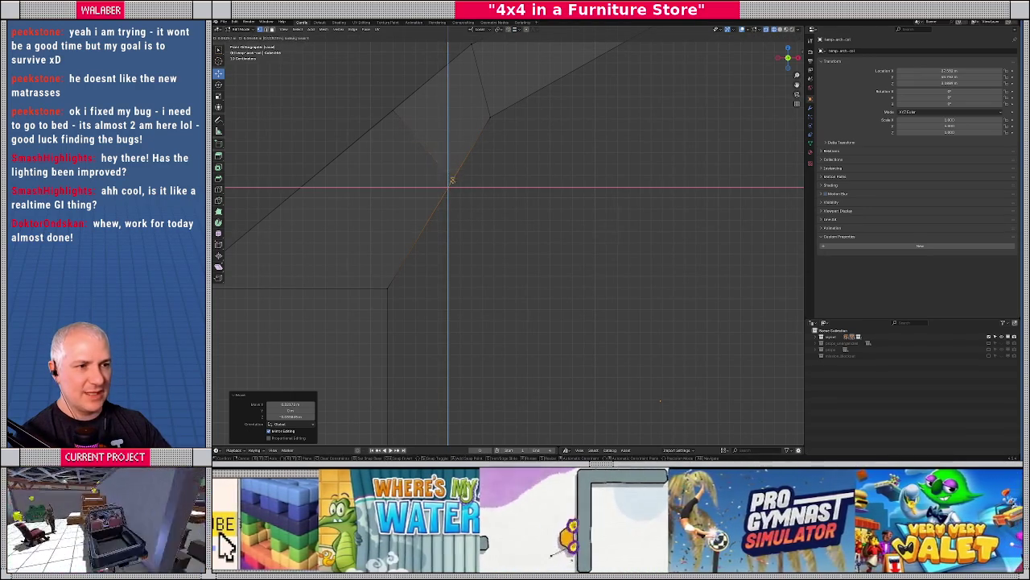
click(452, 182)
mouse_move(452, 182)
mouse_down()
mouse_move(414, 168)
mouse_move(435, 182)
mouse_up()
key(KP_1)
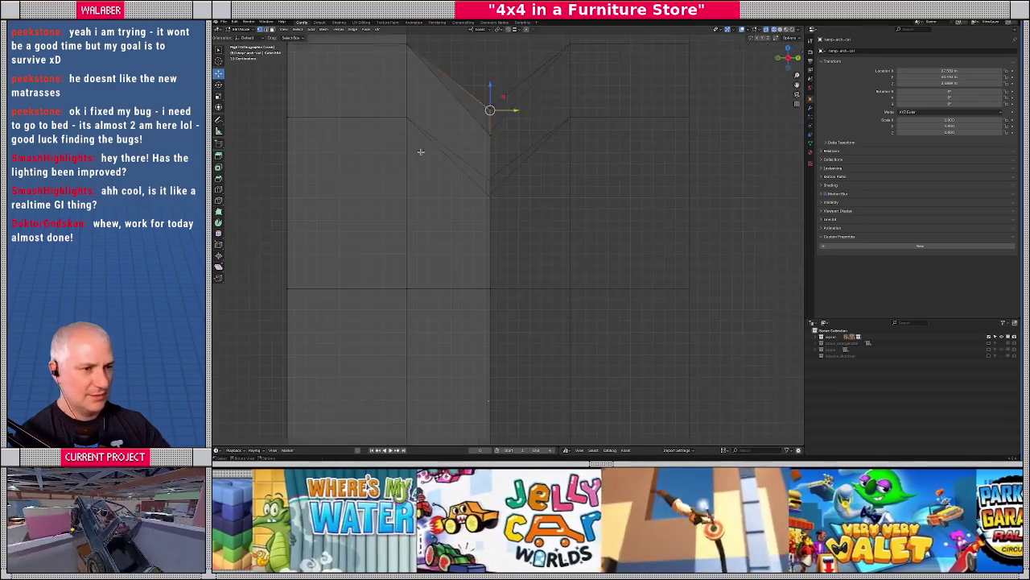
key(g)
key(shift+y)
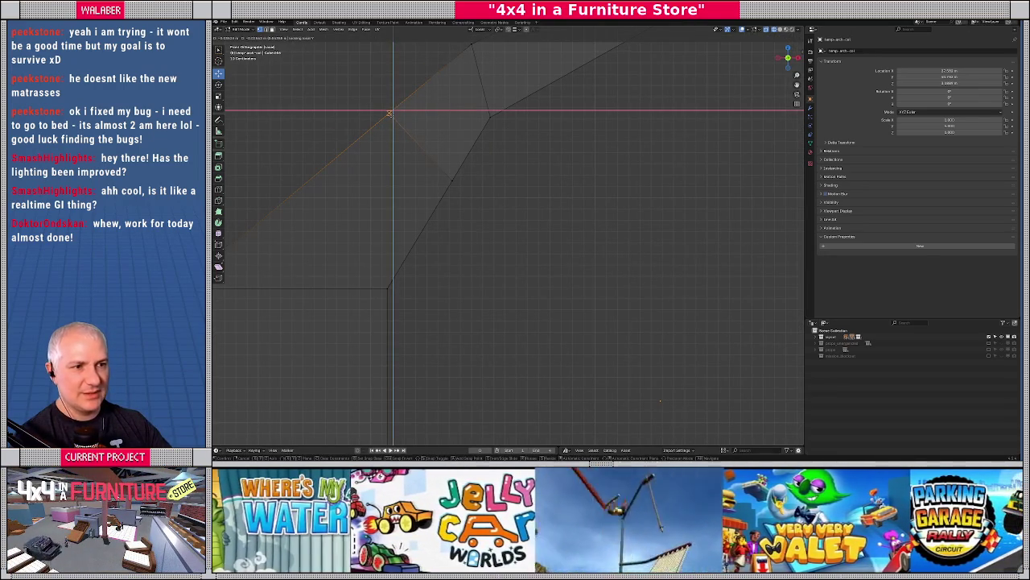
click(389, 114)
Select another corner vertex on the arch and move it in the X-Z plane.
scroll(392, 110, down, 3)
scroll(616, 212, up, 2)
drag(614, 201, 618, 200)
drag(718, 197, 718, 198)
key(KP_1)
drag(646, 193, 506, 216)
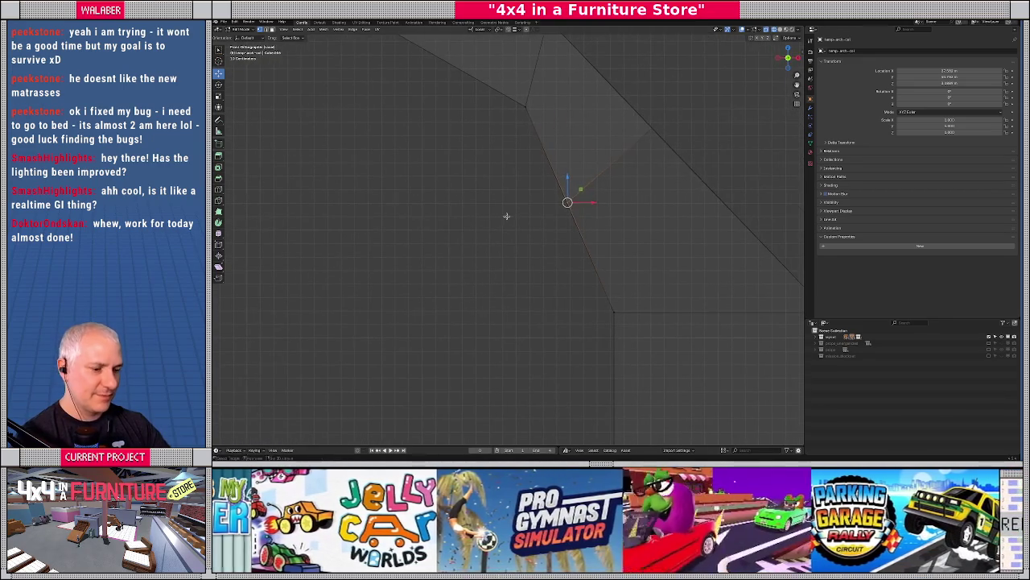
key(g)
key(shift+y)
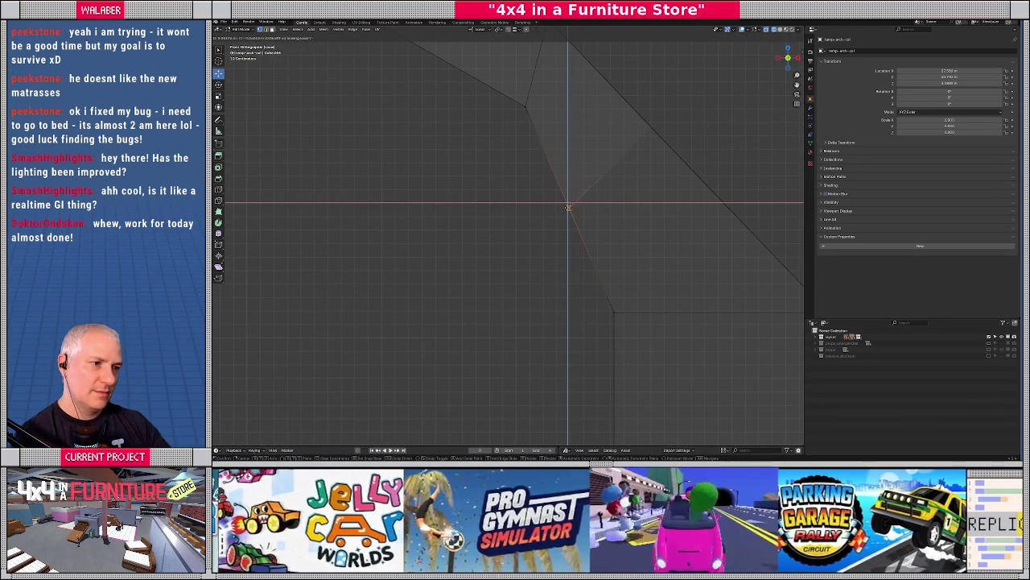
click(565, 201)
Nudge that vertex once more in front view to finalize the shoulder outline.
key(KP_8)
key(KP_8)
key(KP_8)
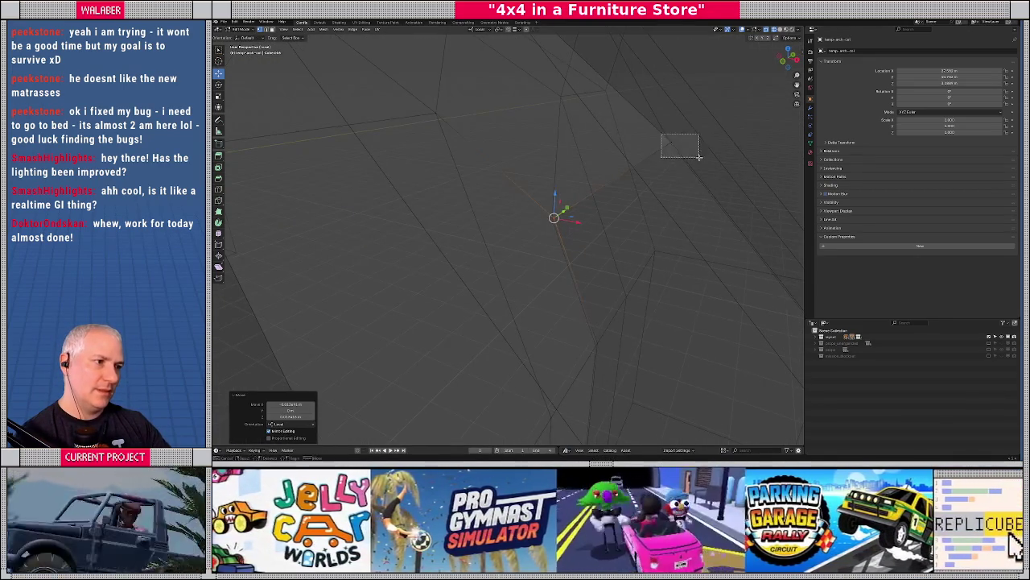
key(KP_1)
key(g)
key(shift+y)
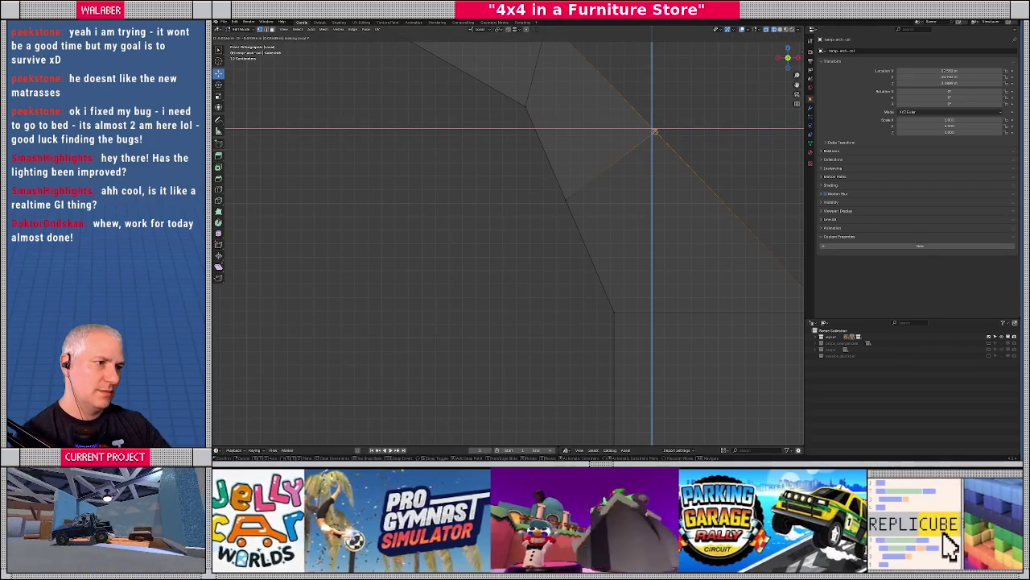
click(655, 131)
scroll(581, 189, down, 5)
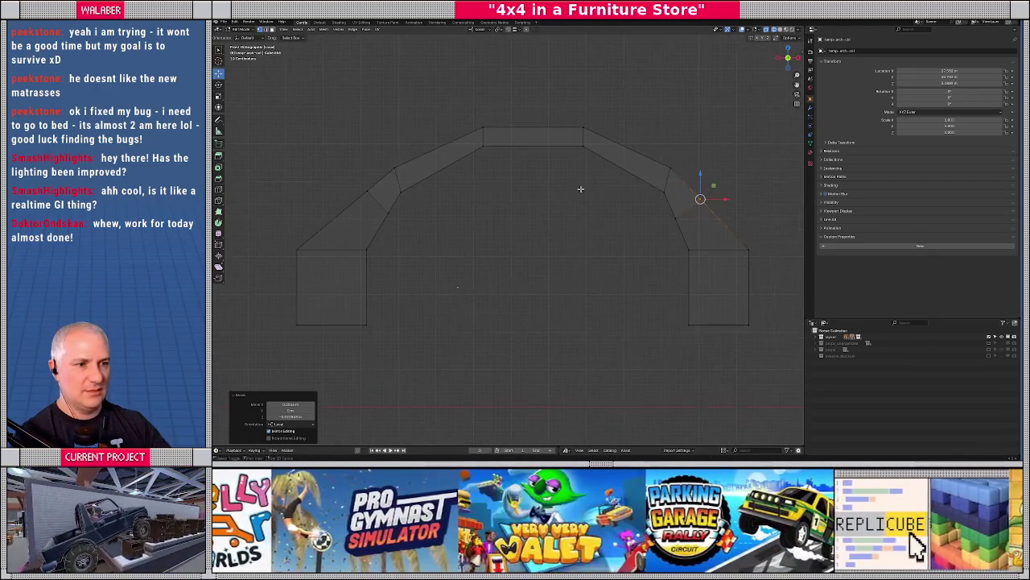
In side view, add the lower vertex to select the arch leg's inner edge.
key(KP_3)
scroll(580, 188, up, 4)
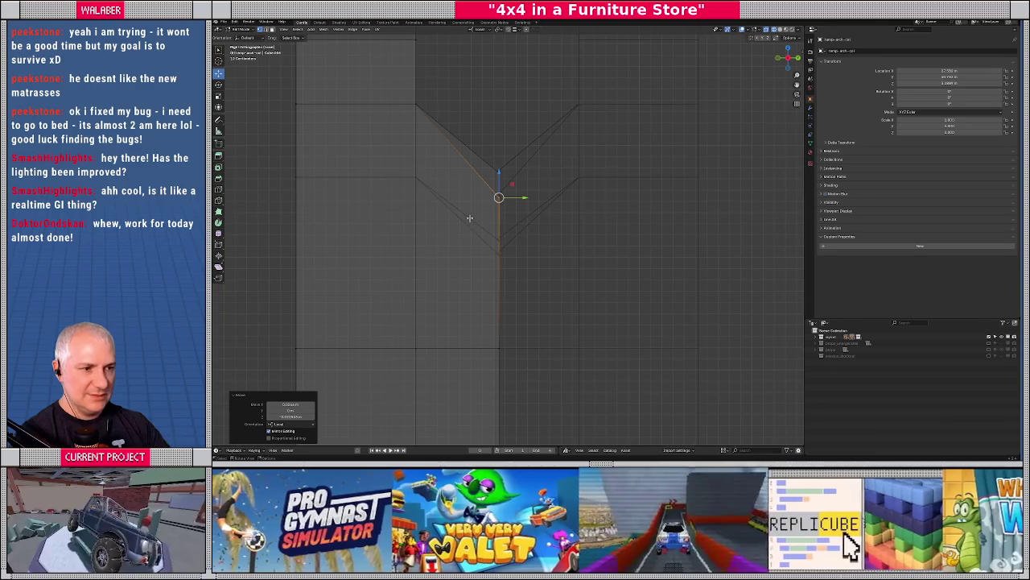
scroll(490, 254, up, 4)
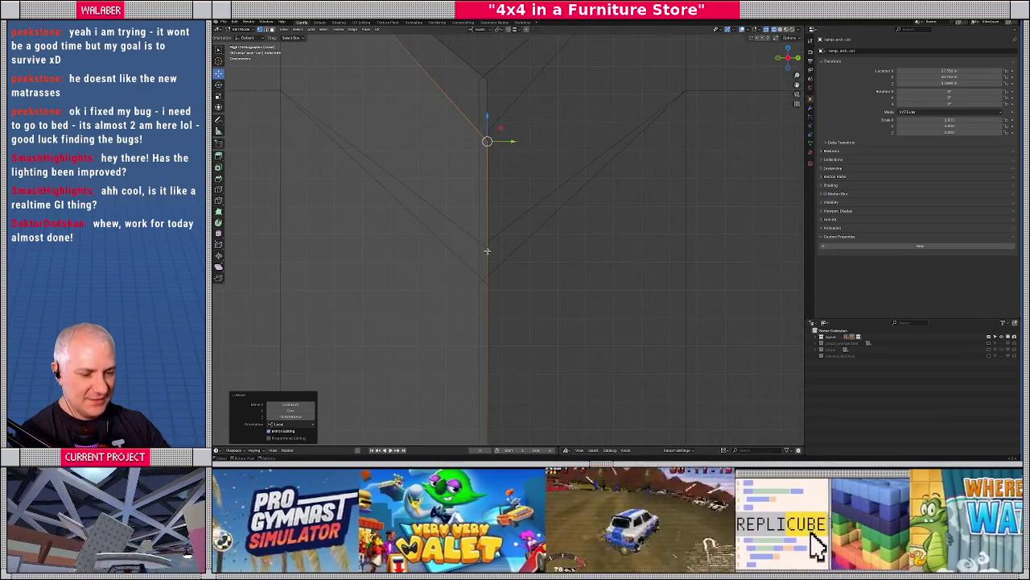
scroll(487, 251, down, 5)
shift+click(505, 344)
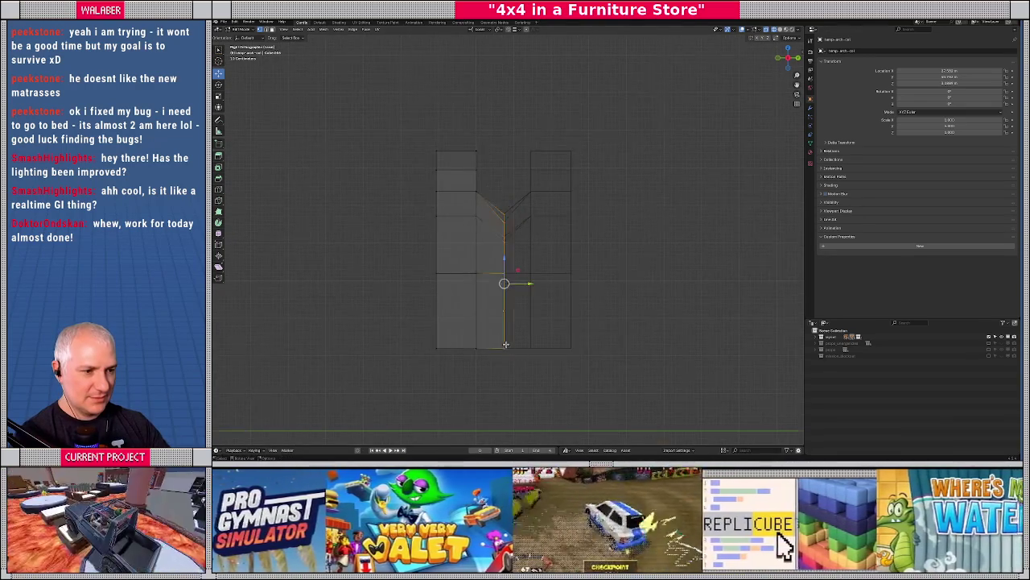
scroll(495, 306, up, 4)
Switch snapping to Increment and slide the leg edge sideways toward alignment.
click(516, 30)
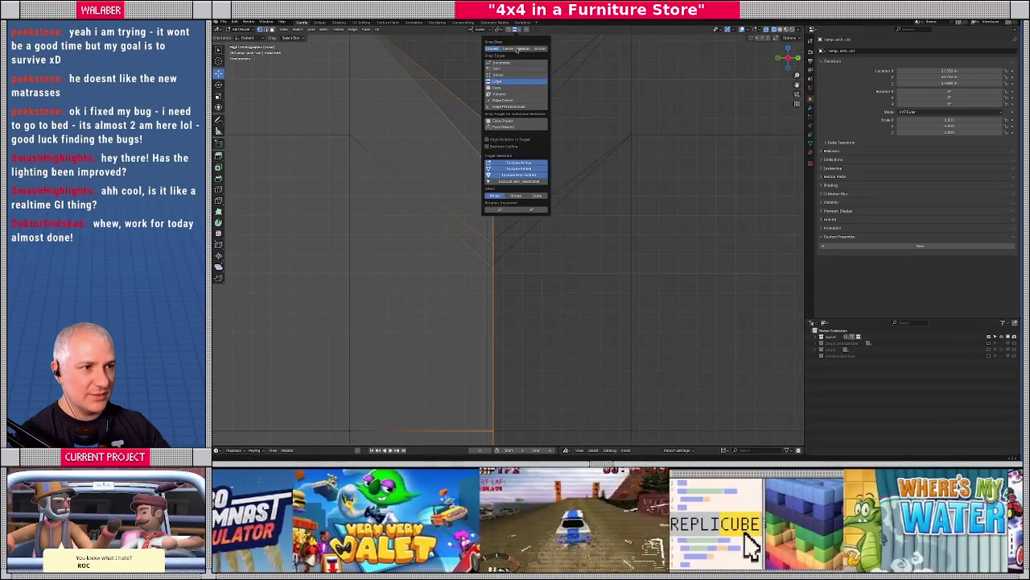
click(501, 62)
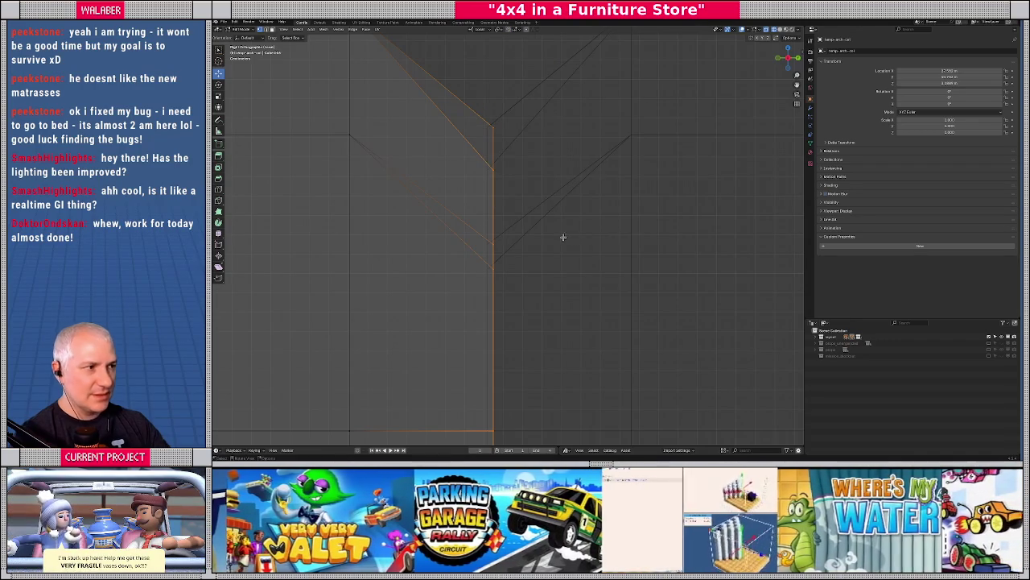
key(g)
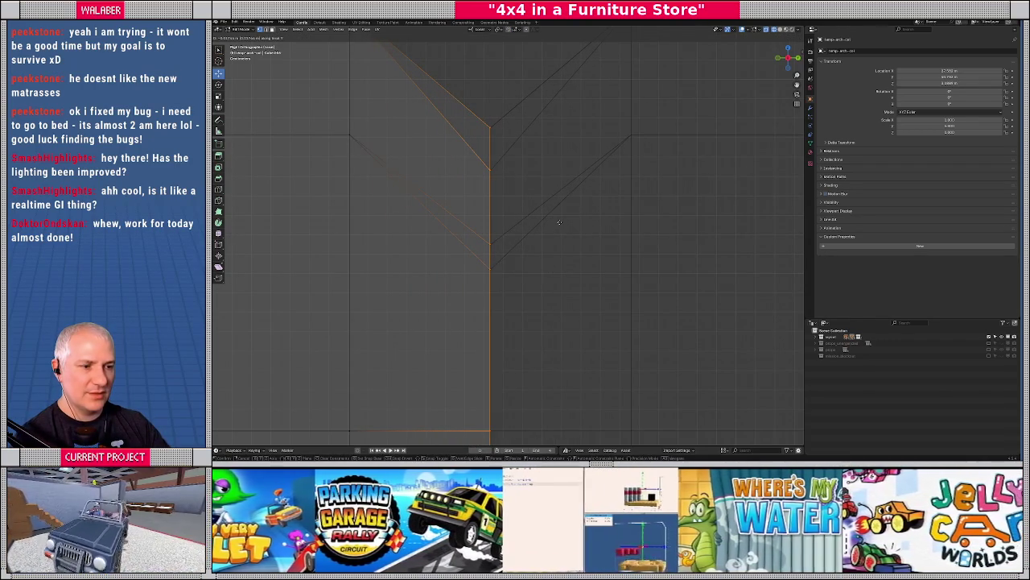
click(559, 222)
scroll(562, 213, down, 5)
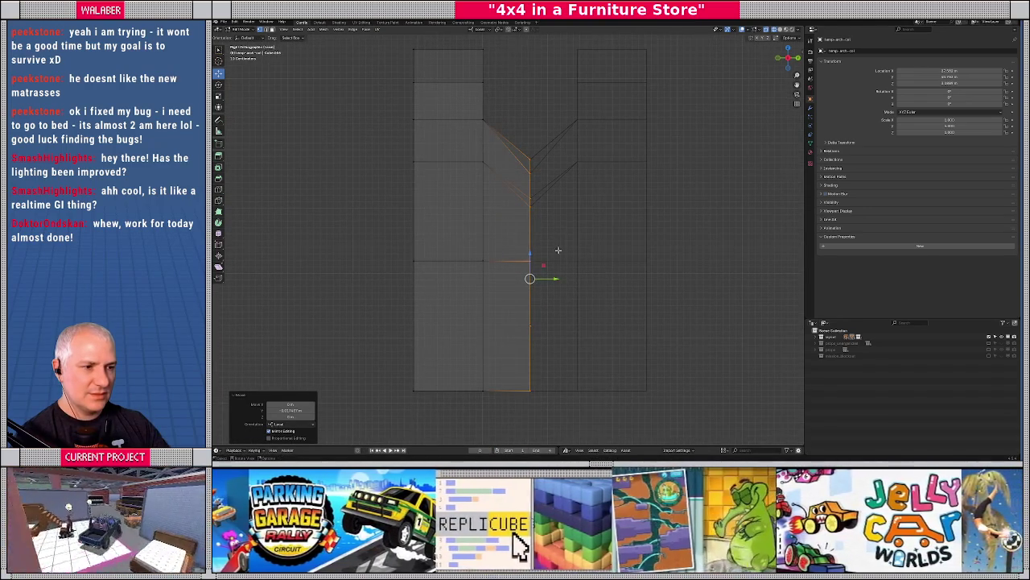
scroll(530, 326, up, 2)
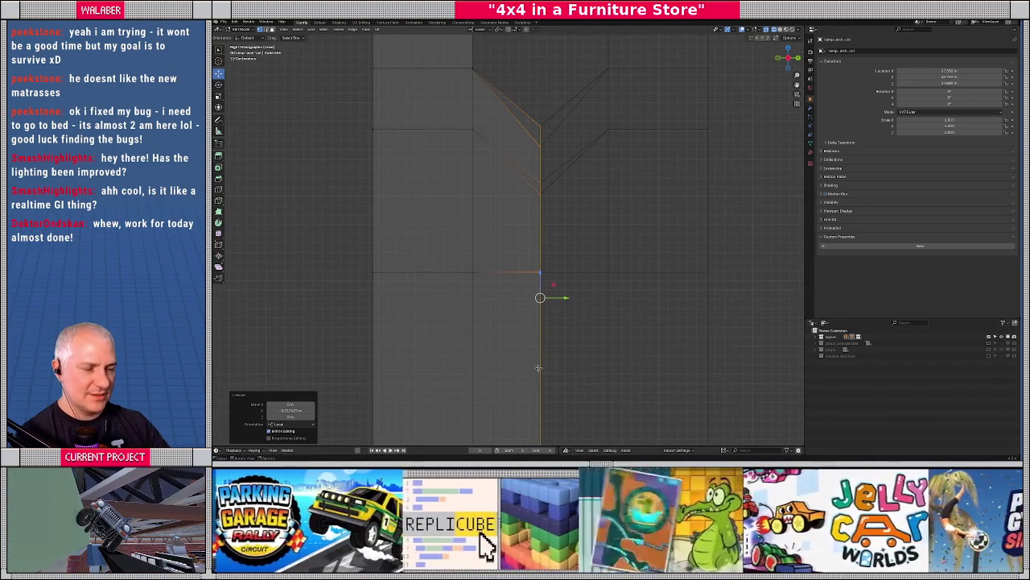
scroll(553, 361, up, 6)
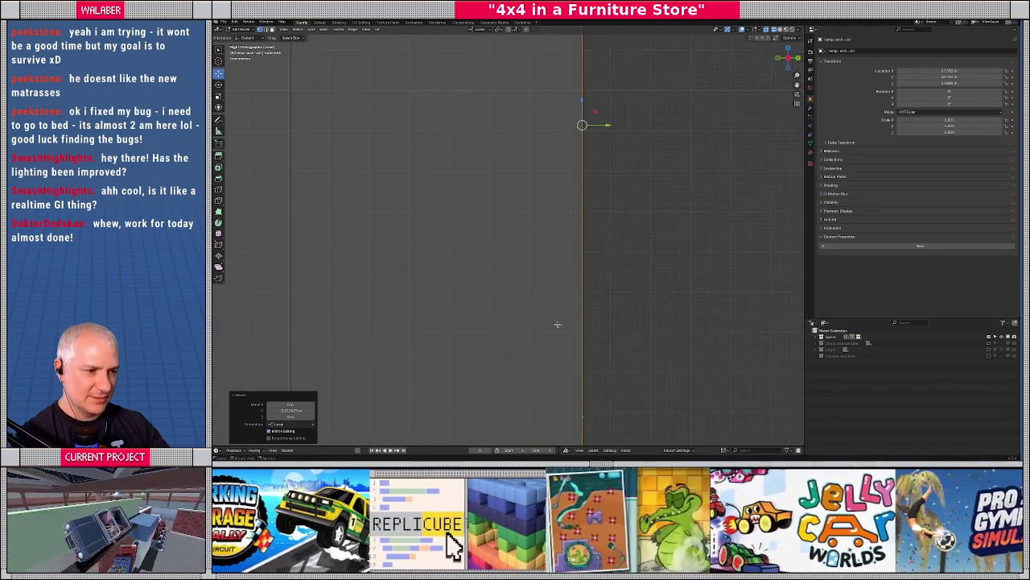
scroll(557, 324, up, 4)
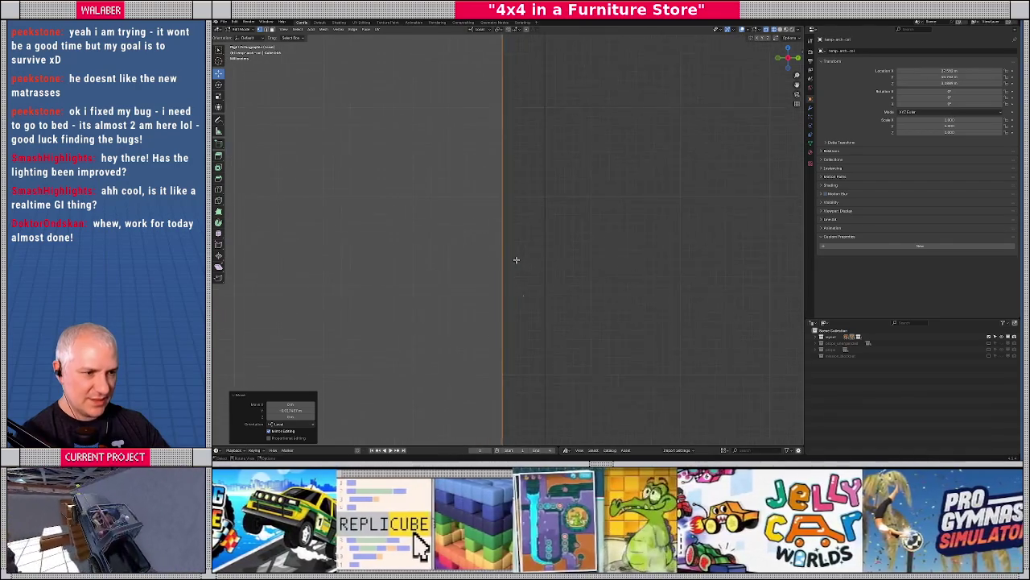
scroll(516, 260, up, 2)
Fine-tune the edge's position, then return to Object Mode and view the arch with solid shading.
key(g)
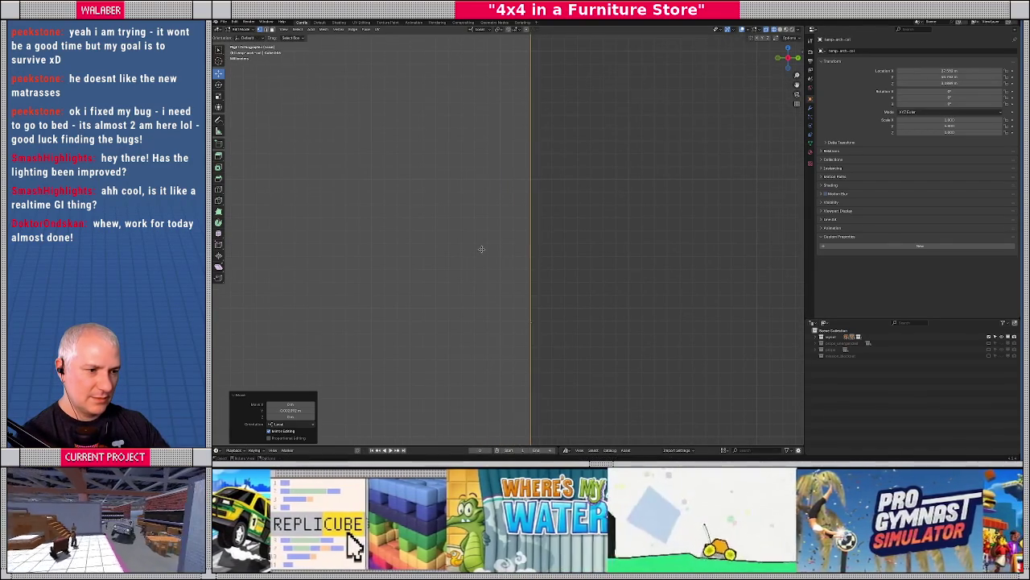
click(476, 244)
scroll(476, 242, down, 4)
key(Tab)
drag(478, 239, 509, 255)
key(shift+z)
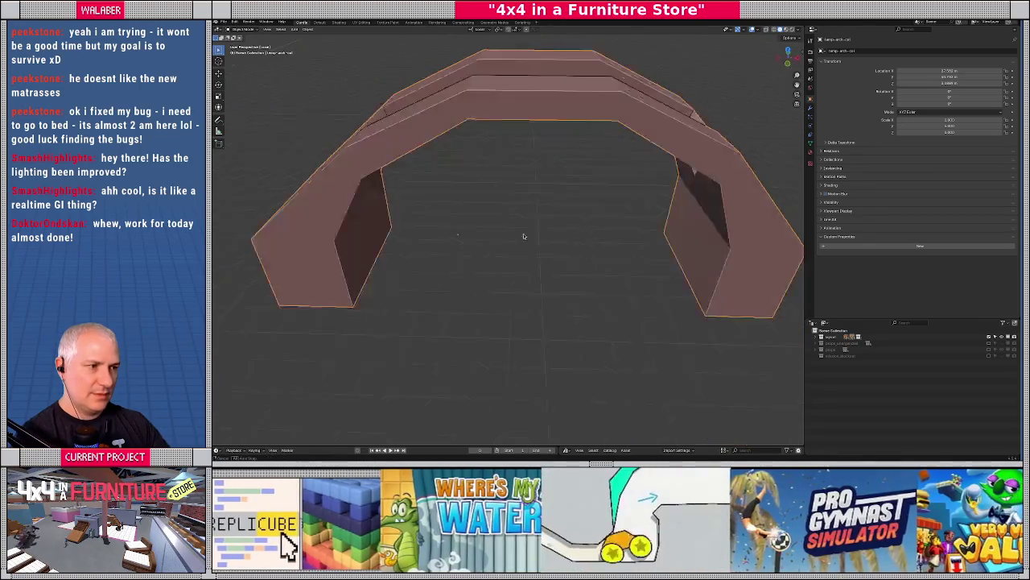
Exit local view and rotate the arch ramp about 45° in the top view of the store.
scroll(515, 242, up, 5)
scroll(521, 224, down, 7)
key(KP_Divide)
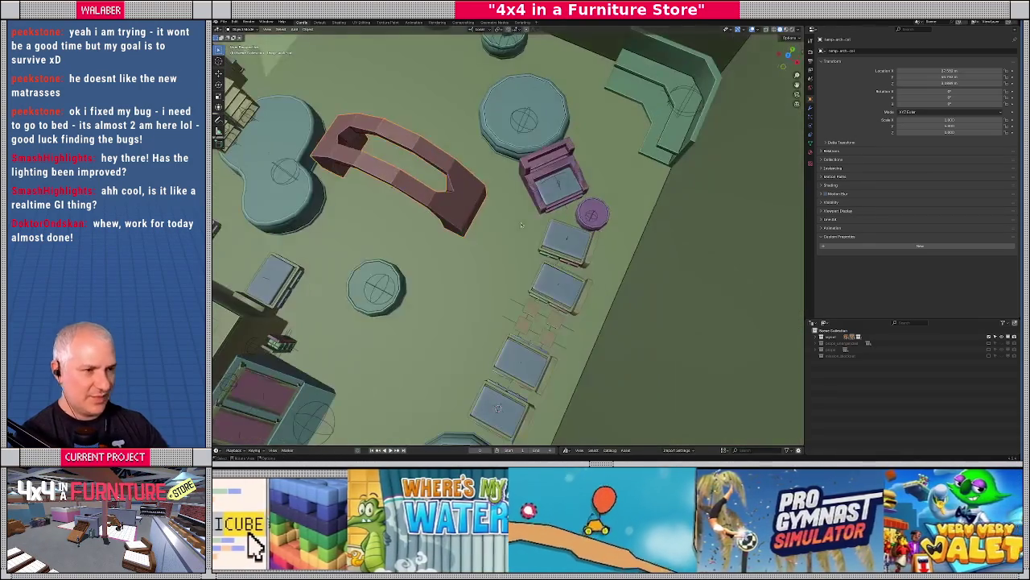
key(KP_7)
key(r)
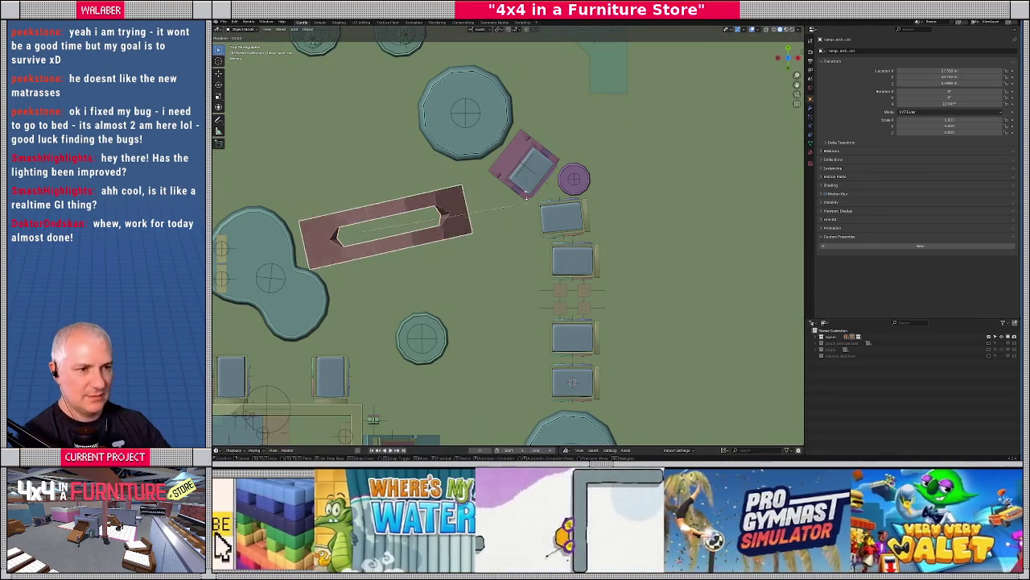
click(484, 116)
mouse_move(611, 292)
mouse_down()
mouse_move(536, 233)
mouse_move(537, 223)
mouse_move(516, 255)
mouse_move(502, 241)
mouse_move(566, 226)
mouse_up()
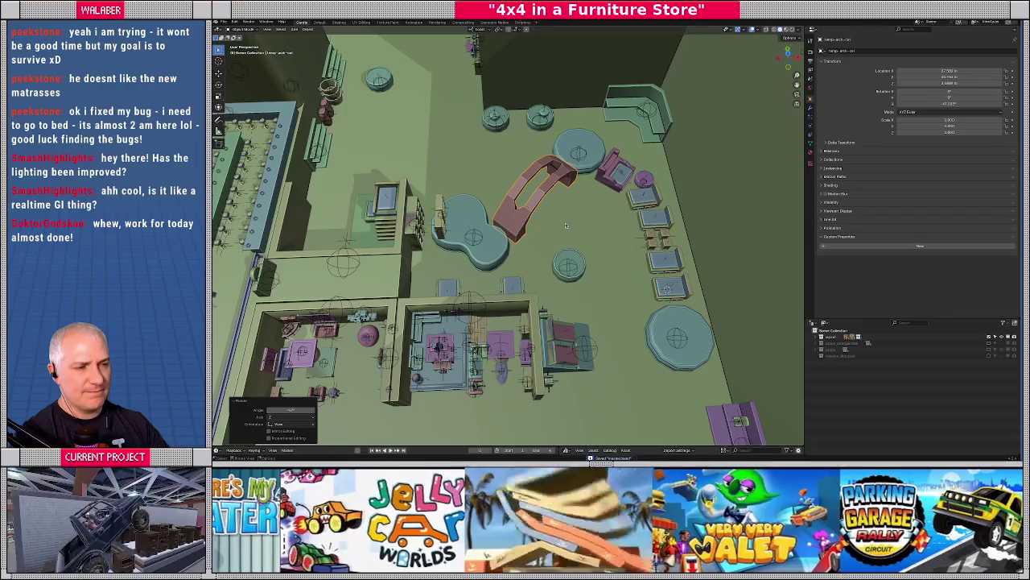
scroll(514, 181, down, 5)
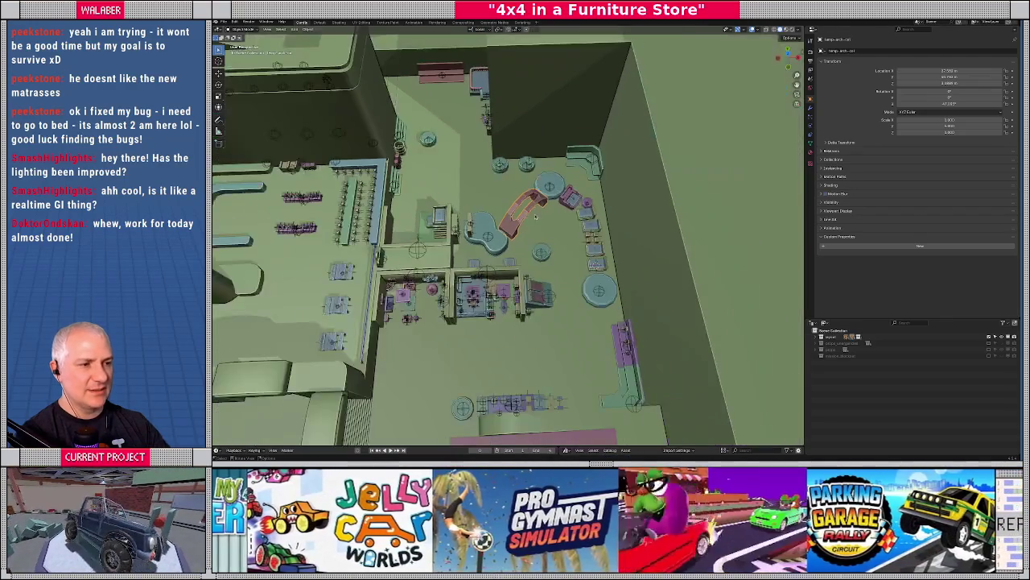
Run the collection-instance export script from the Scripting workspace.
click(522, 23)
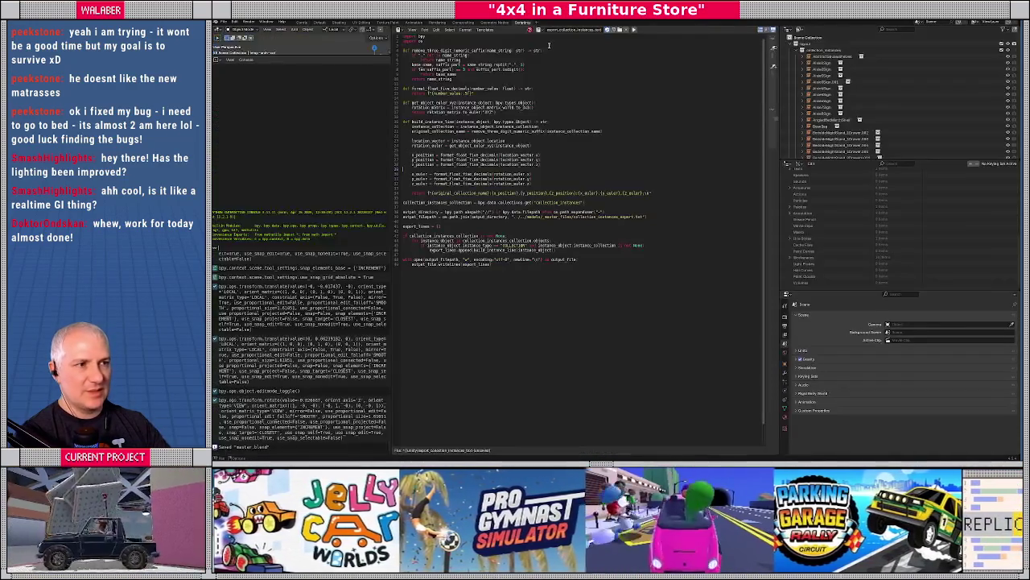
click(633, 29)
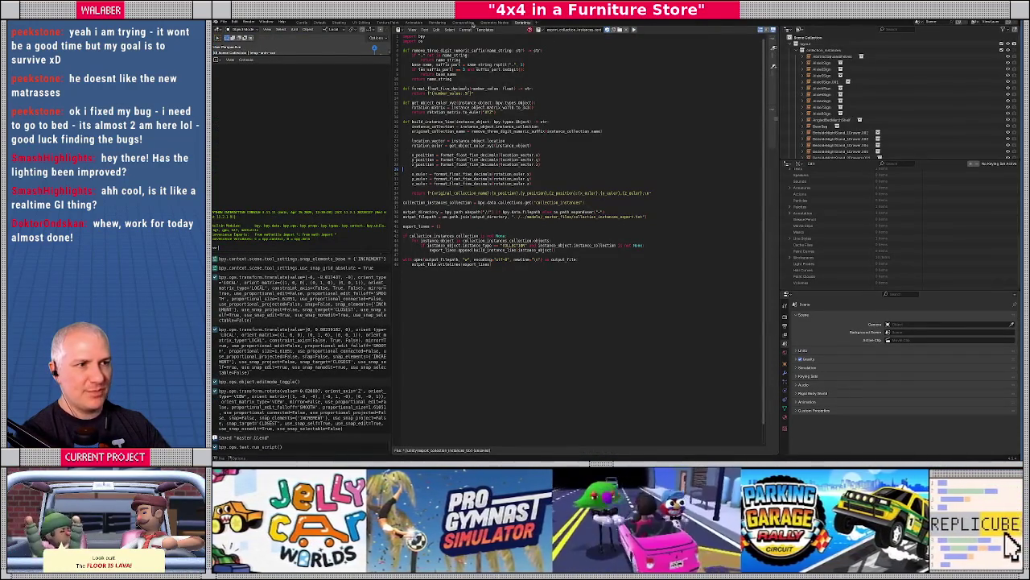
click(304, 22)
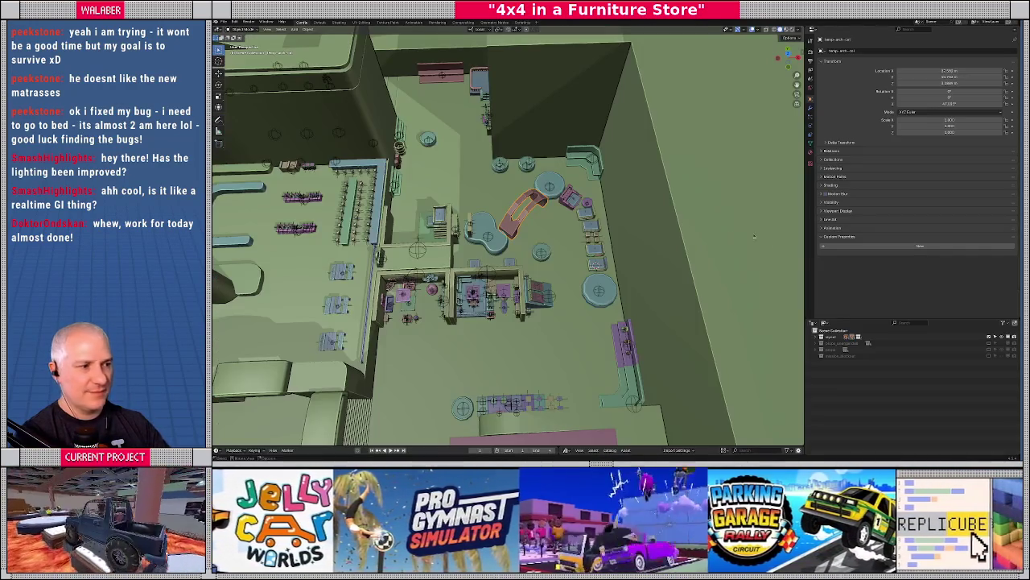
Select the level collection and export it as glTF, overwriting layout.glb.
click(818, 336)
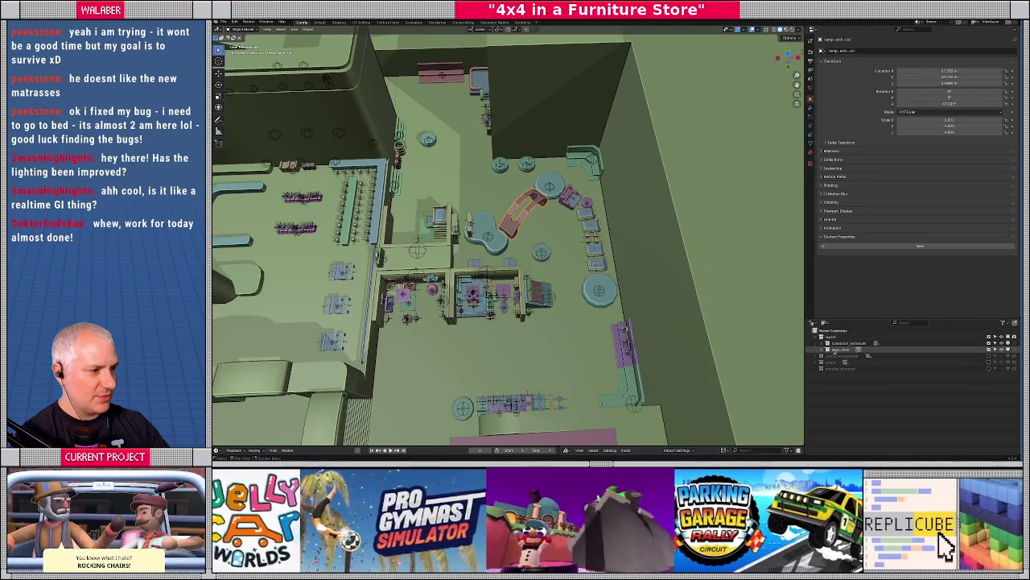
click(837, 349)
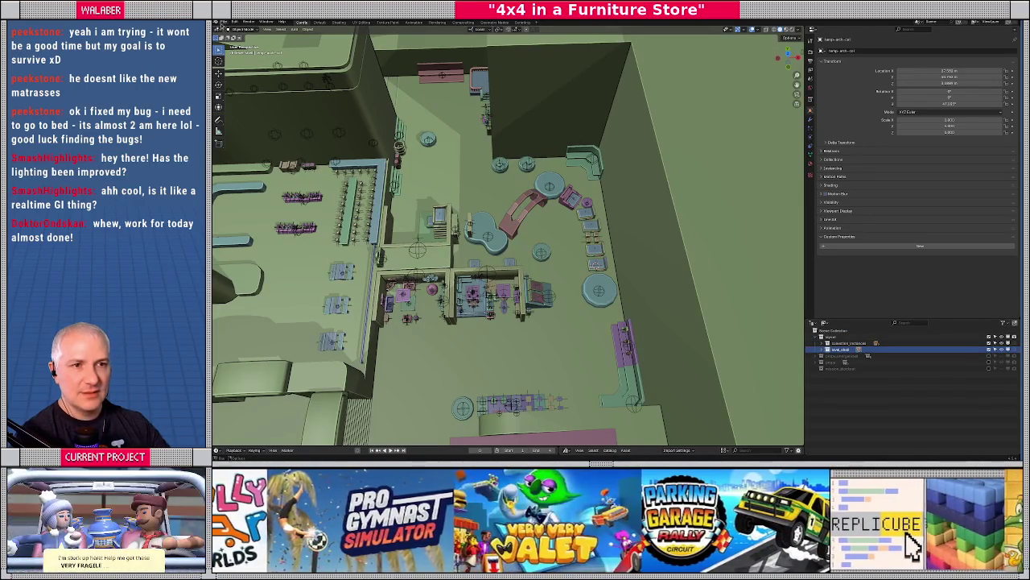
click(226, 23)
mouse_move(238, 119)
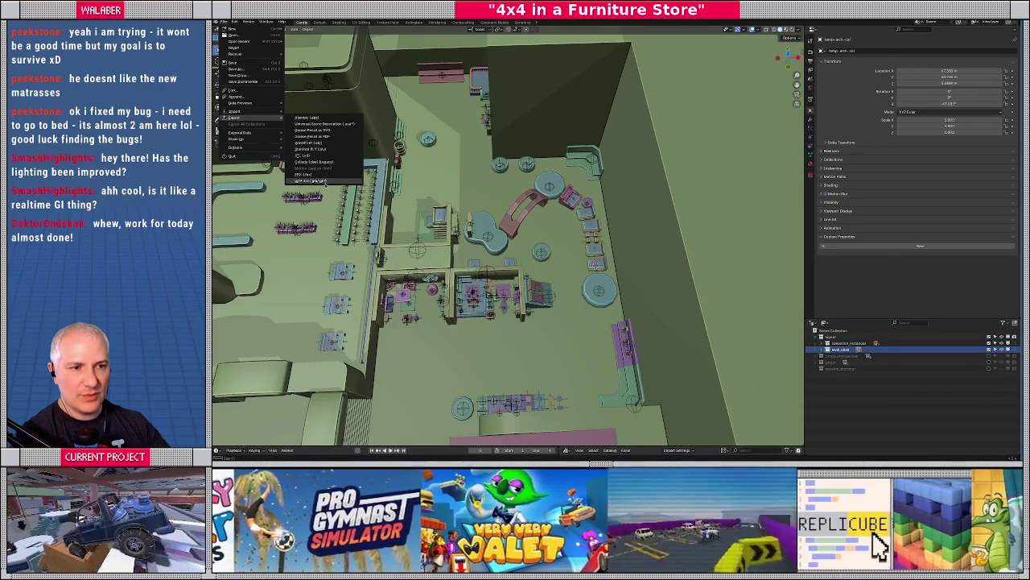
click(315, 180)
click(473, 101)
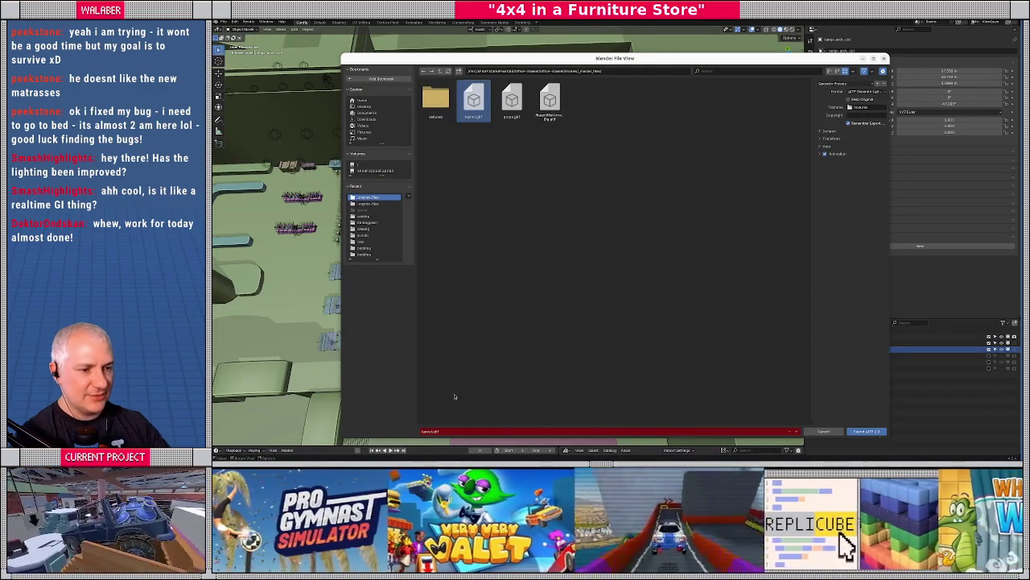
click(866, 431)
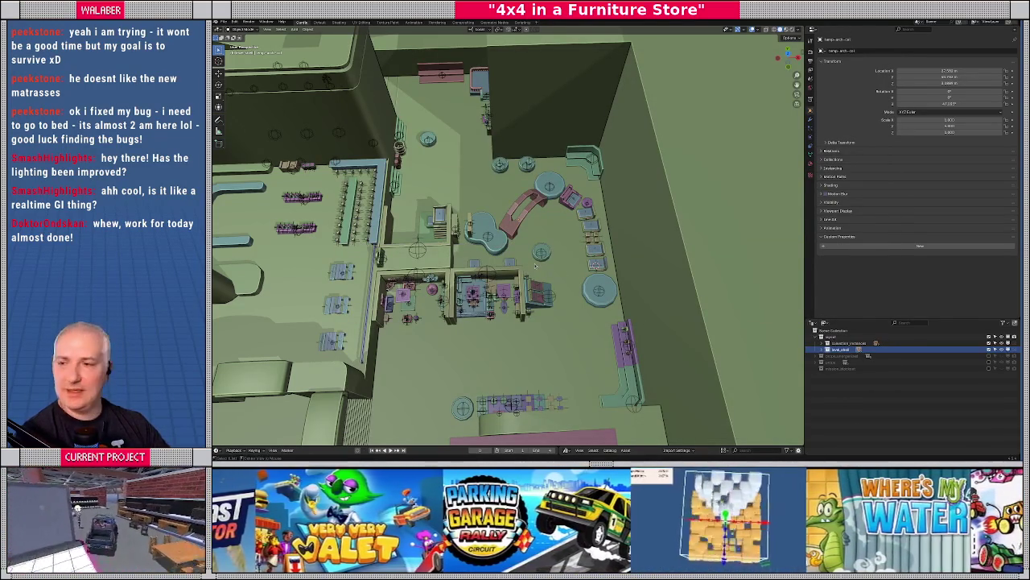
key(alt+Tab)
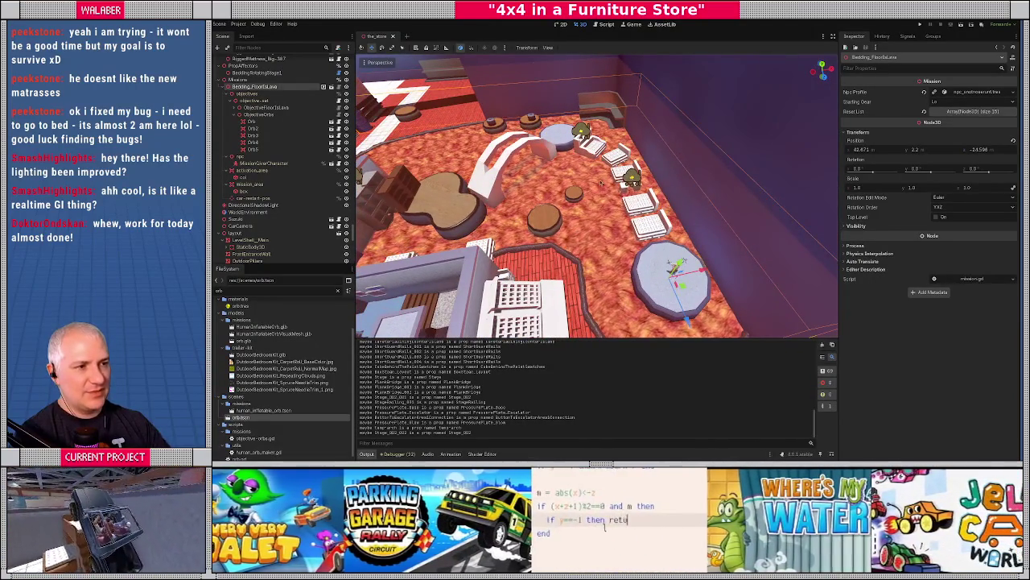
Refresh Props on the Props node to reload the furniture from the updated layout.
scroll(282, 161, up, 4)
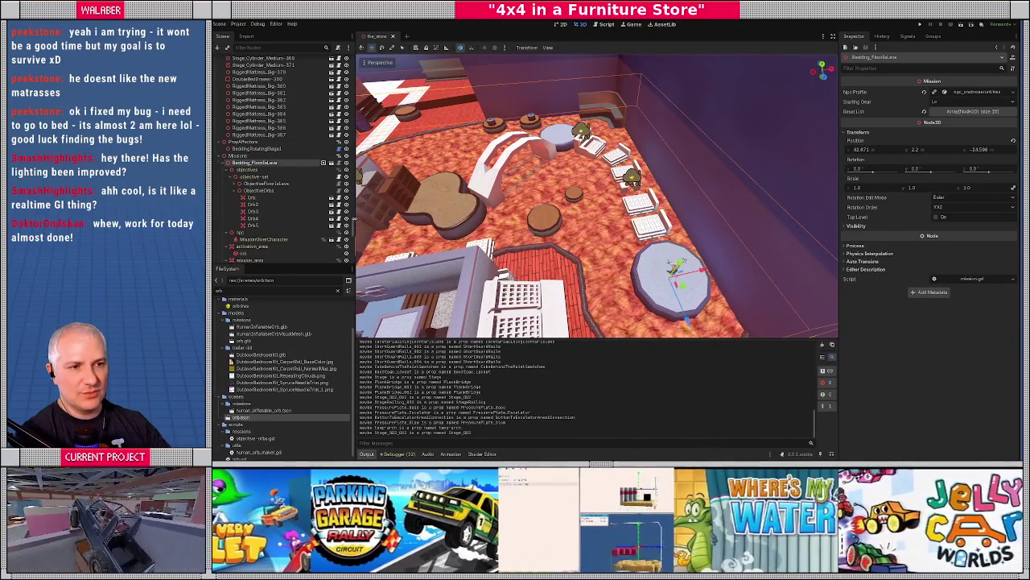
scroll(282, 161, up, 10)
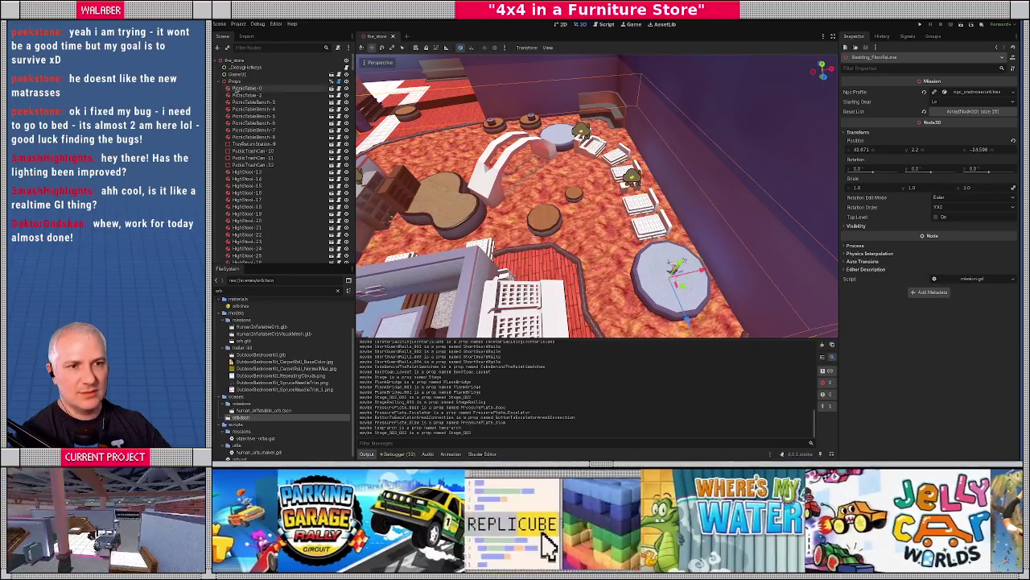
click(234, 81)
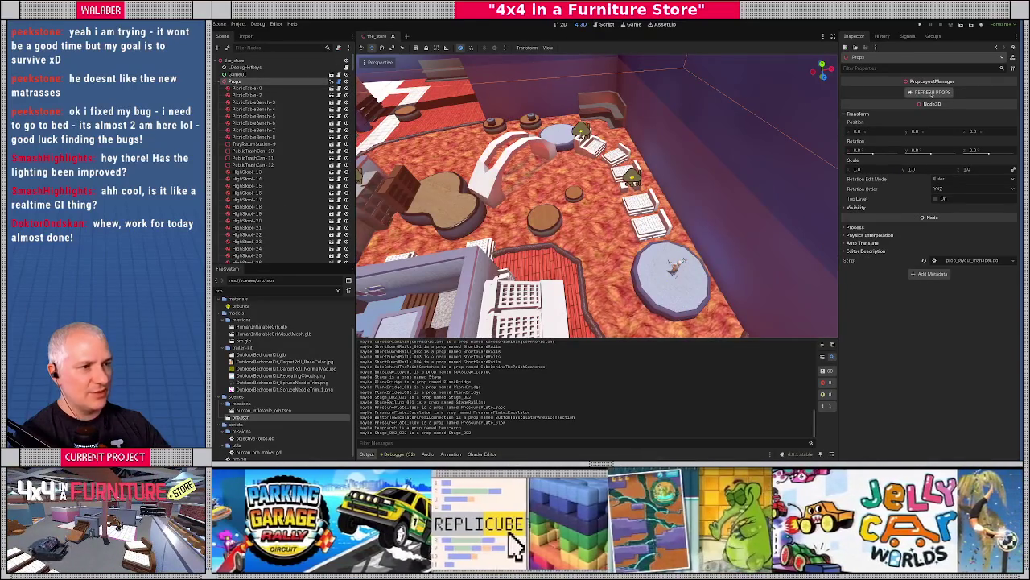
click(931, 92)
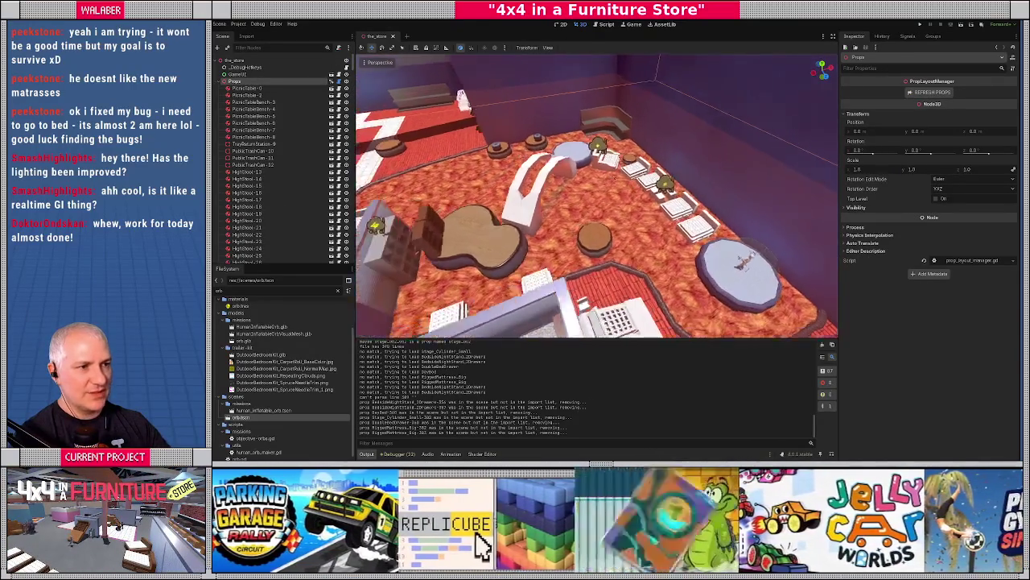
Fly over the furniture layout and select the stage cylinder and two nightstands.
key(w)
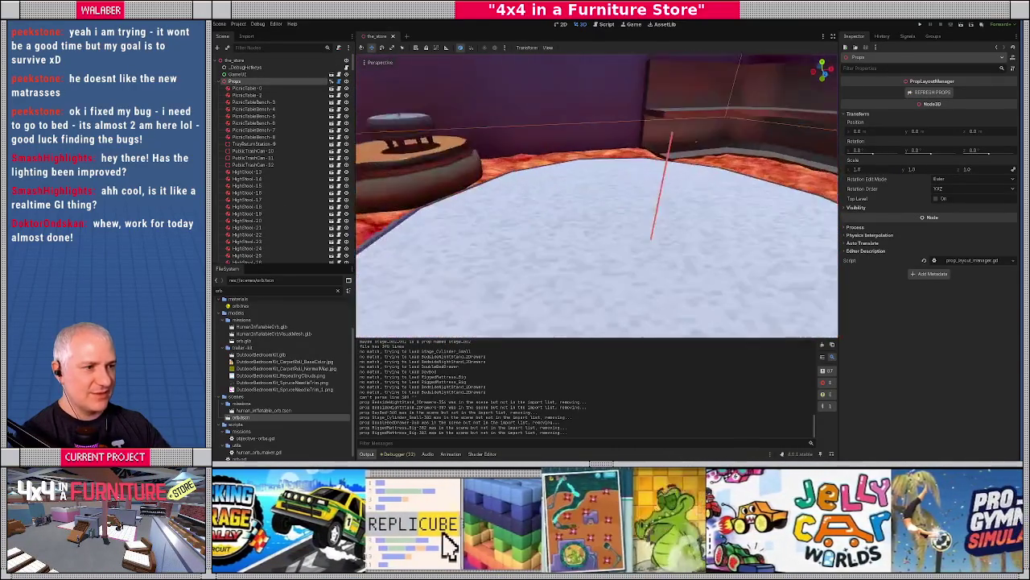
key(s)
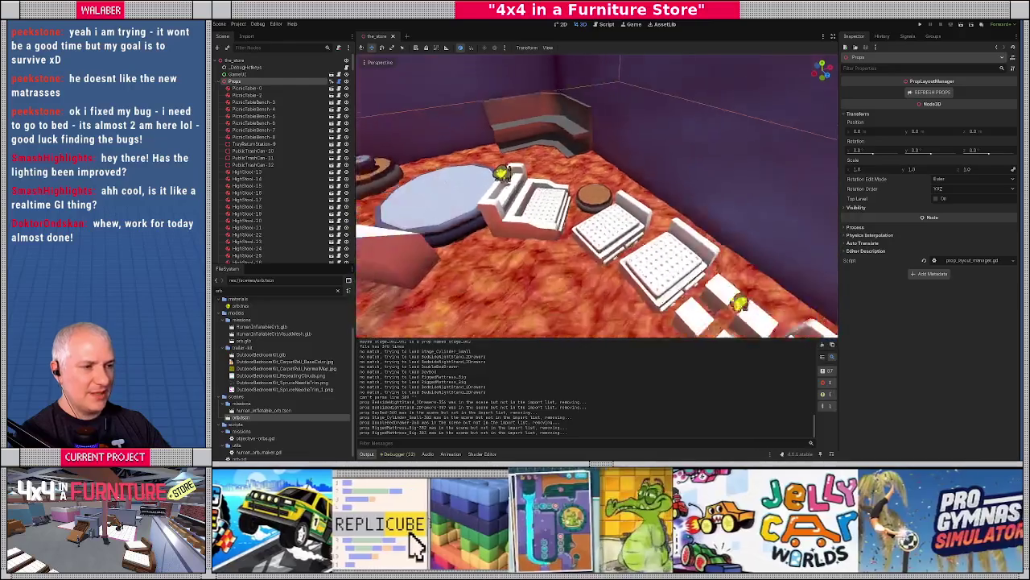
key(e)
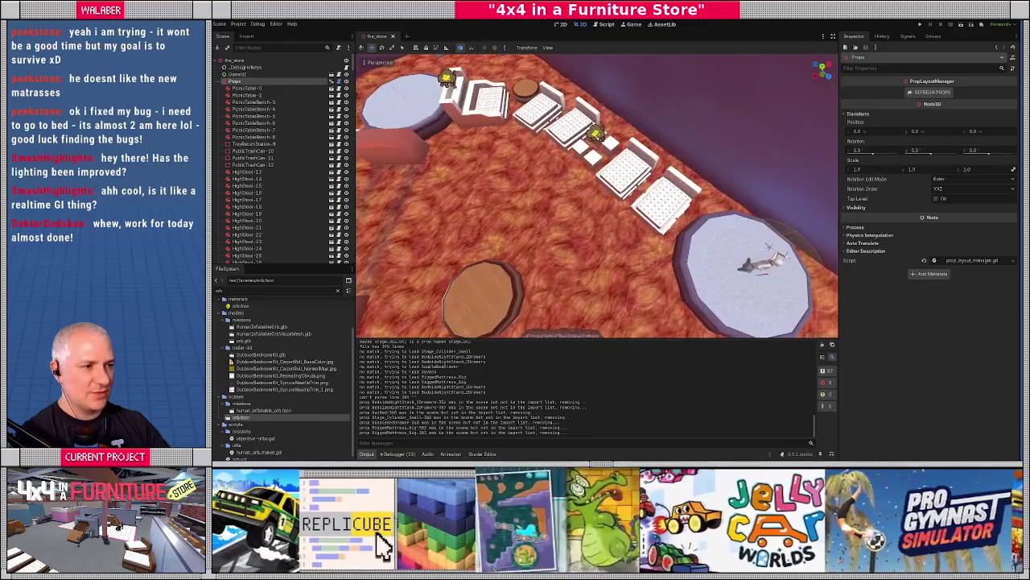
key(s)
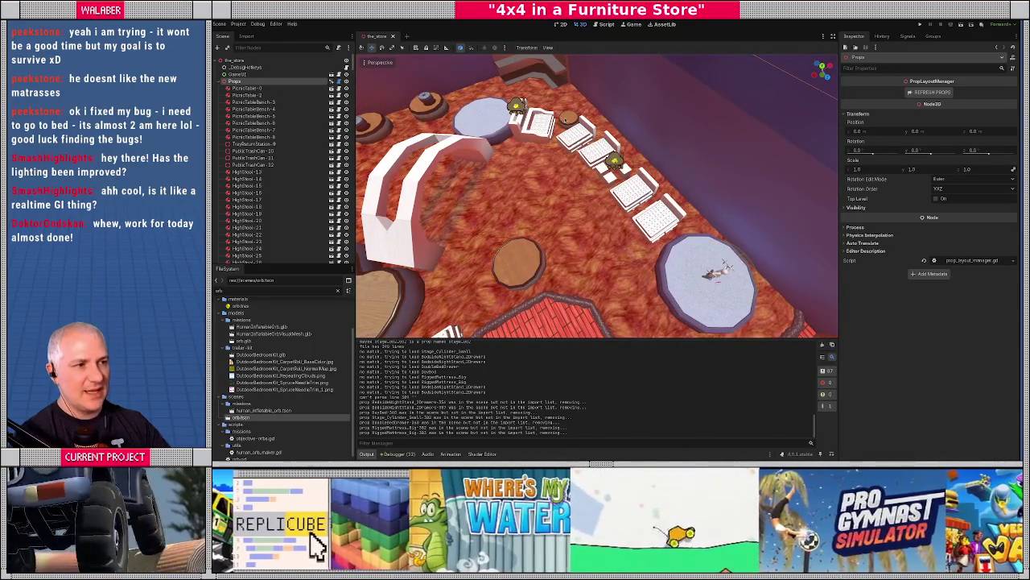
click(568, 119)
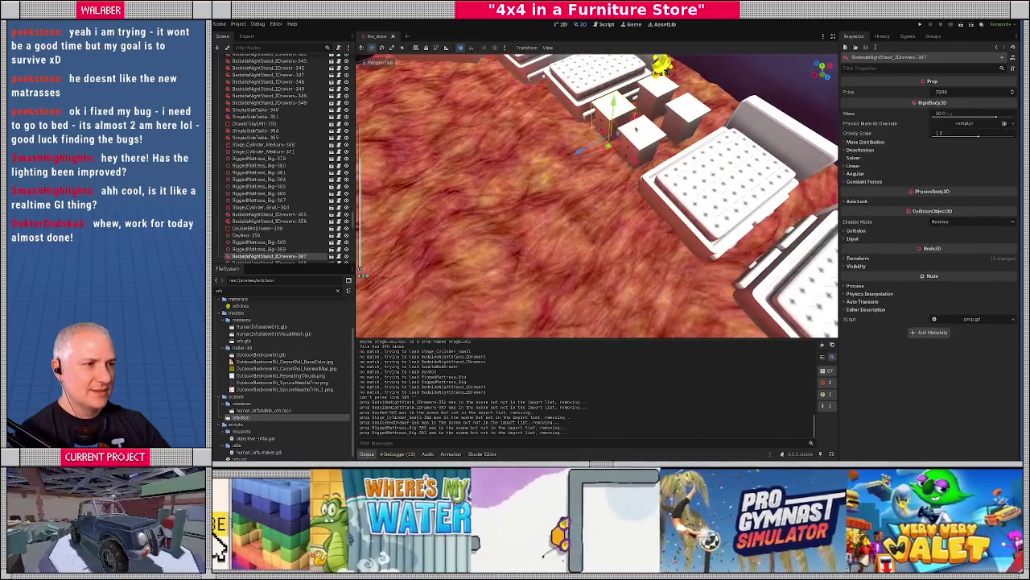
shift+click(669, 123)
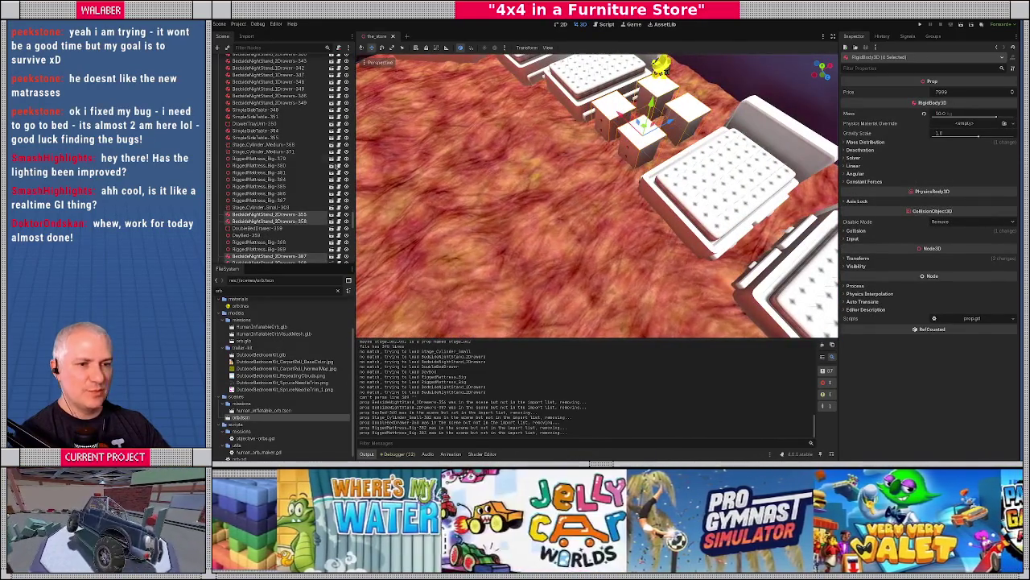
scroll(351, 234, up, 10)
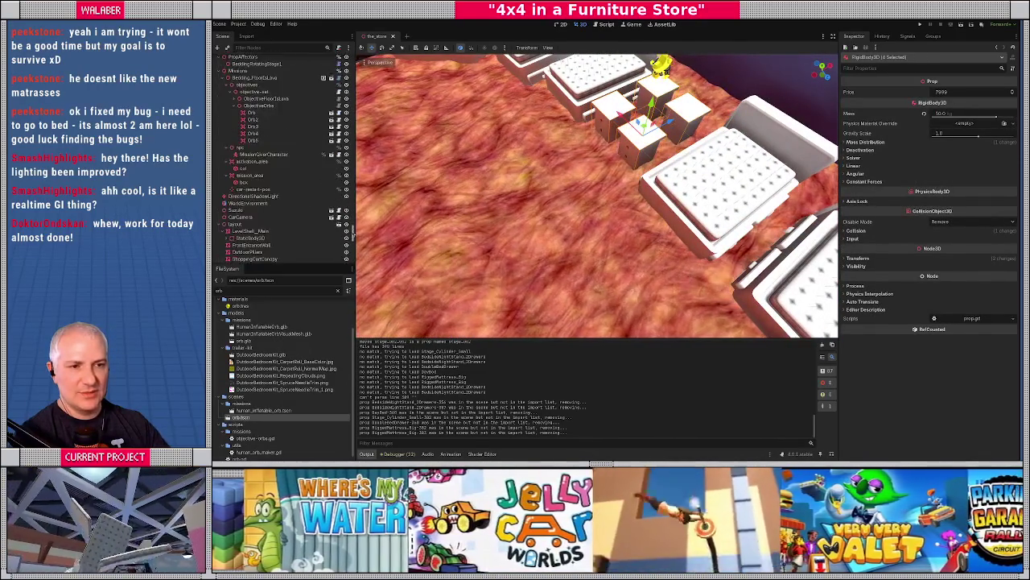
scroll(352, 234, up, 2)
drag(805, 89, 567, 187)
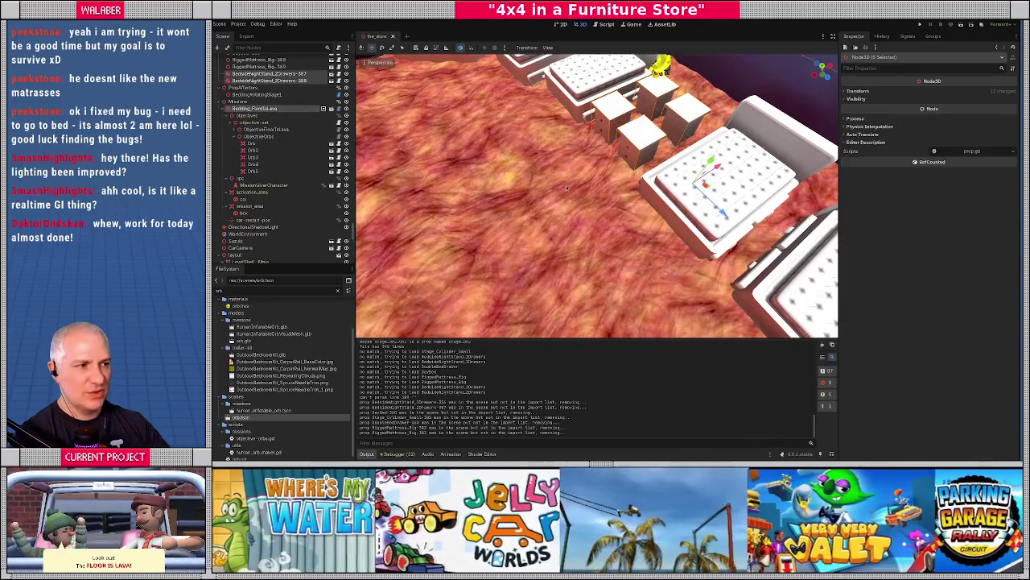
key(ctrl+shift+p)
Run Mission Add Resetters to add the selected props, with a brief stop in Blender.
text(add)
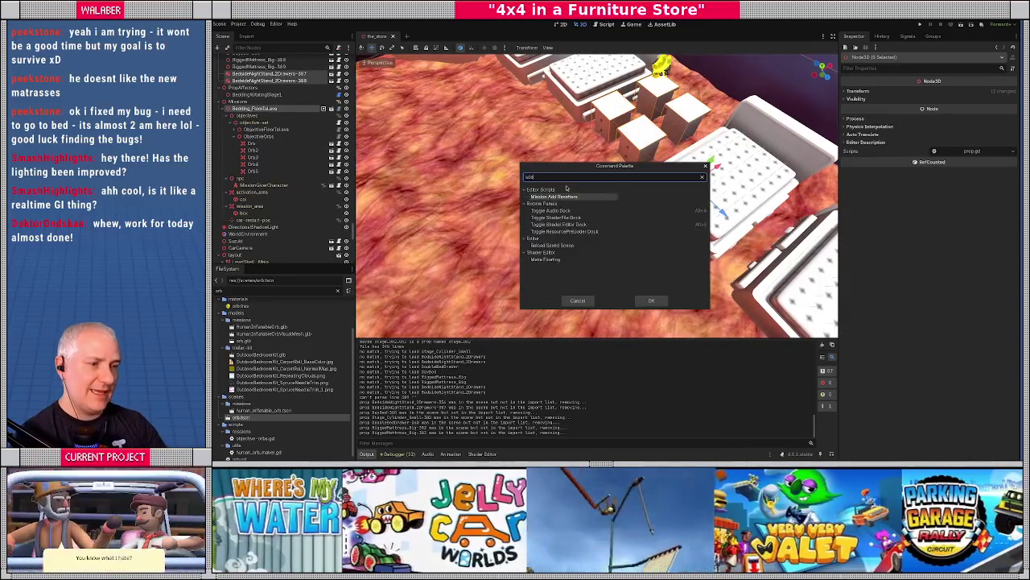
key(Return)
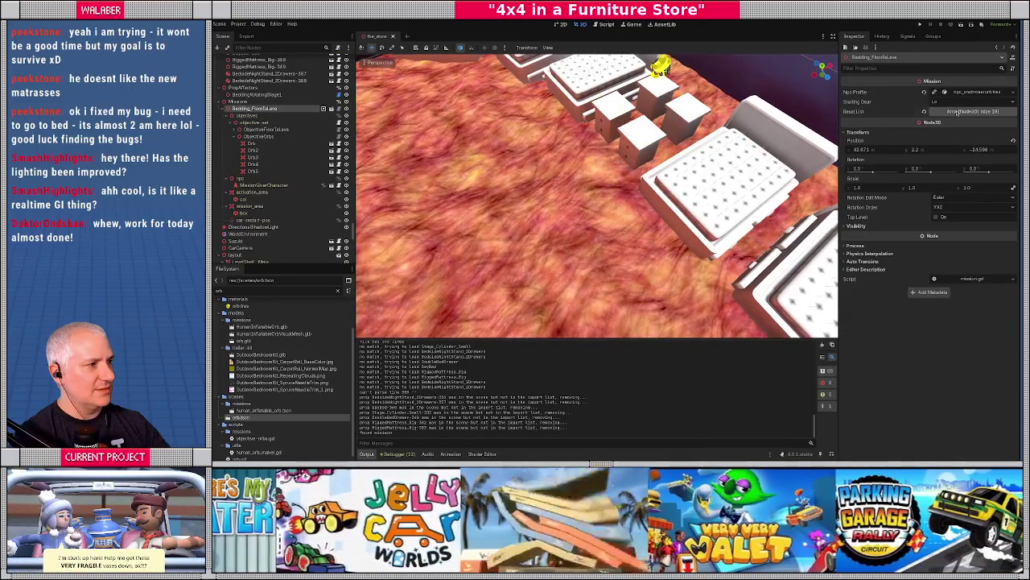
key(alt+Tab)
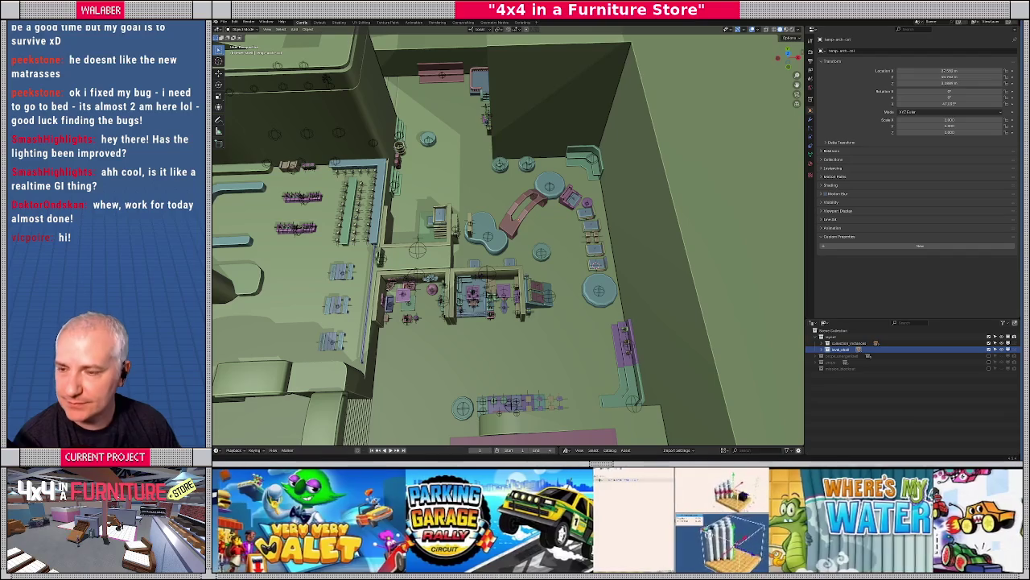
key(alt+Tab)
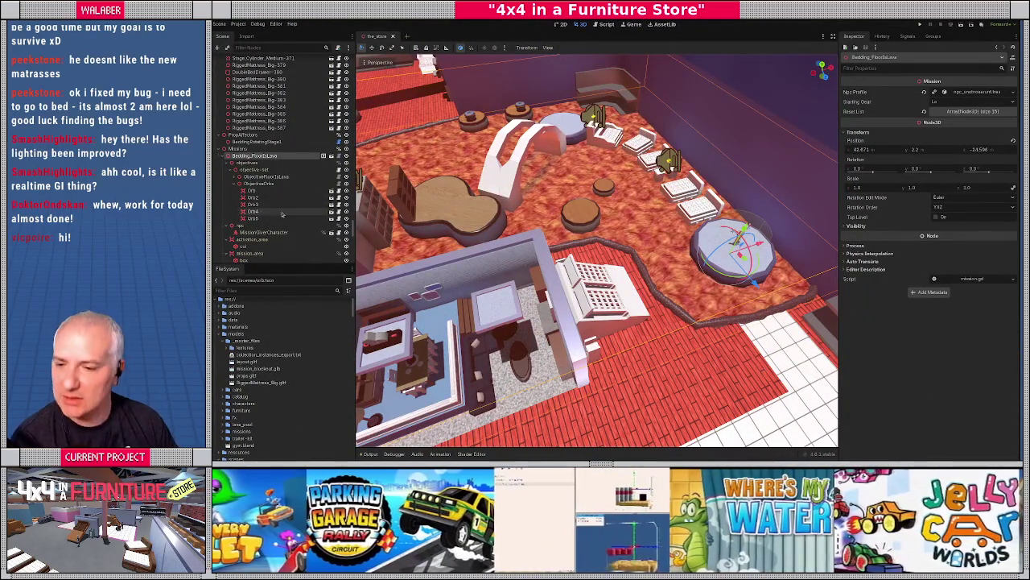
Expand the mission's 15-entry Reset List and inspect the first Orb objective.
scroll(584, 193, up, 2)
drag(584, 193, 442, 165)
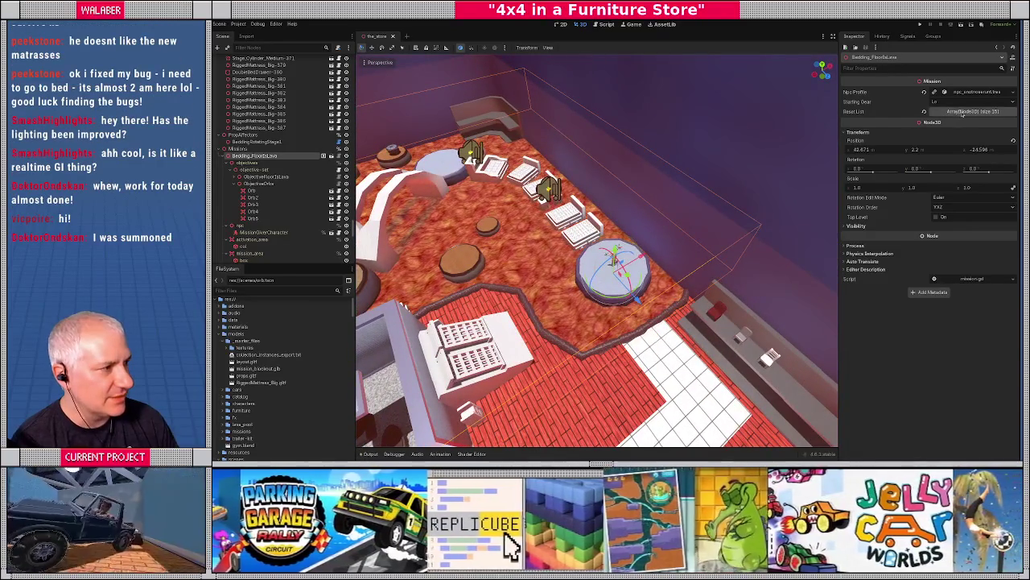
click(965, 112)
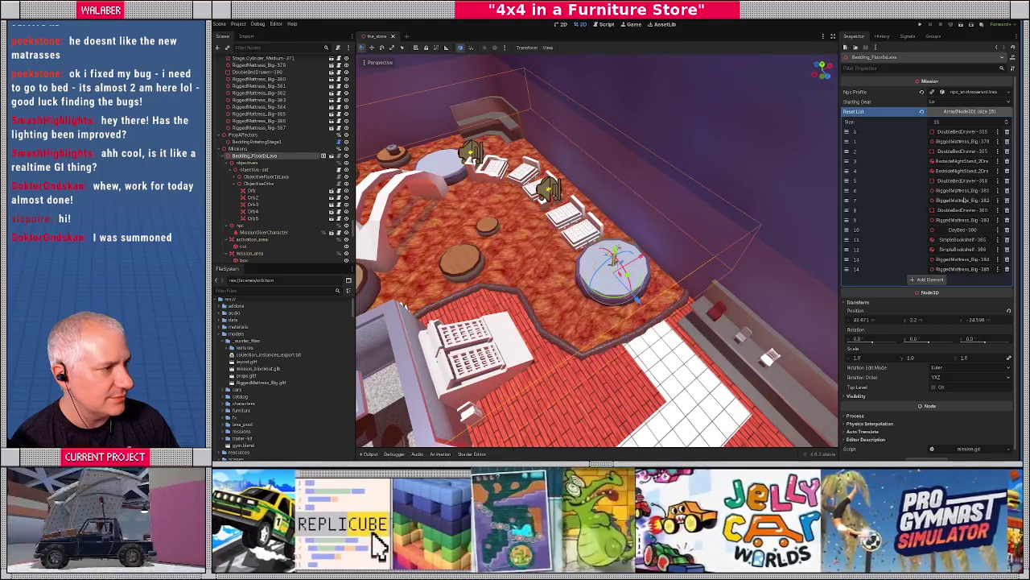
click(546, 193)
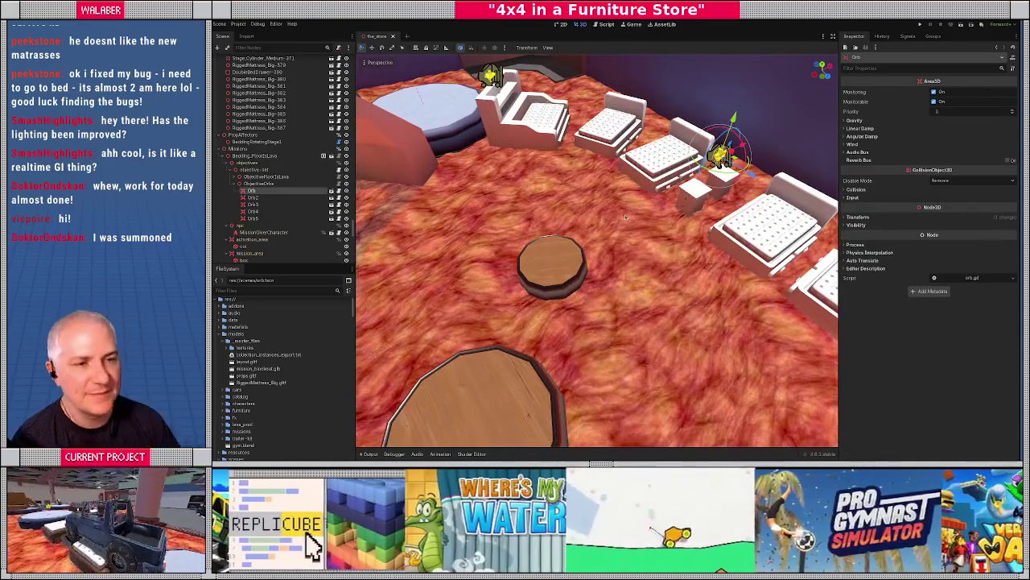
scroll(265, 170, up, 5)
scroll(266, 169, up, 10)
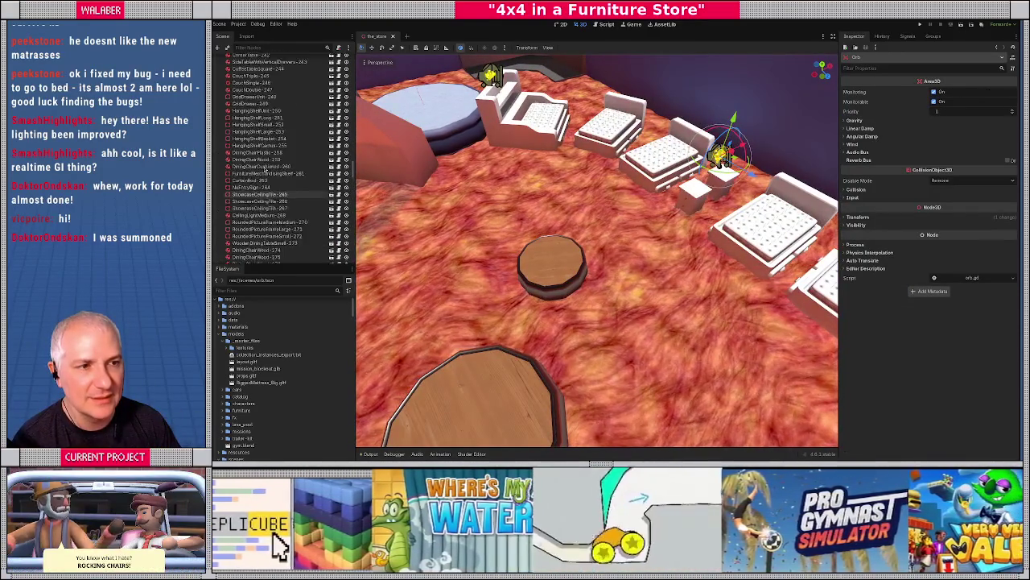
scroll(266, 158, up, 10)
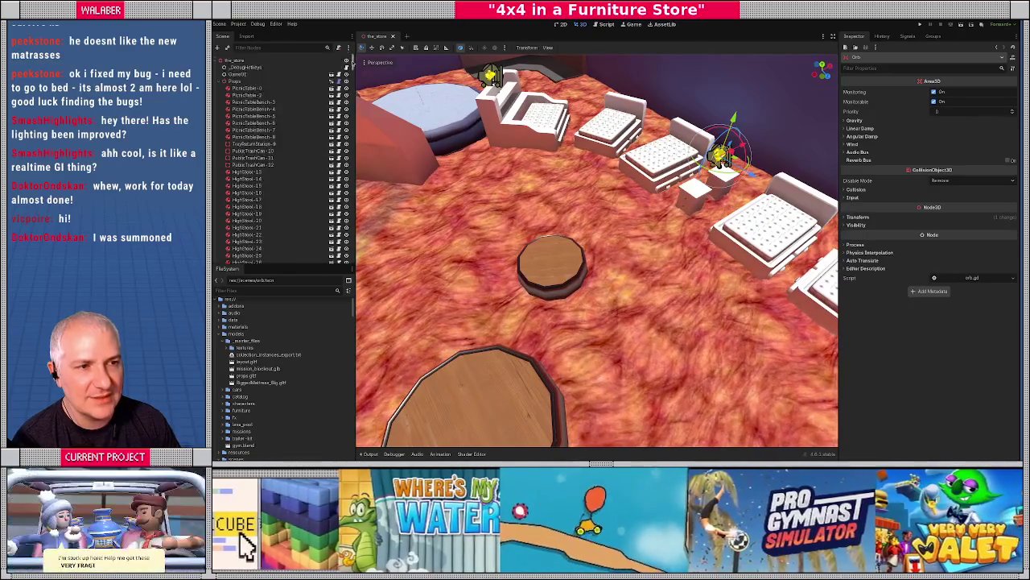
Select the two nightstands between the beds together with the Bedding_FloorIsLava node.
click(242, 81)
drag(596, 242, 362, 351)
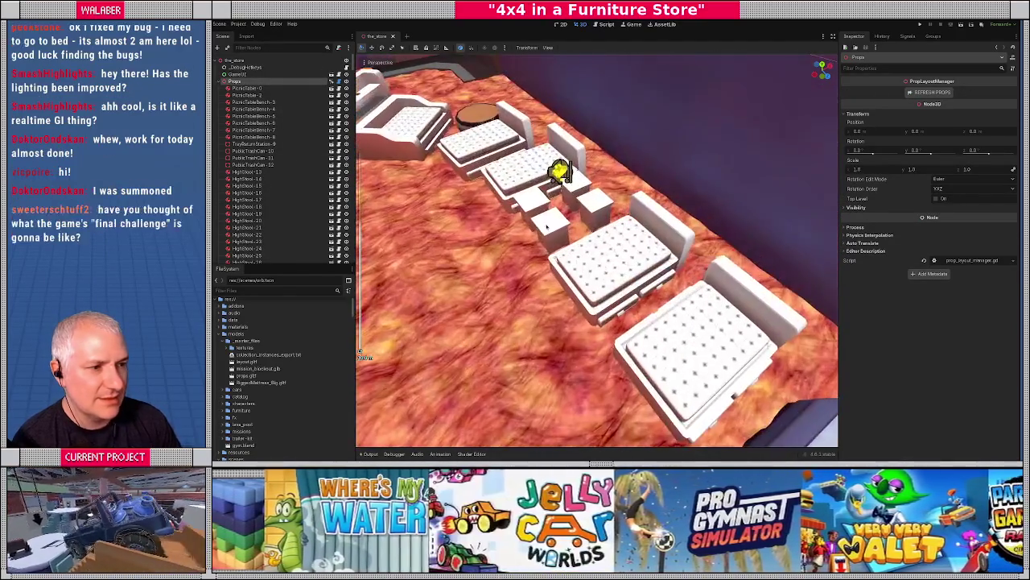
click(550, 233)
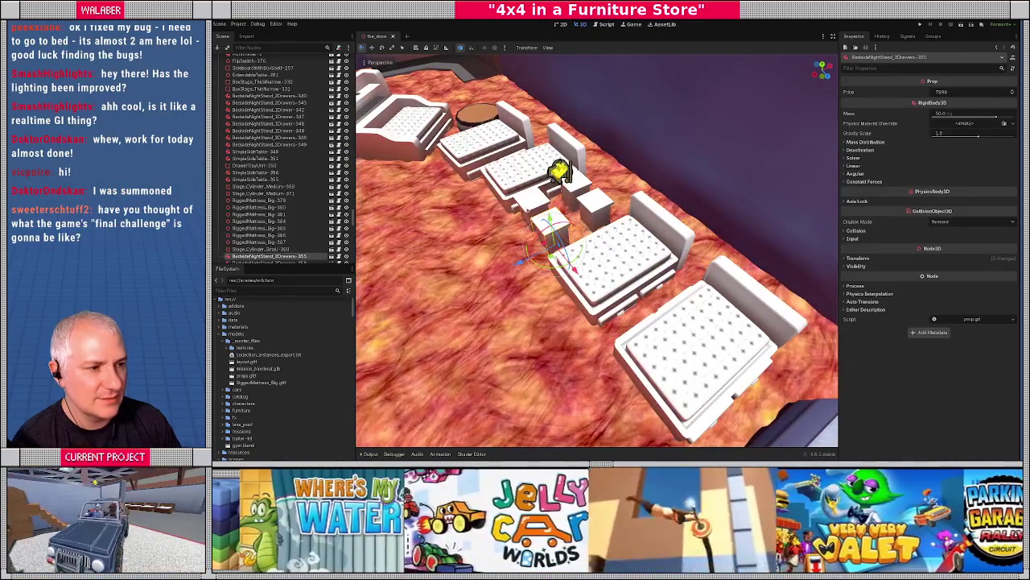
shift+click(530, 201)
drag(594, 197, 608, 202)
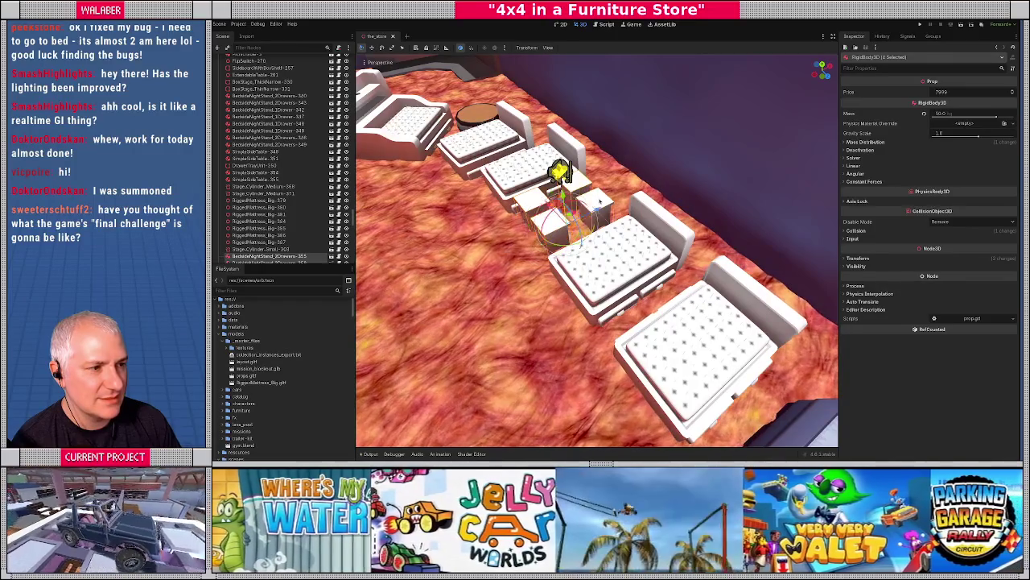
mouse_move(351, 219)
mouse_down()
mouse_move(352, 251)
mouse_move(352, 240)
mouse_up()
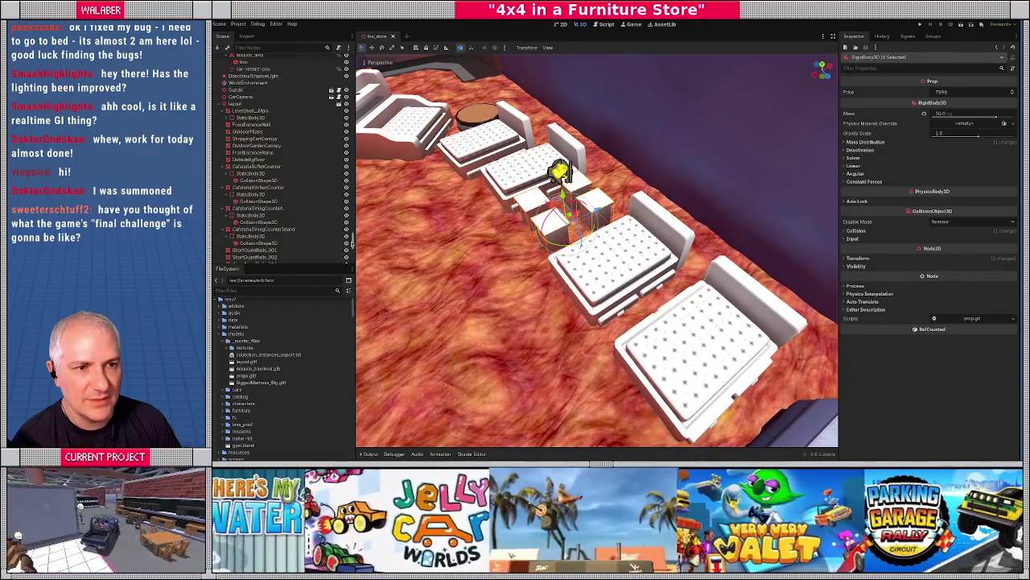
scroll(351, 240, up, 5)
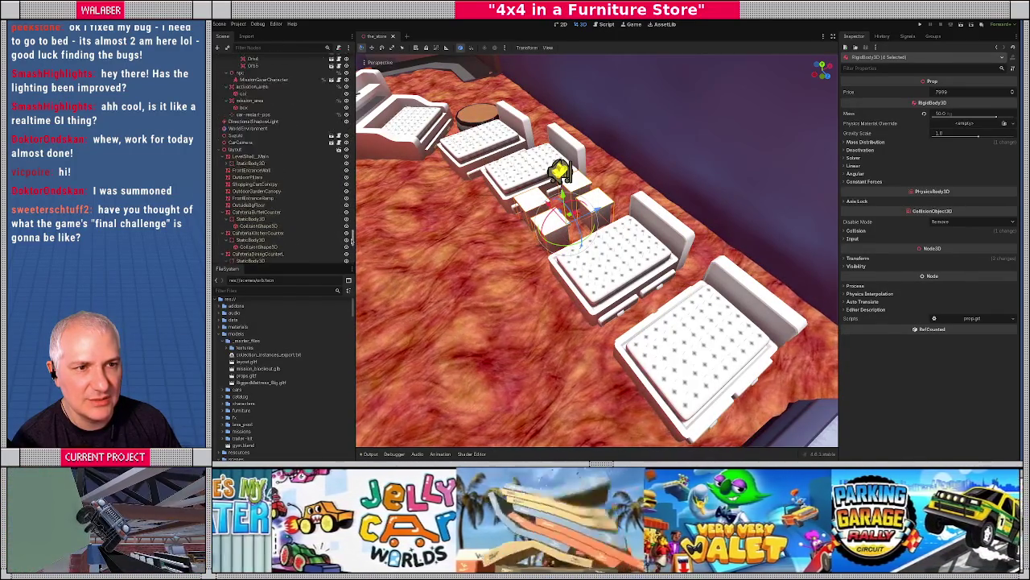
click(245, 125)
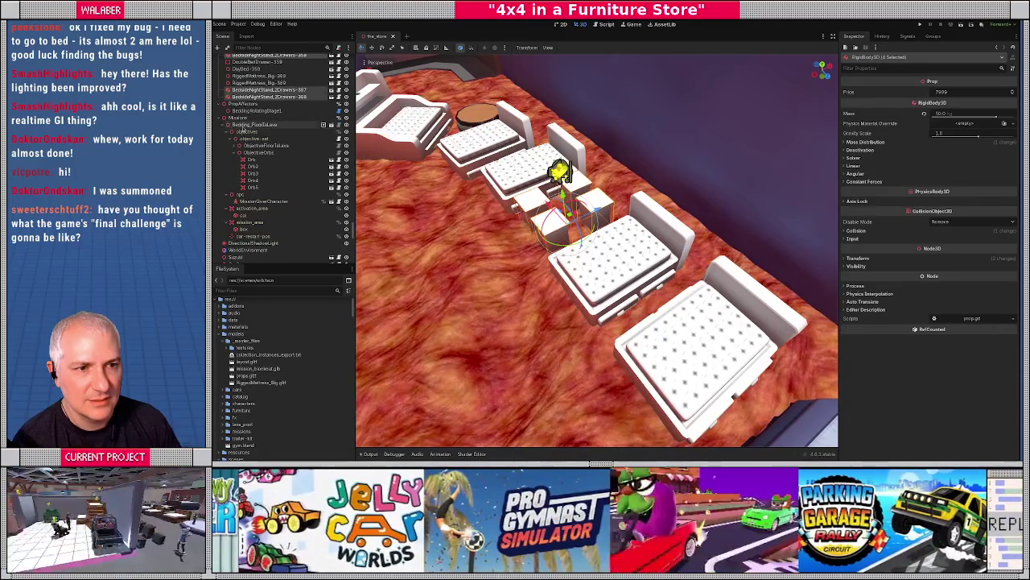
Use the Command Palette in Godot, then switch over to Blender.
key(ctrl+shift+p)
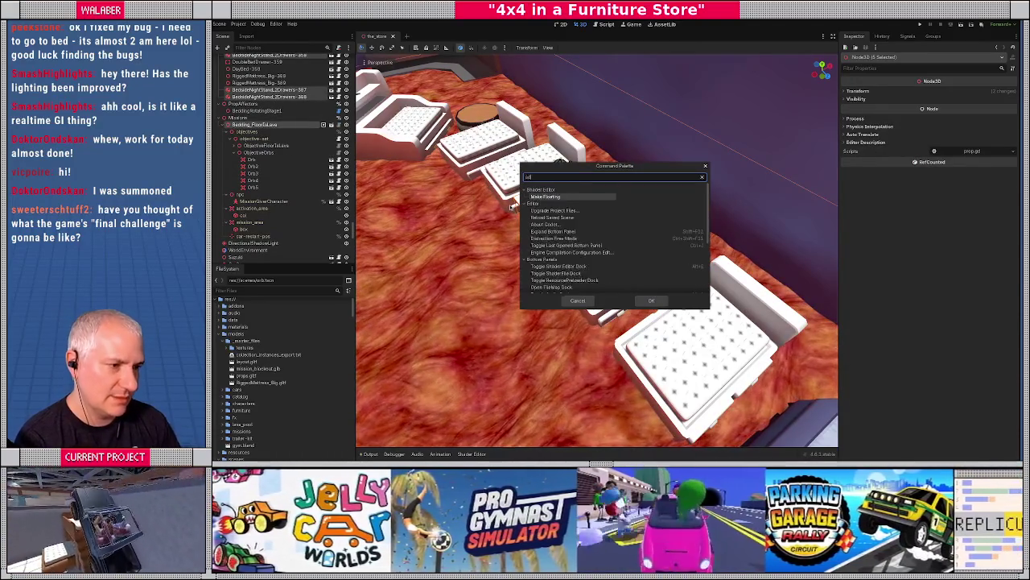
key(Escape)
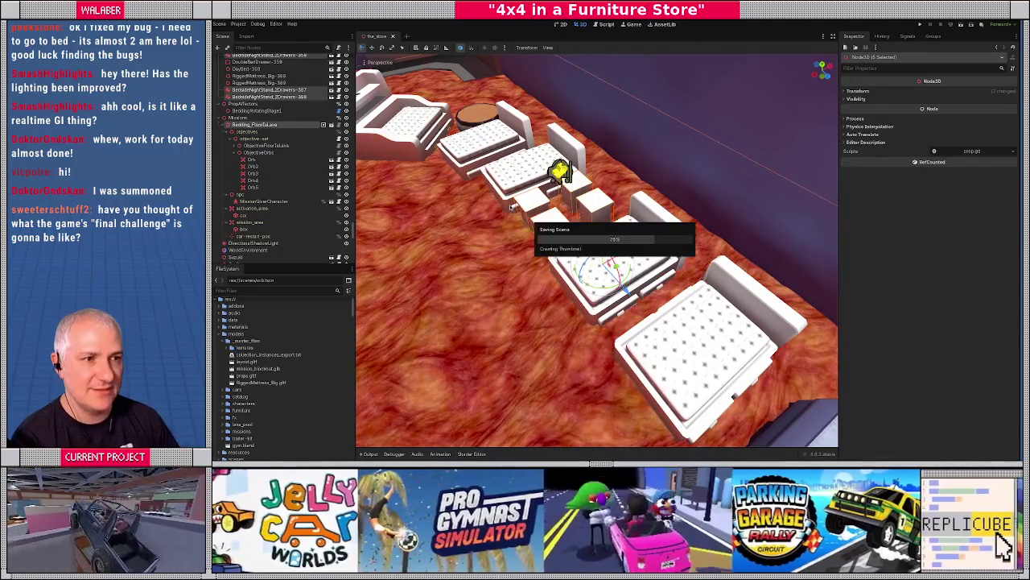
key(alt+Tab)
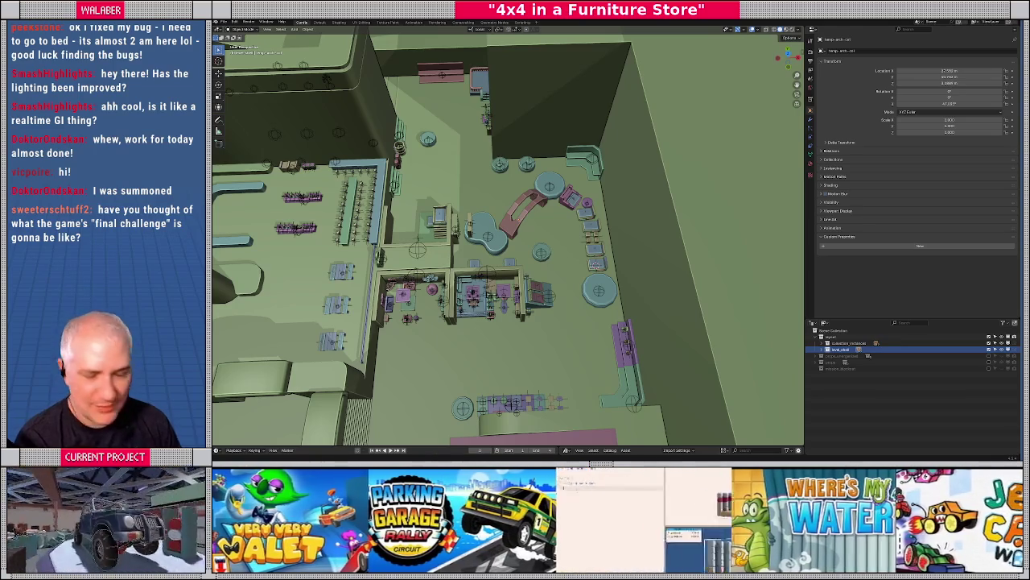
Refresh the Props node so a round table appears among the beds, and save the scene.
key(alt+Tab)
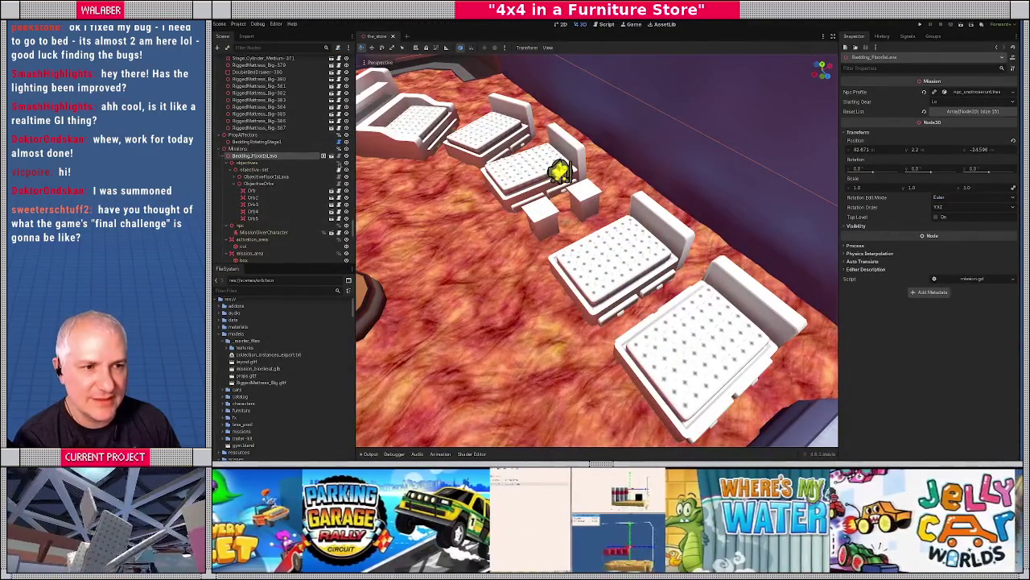
scroll(282, 157, up, 5)
scroll(281, 157, up, 5)
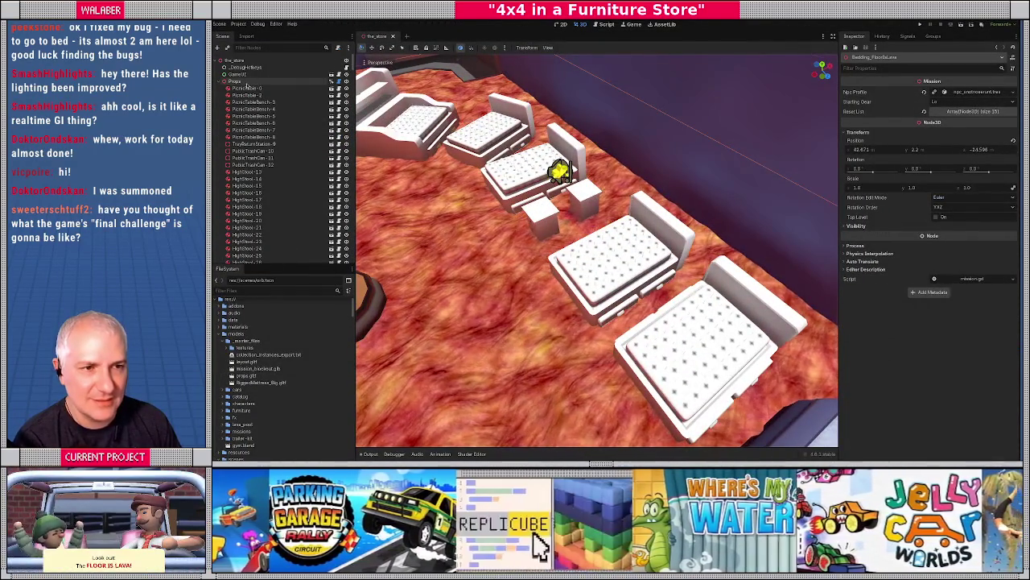
click(234, 81)
click(932, 91)
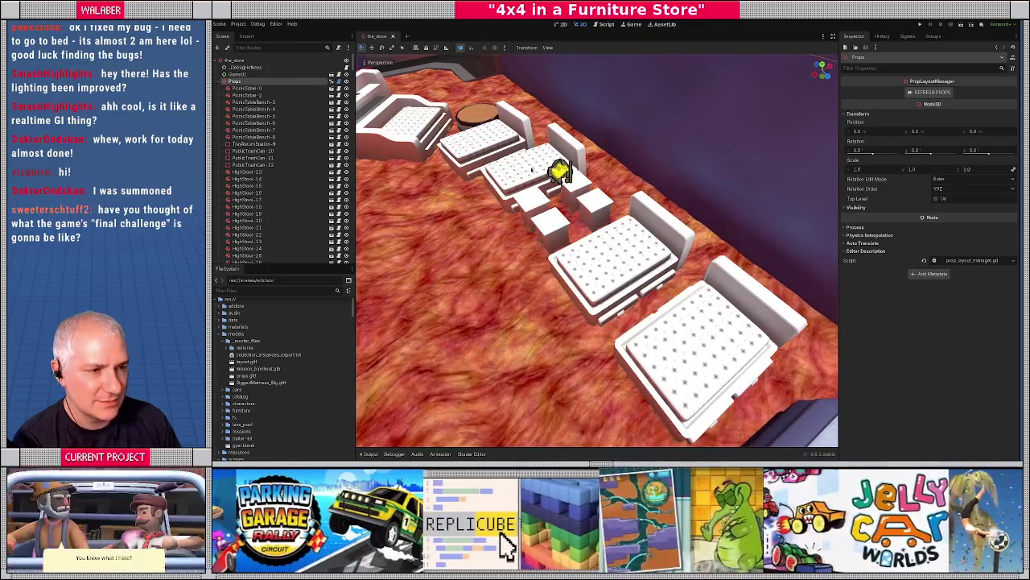
key(ctrl+s)
key(alt+Tab)
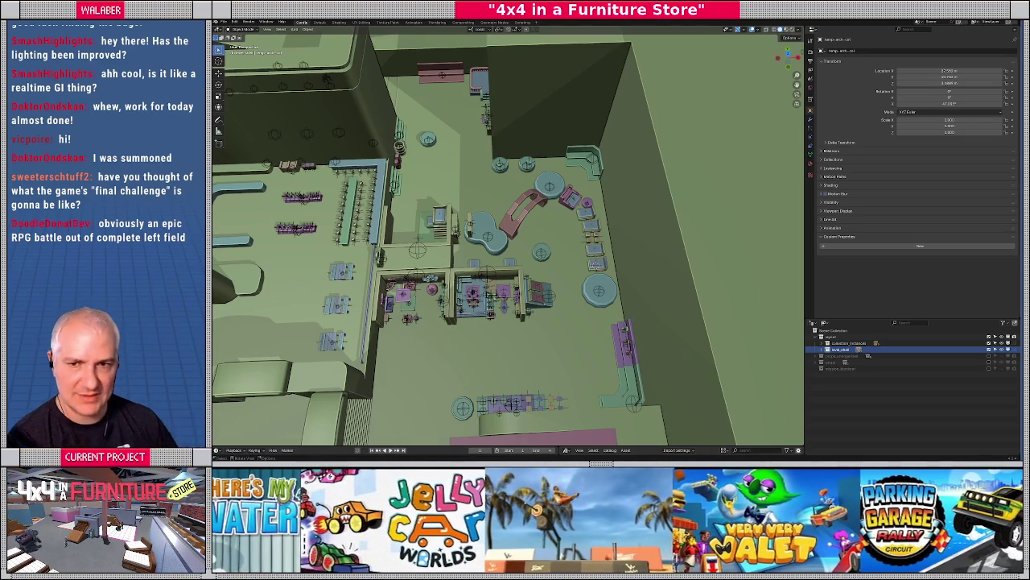
In the terminal, move up two folders, change into ~/Godot/ and list its contents.
key(super+Tab)
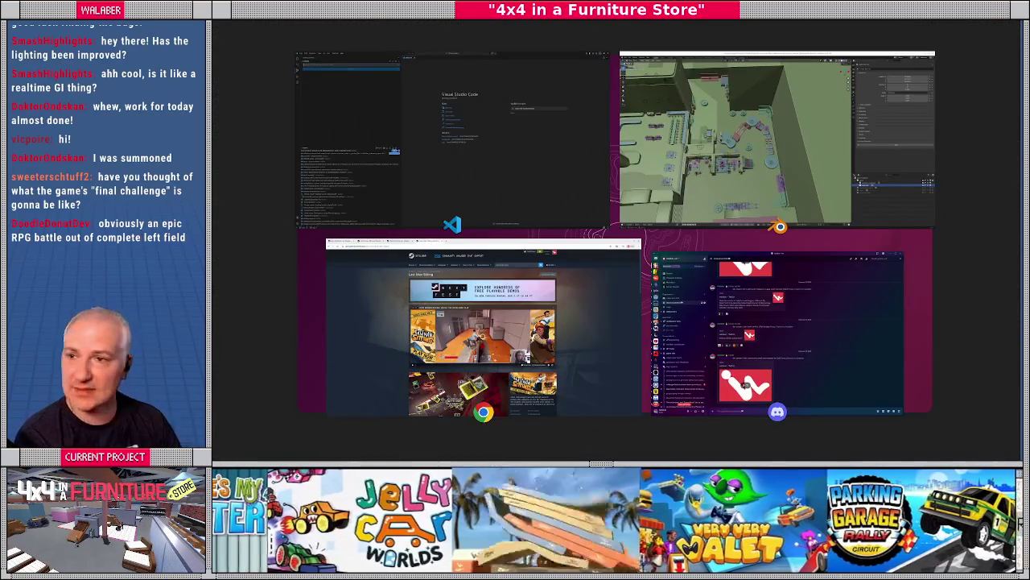
key(Escape)
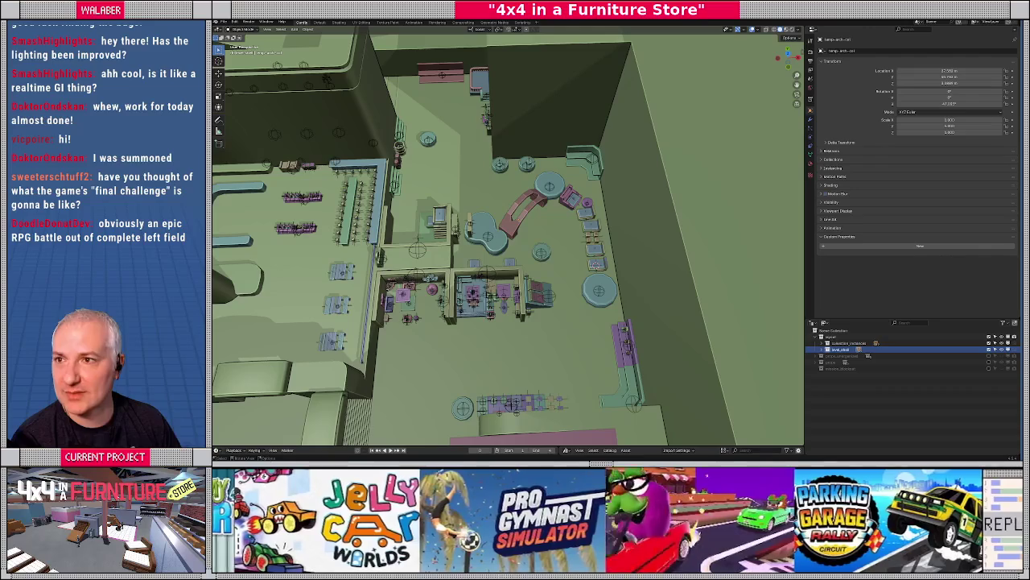
key(alt+Tab)
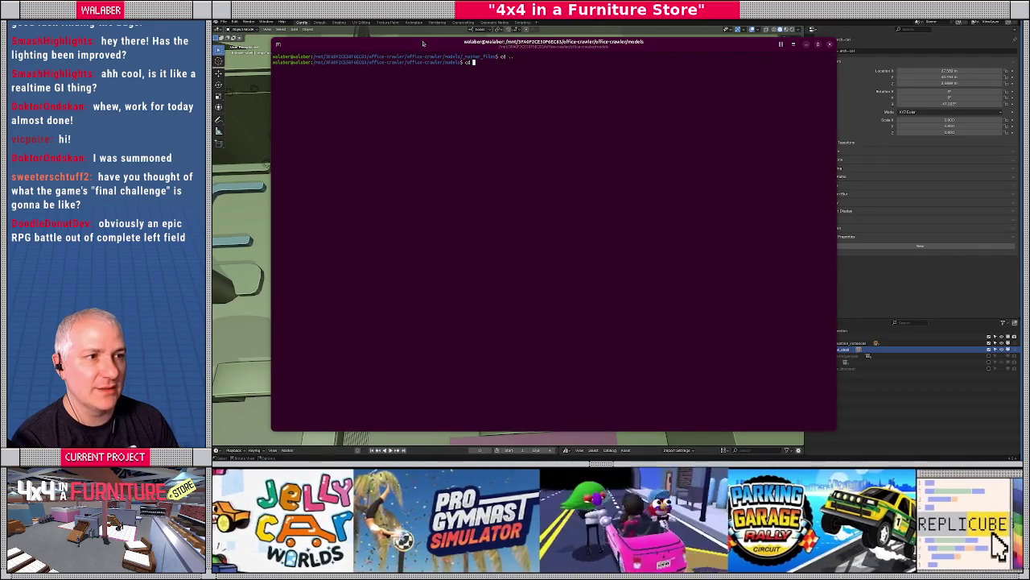
text(cd ..)
key(Return)
text(..)
key(Return)
text(cd )
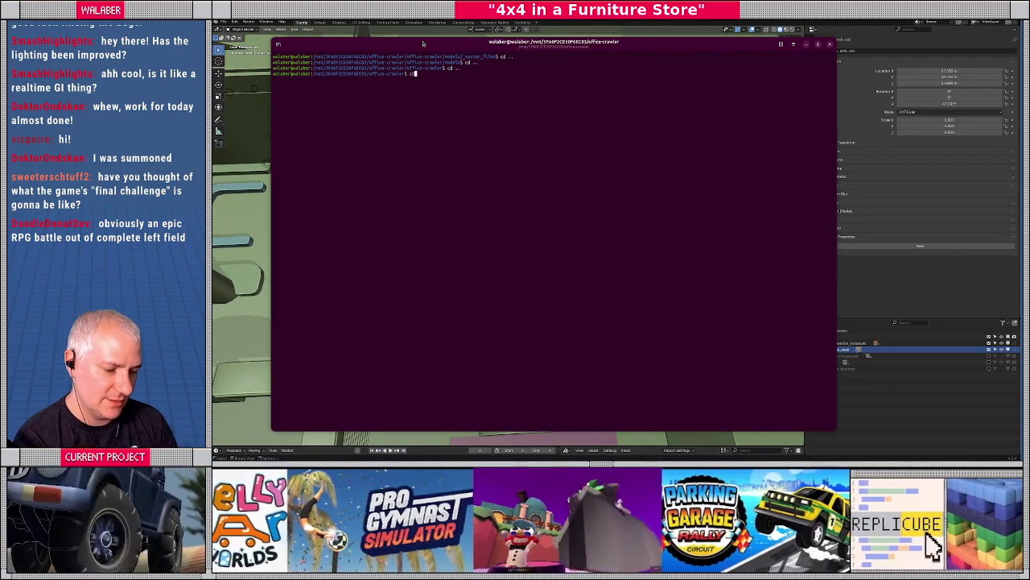
text(~)
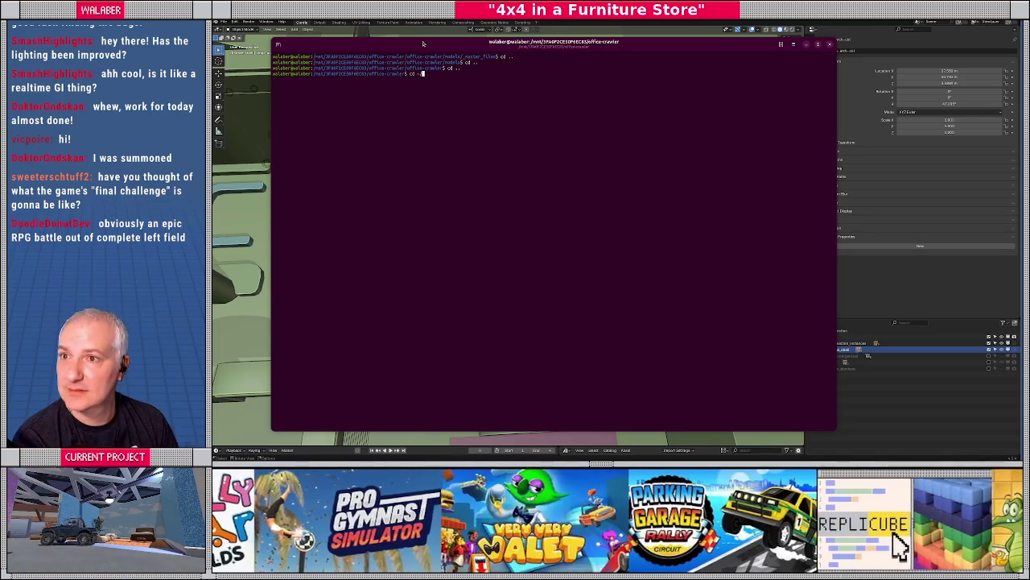
text(/Godot/)
key(Return)
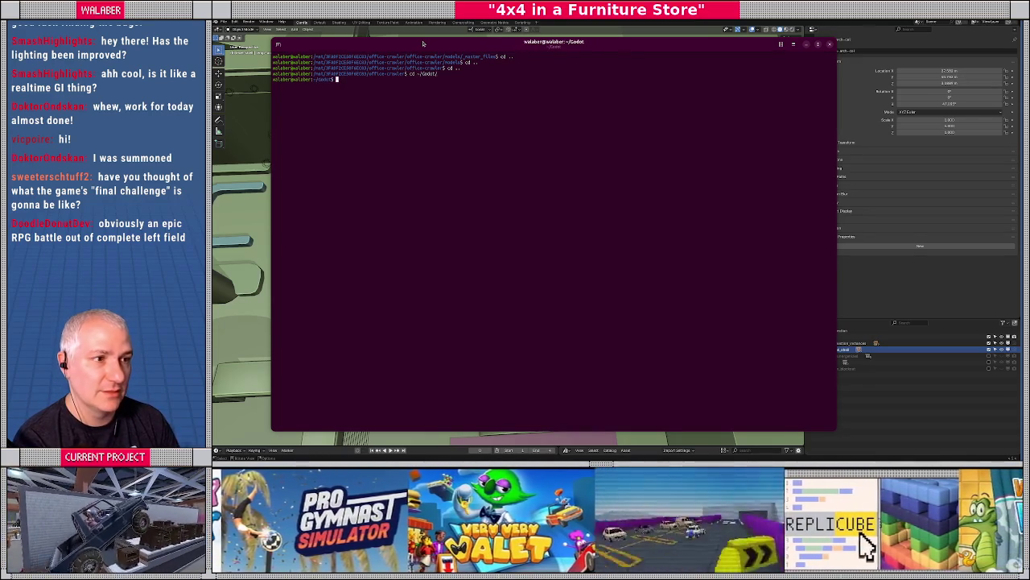
text(ls)
key(Return)
Enter the Godot 4.6.1 folder and run ./Godot_v4.6.1-stable_linux.x86_64.
text(cd Godot)
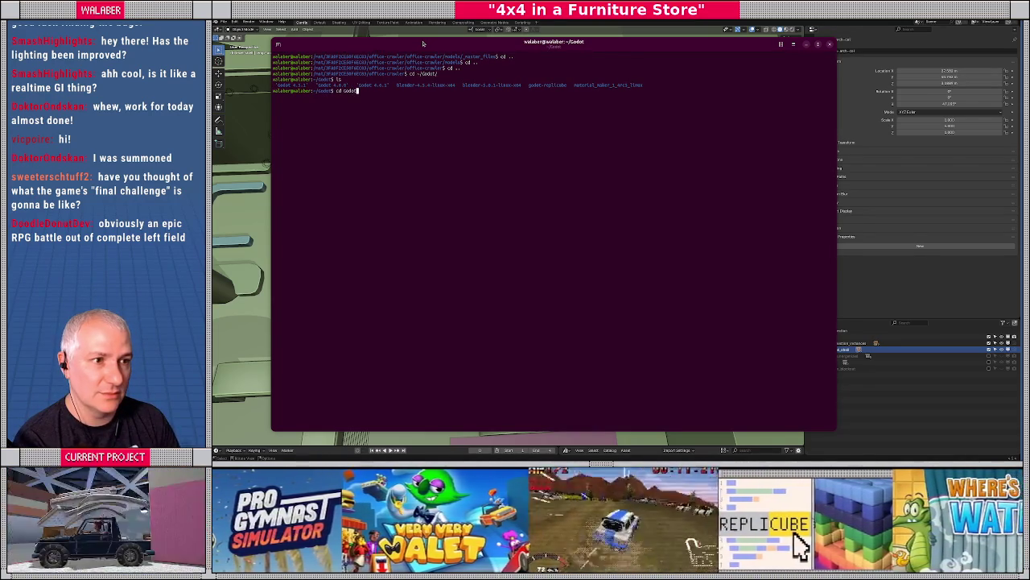
key(Tab)
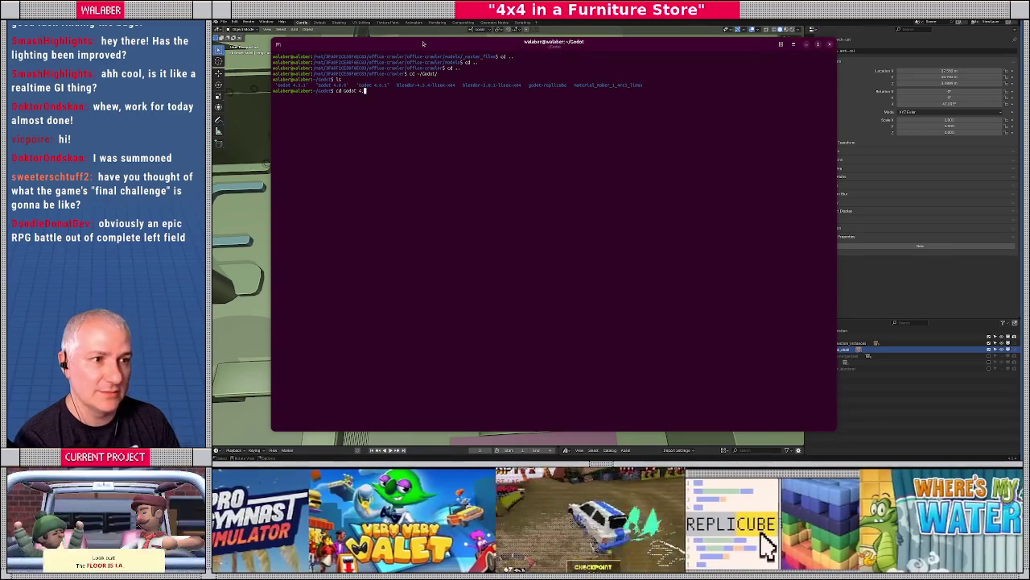
text(4.)
text(1)
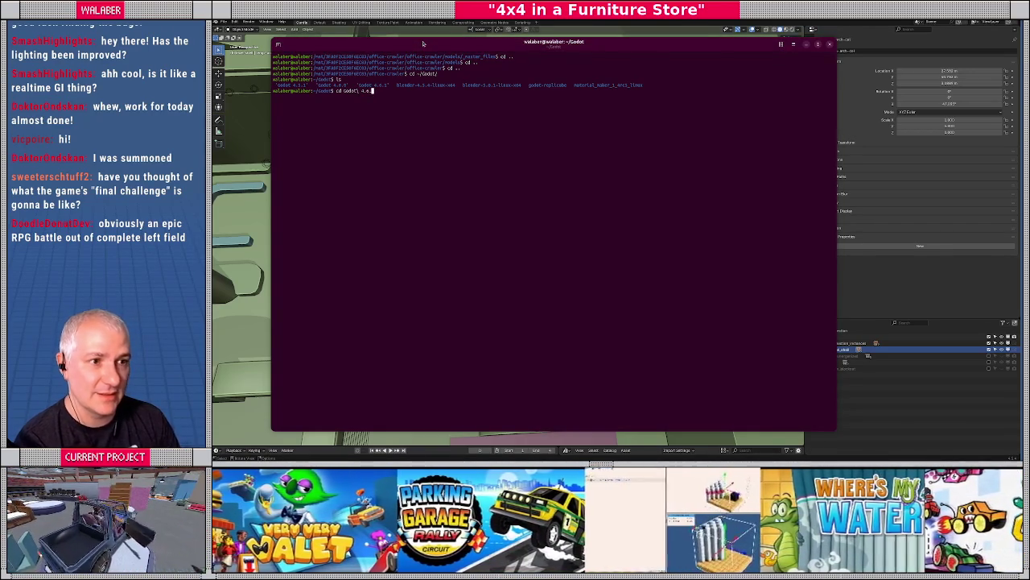
key(Return)
text(ls)
key(Return)
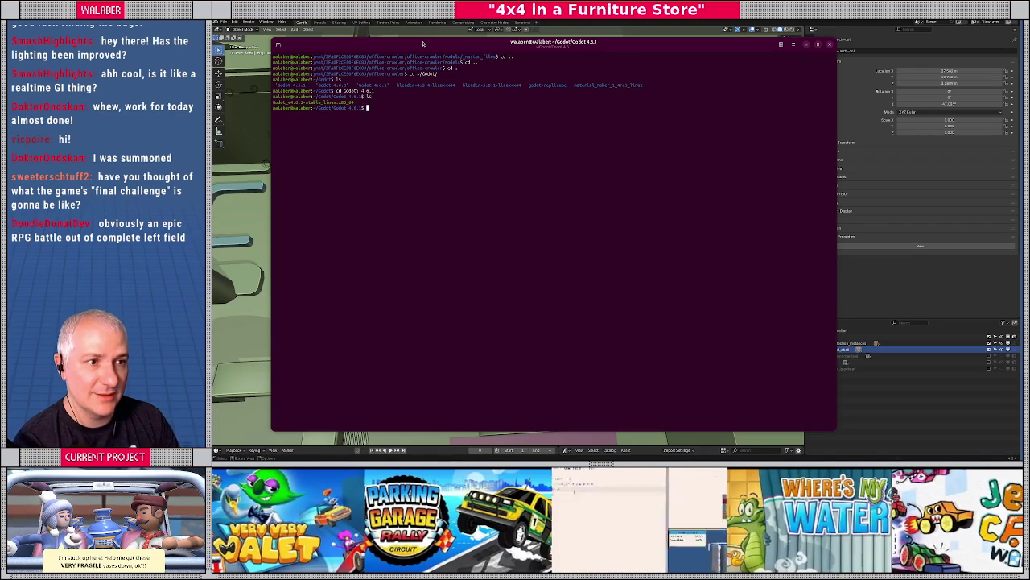
text(./G)
key(Tab)
key(Return)
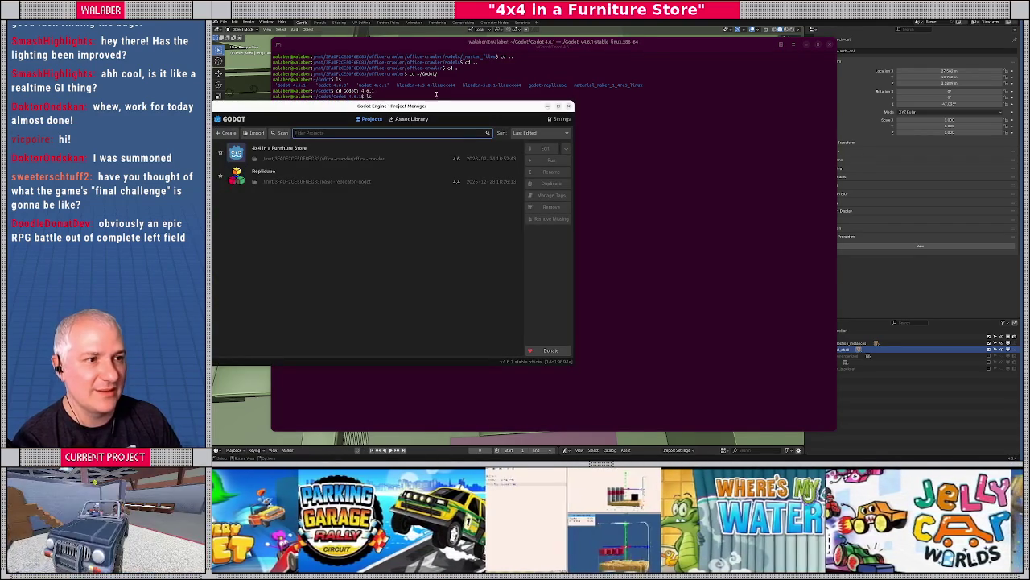
Open the 4x4 in a Furniture Store project and select the PicnicTableBench-8 bench.
double_click(287, 151)
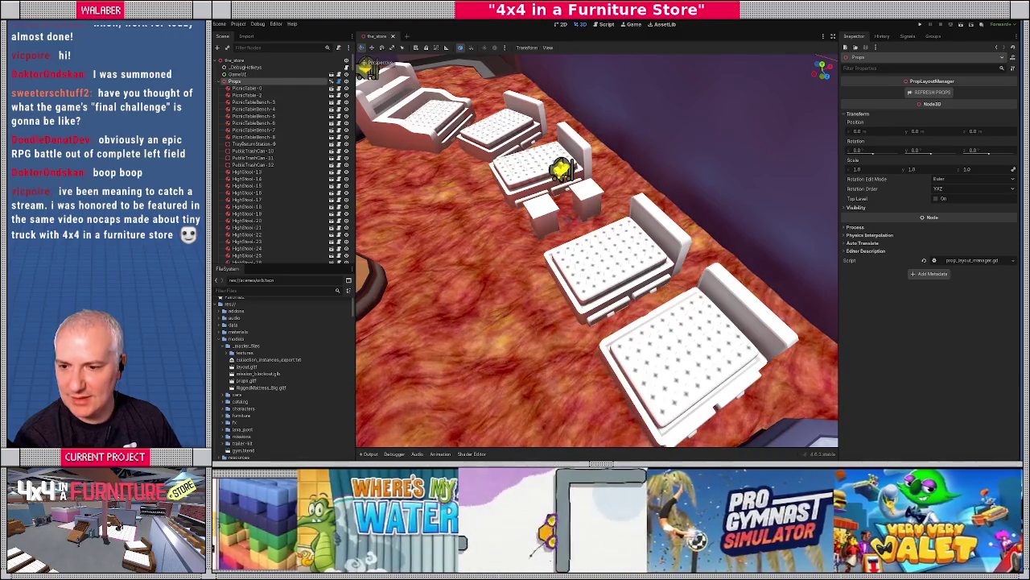
click(500, 124)
Deselect in the viewport and read the terminal lines listing props removed as missing from the import list.
click(481, 201)
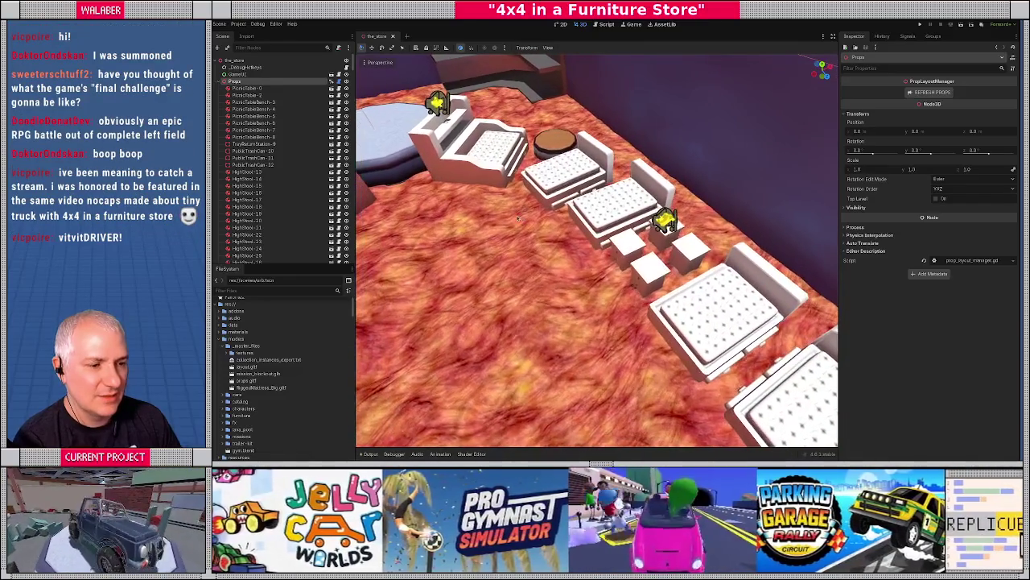
key(alt+Tab)
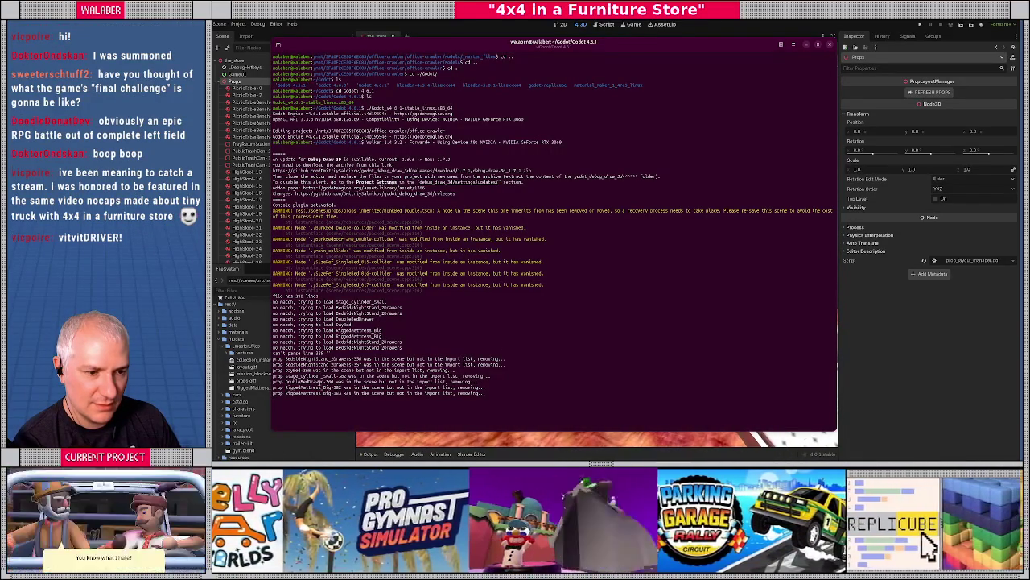
drag(286, 376, 499, 376)
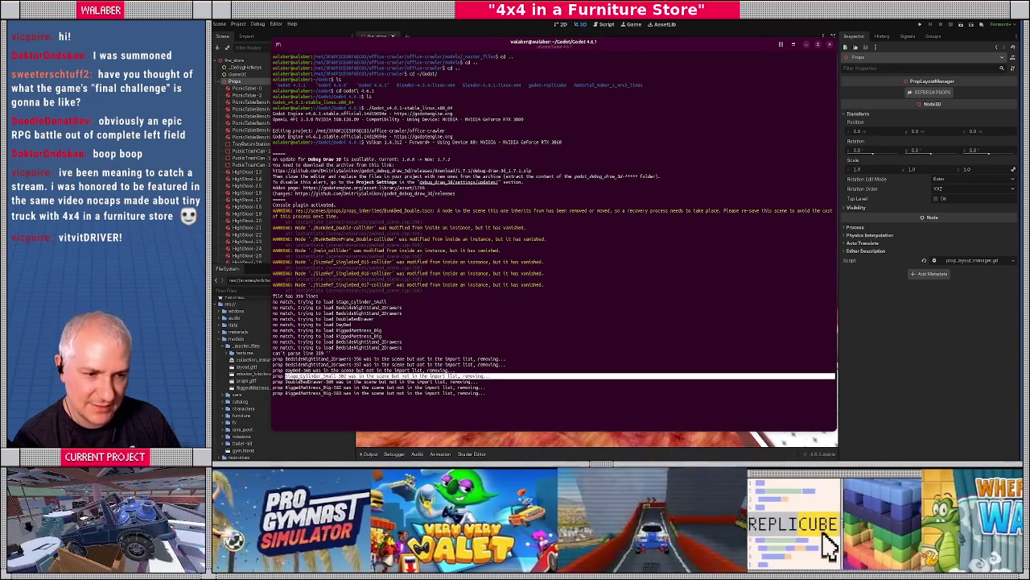
click(300, 376)
Crash the editor with a viewport right-click in the store scene, then read its terminal ERROR line.
drag(335, 360, 480, 365)
click(479, 365)
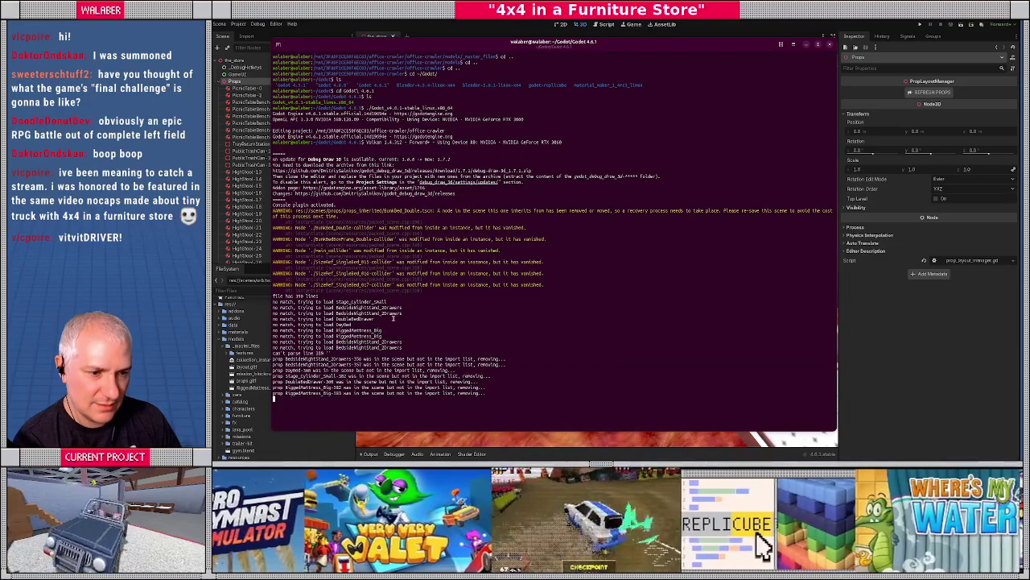
key(alt+Tab)
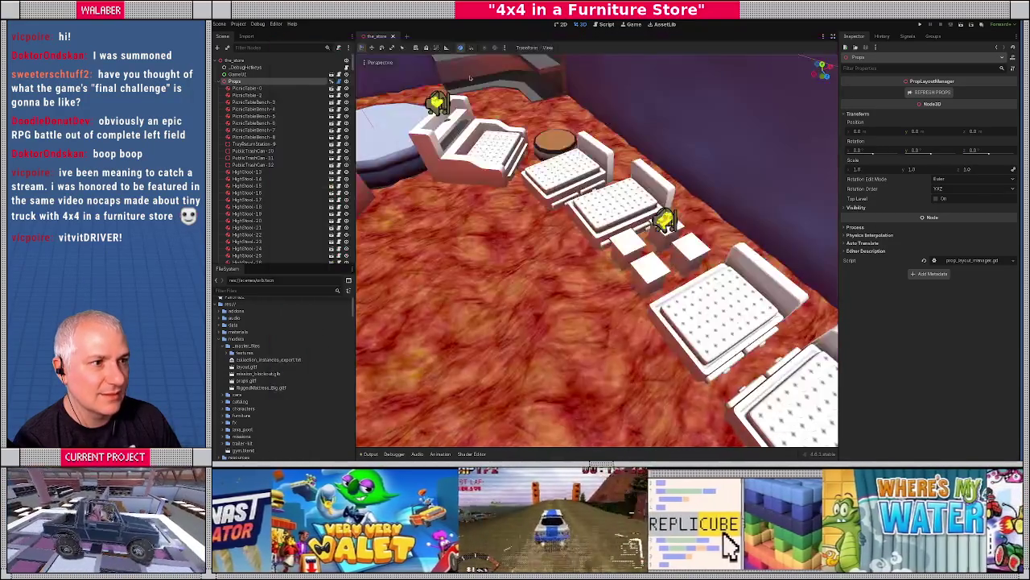
right_click(543, 229)
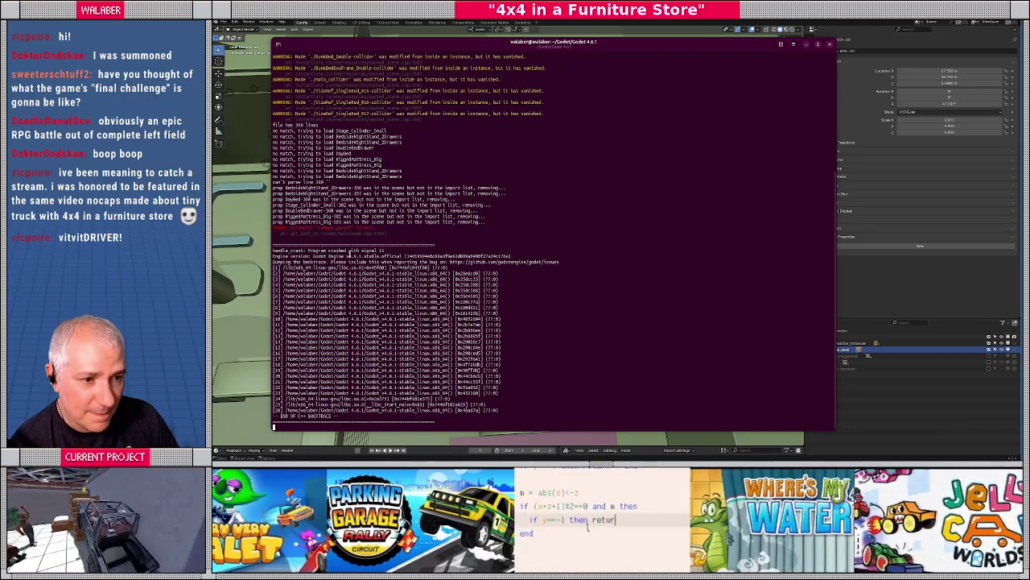
drag(280, 228, 390, 228)
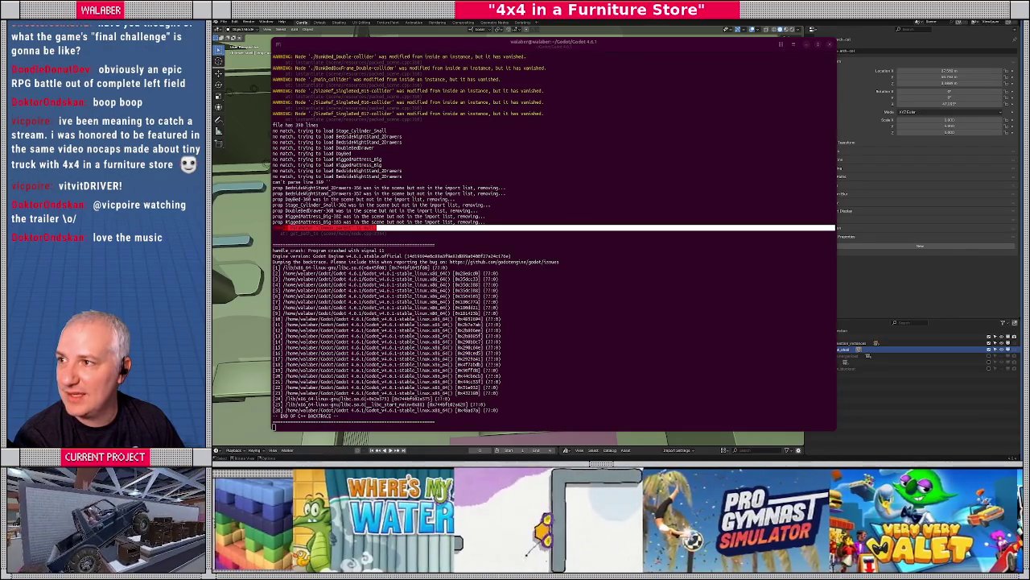
key(alt+Tab)
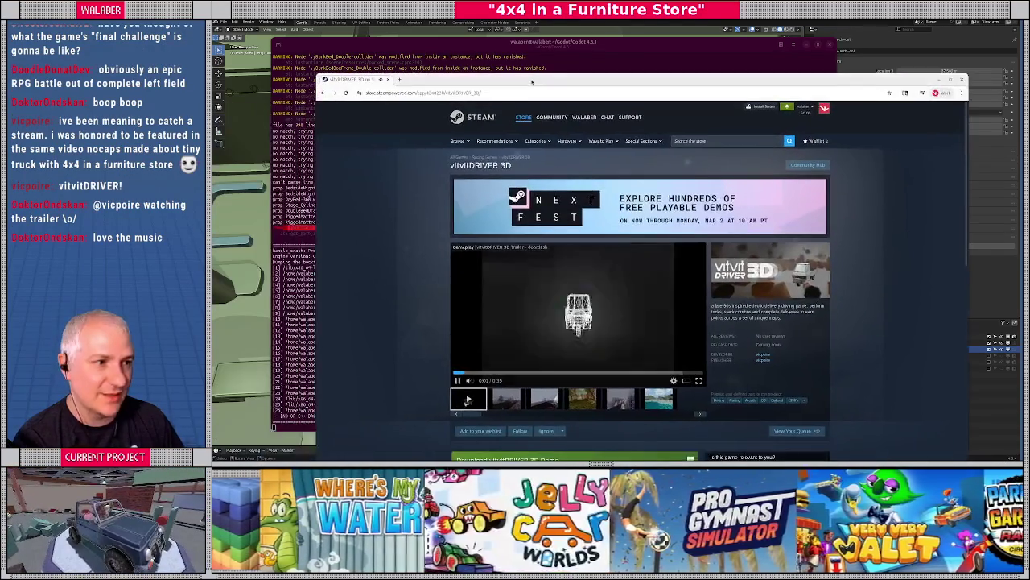
Maximize the browser and watch the vitvitDRIVER 3D trailer in fullscreen.
key(super+Up)
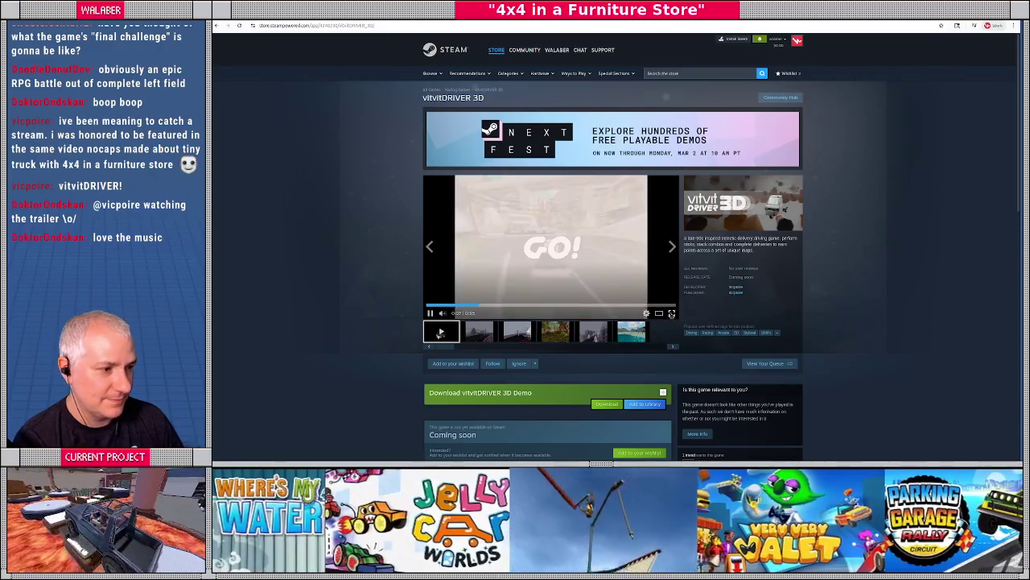
click(671, 313)
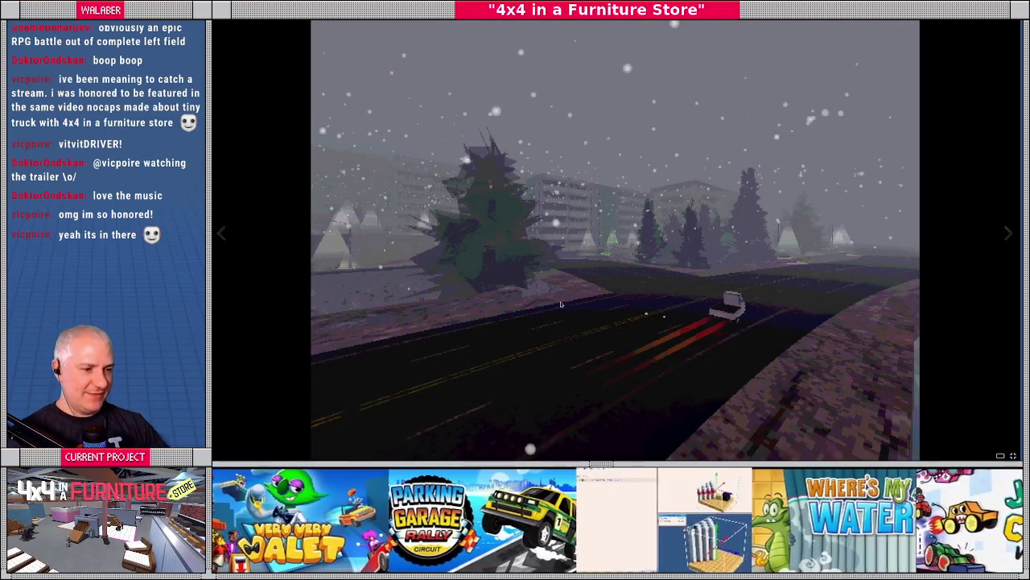
key(Escape)
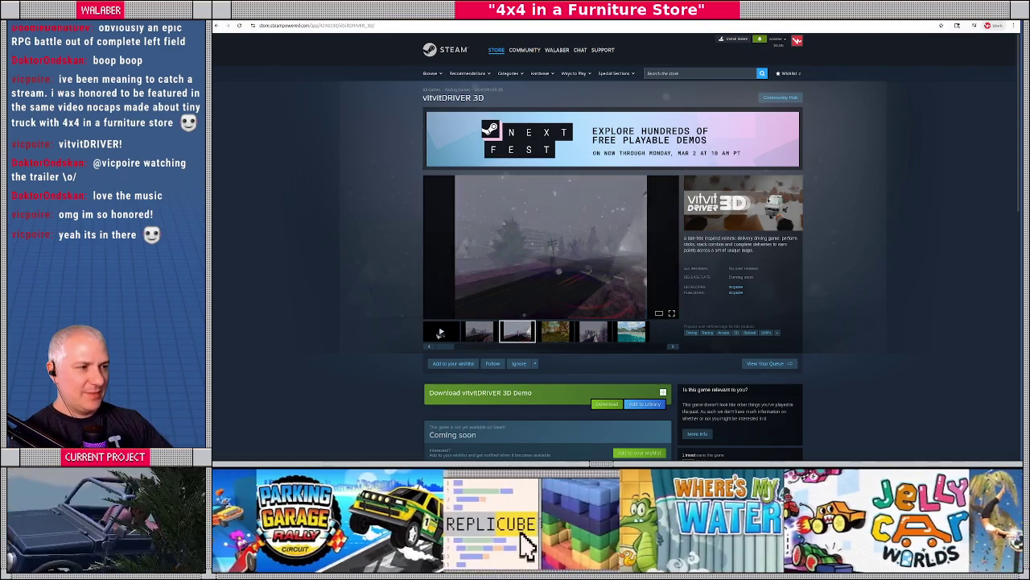
Browse the gameplay screenshots and scroll through the vitvitDRIVER 3D store page.
click(480, 331)
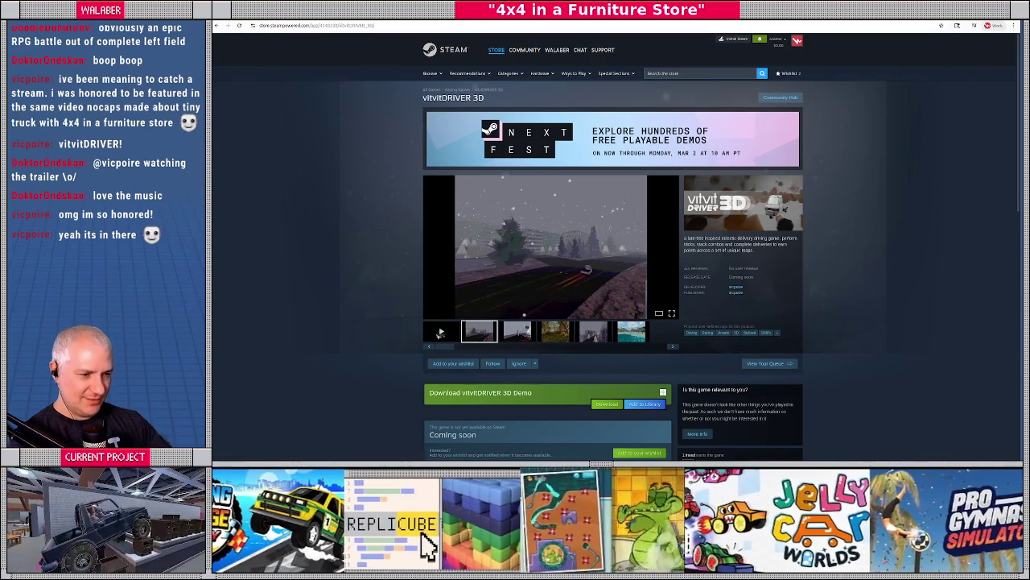
scroll(394, 275, down, 3)
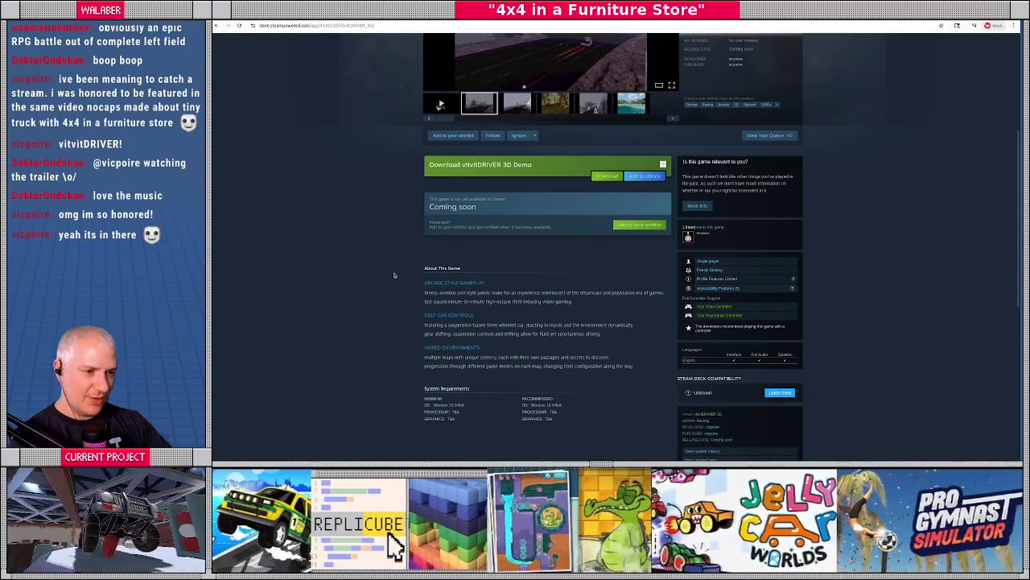
scroll(394, 276, up, 3)
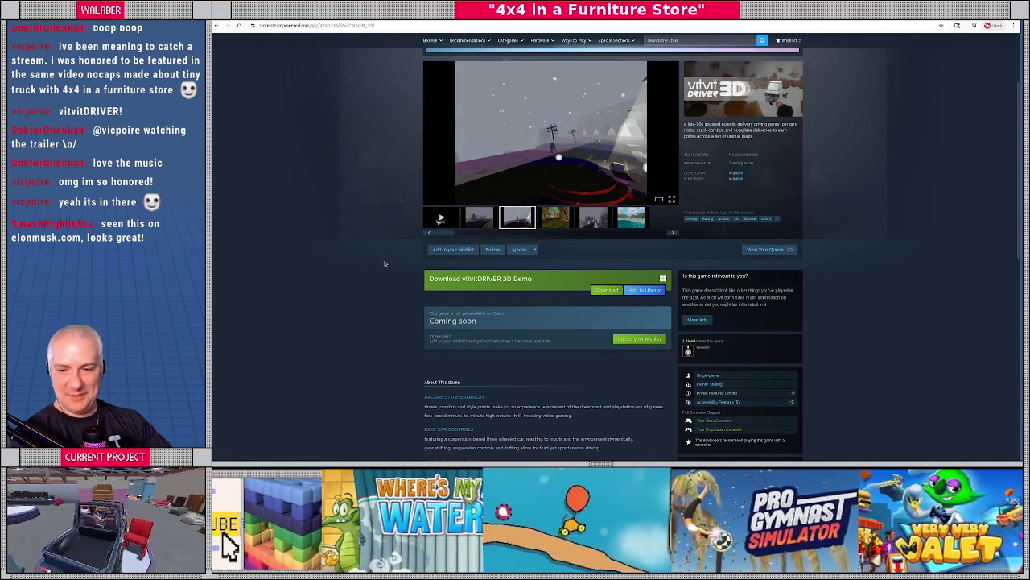
scroll(395, 266, up, 2)
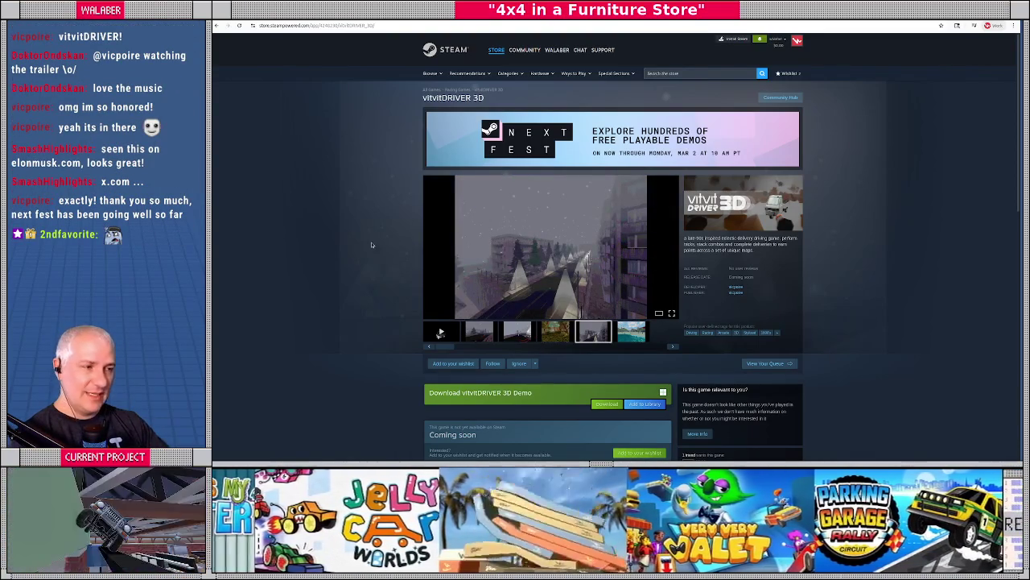
click(390, 25)
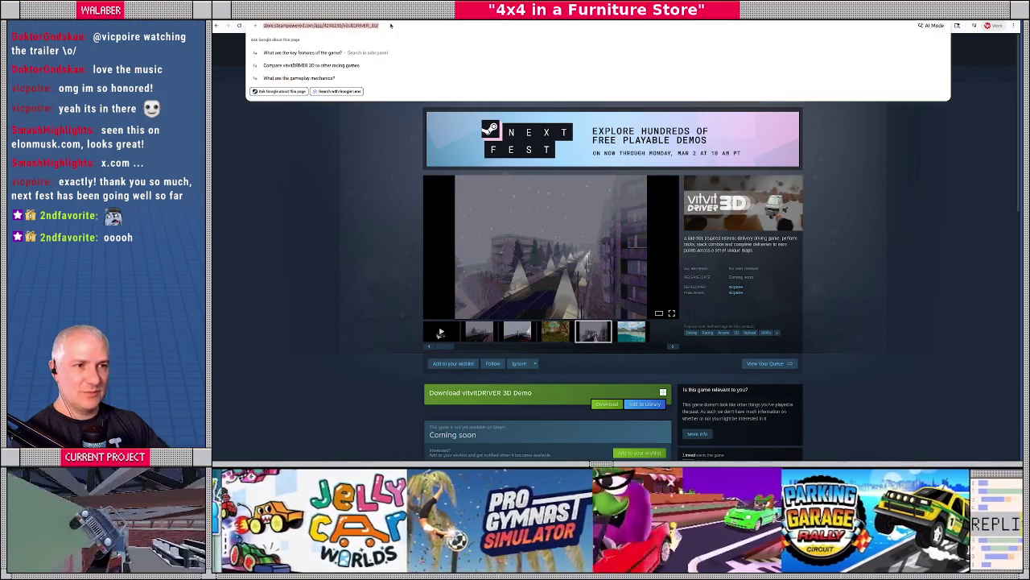
Play and pause the vitvitDRIVER 3D trailer and scroll over the store page.
key(Escape)
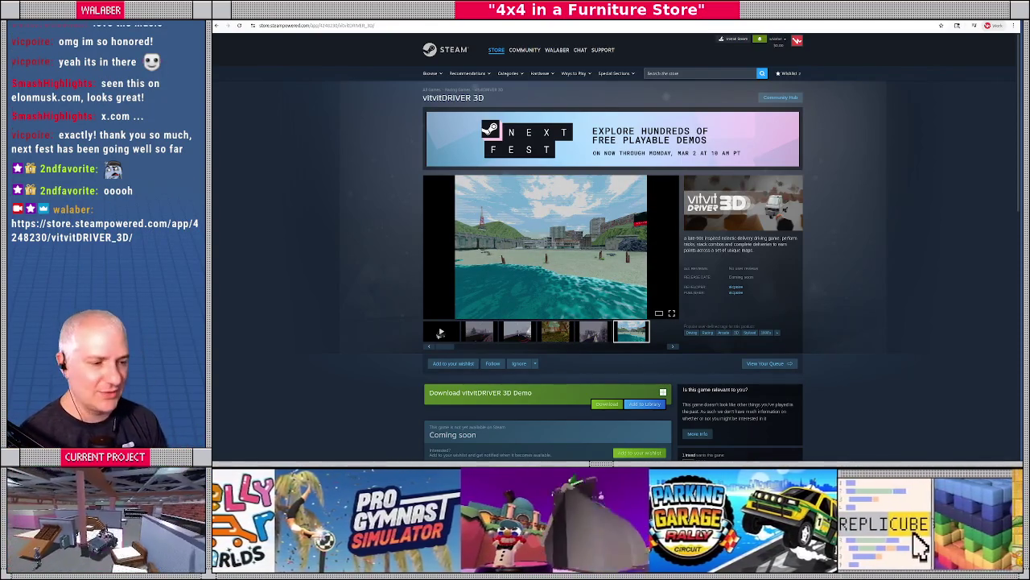
click(440, 332)
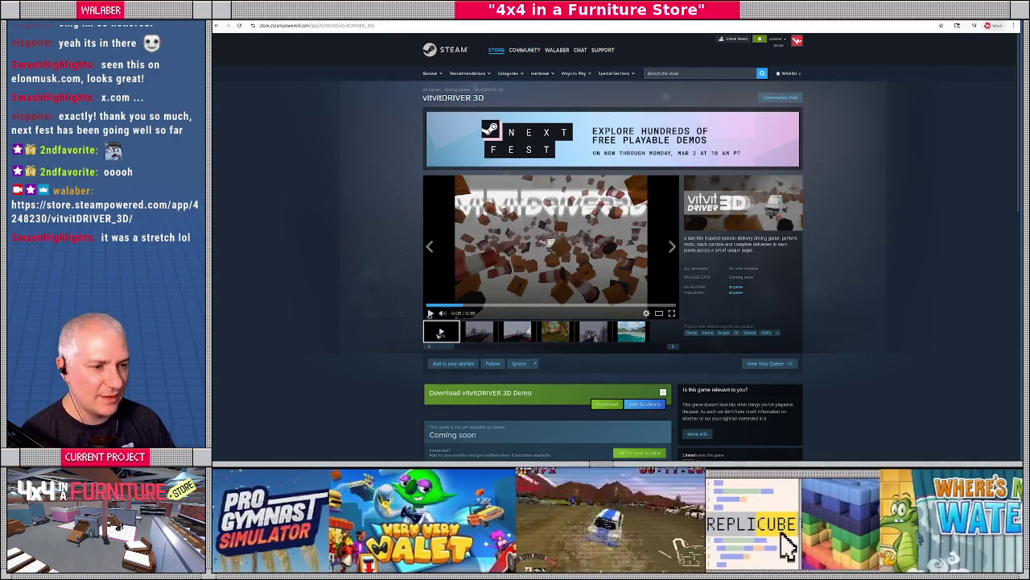
click(431, 312)
click(431, 312)
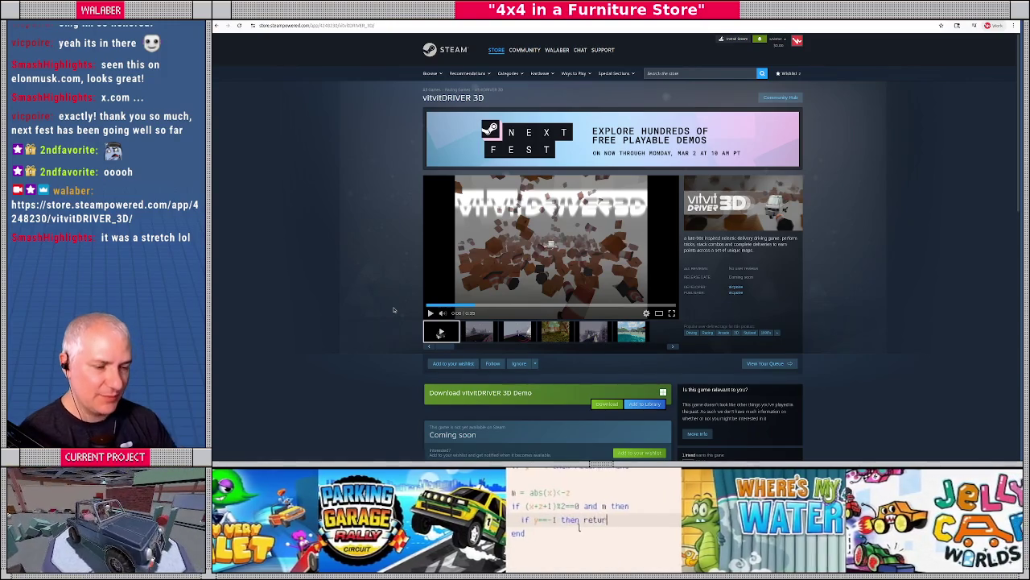
scroll(394, 310, down, 4)
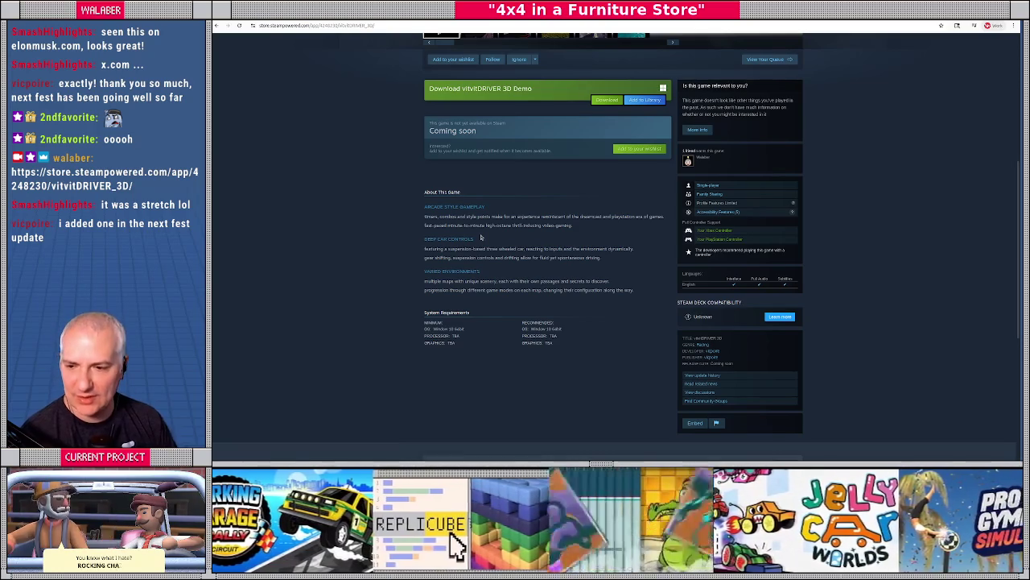
scroll(480, 237, up, 4)
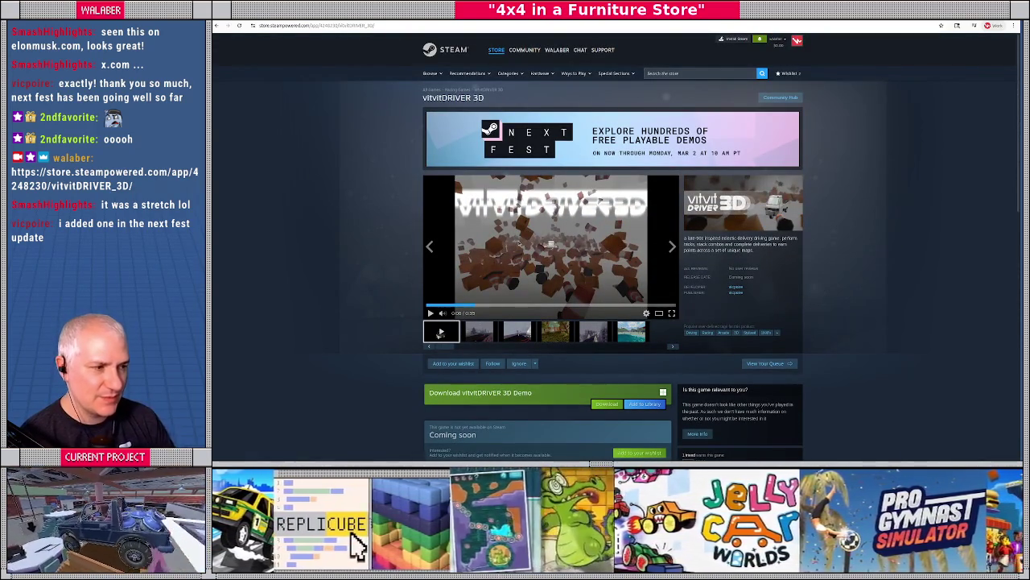
Visit the developer's games list, return to the store page, then go back to the crash log.
click(735, 287)
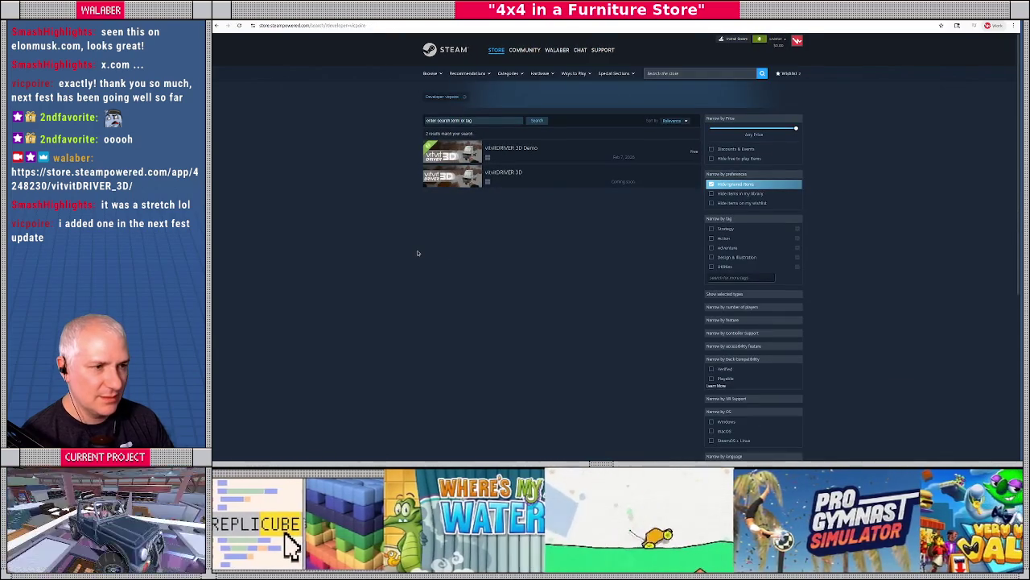
key(alt+Left)
click(429, 313)
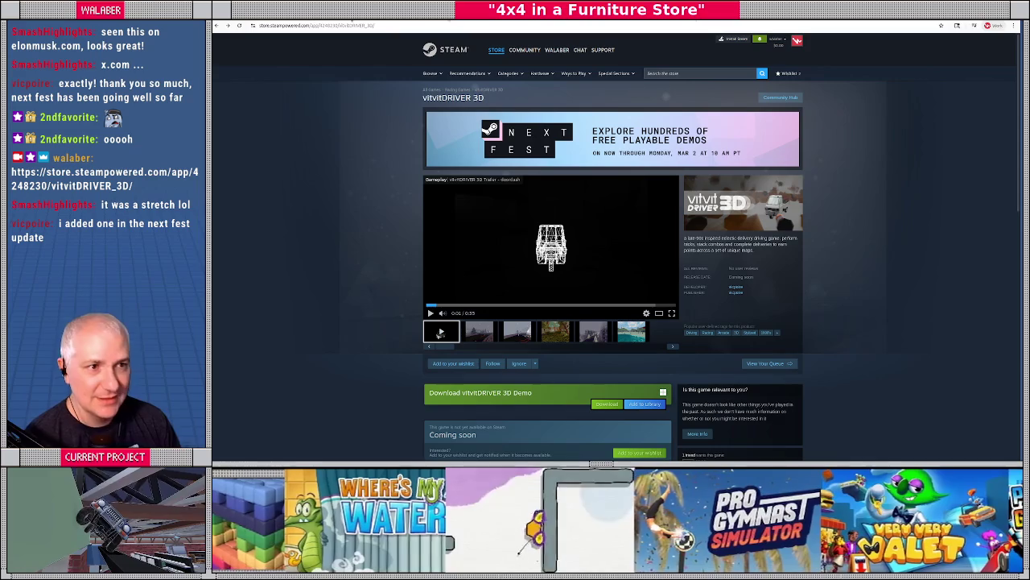
key(alt+Tab)
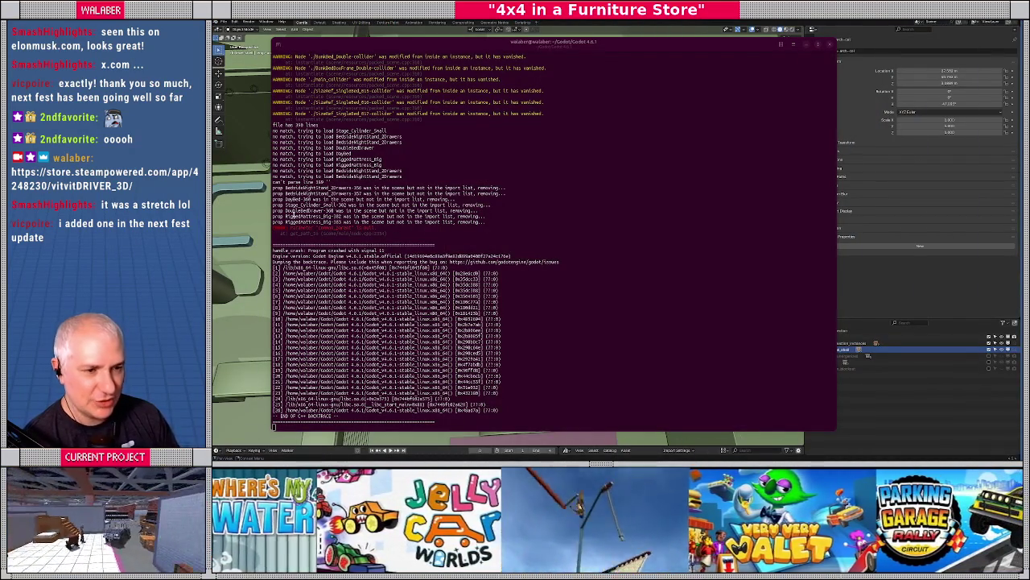
Select the red crash error lines in the terminal to read the error and its location.
drag(278, 228, 394, 229)
click(398, 227)
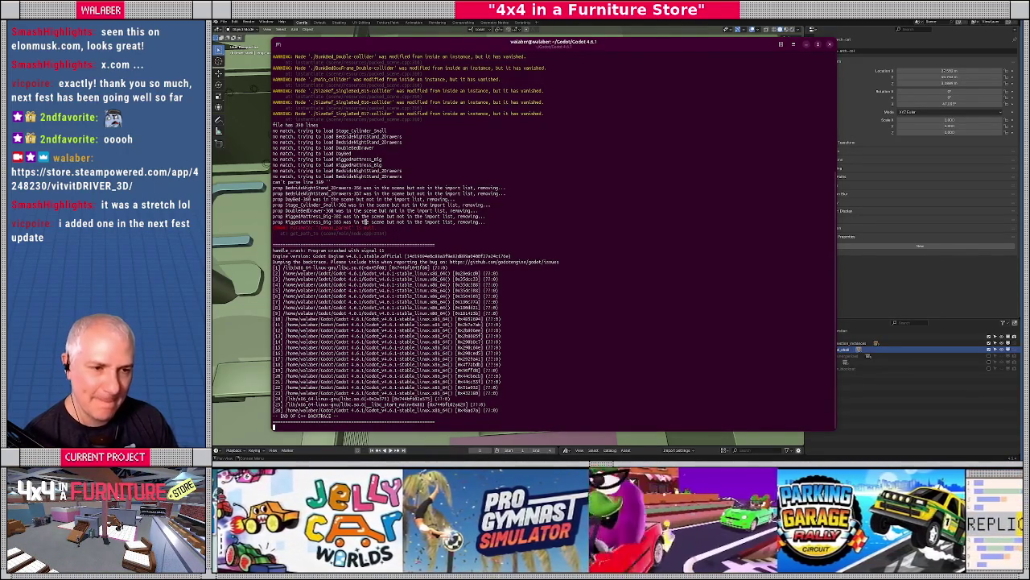
drag(322, 229, 390, 230)
click(446, 229)
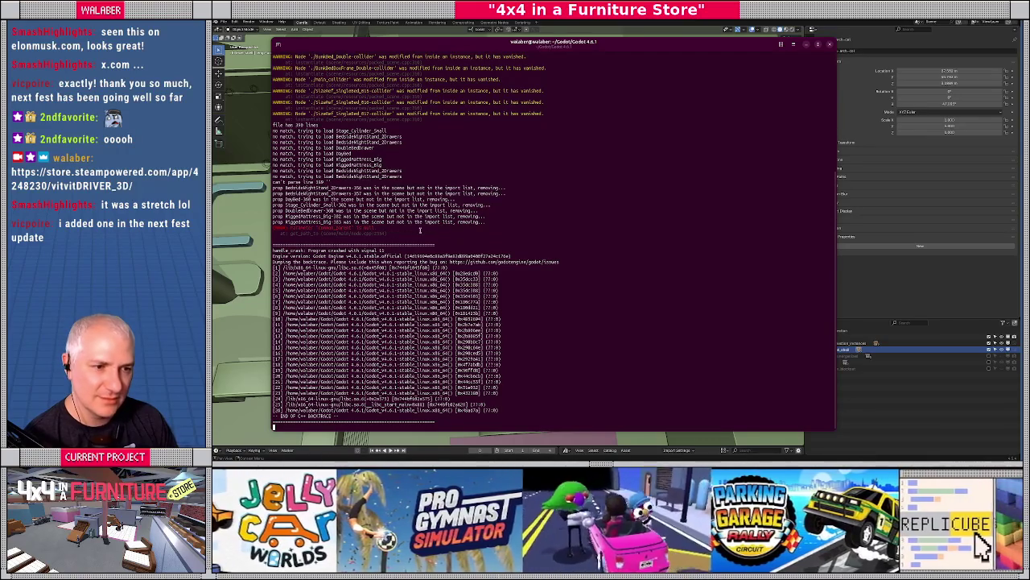
triple_click(420, 231)
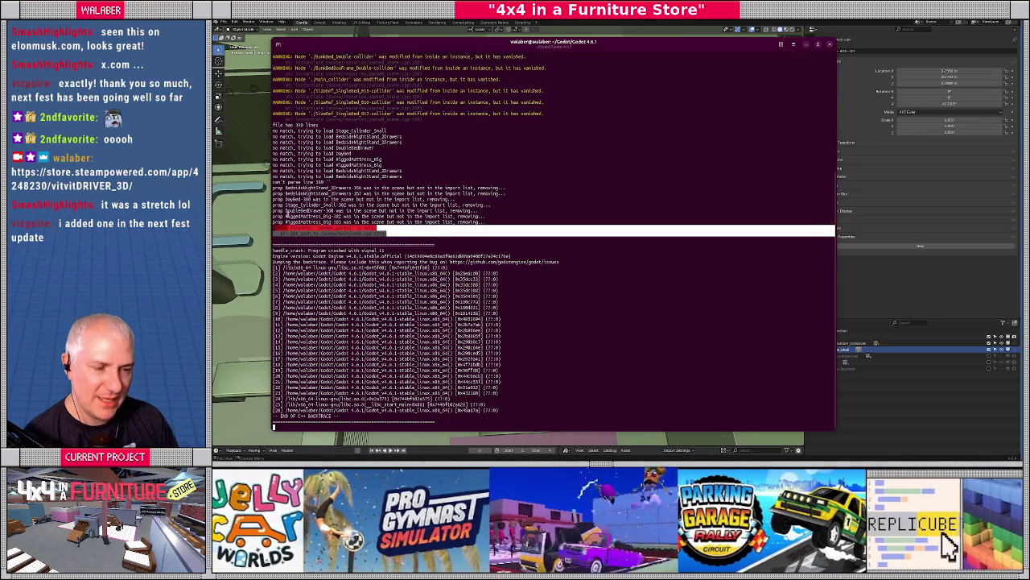
Relaunch ./Godot_v4.6.1-stable_linux.x86_64 from the terminal's command history.
key(alt+Tab)
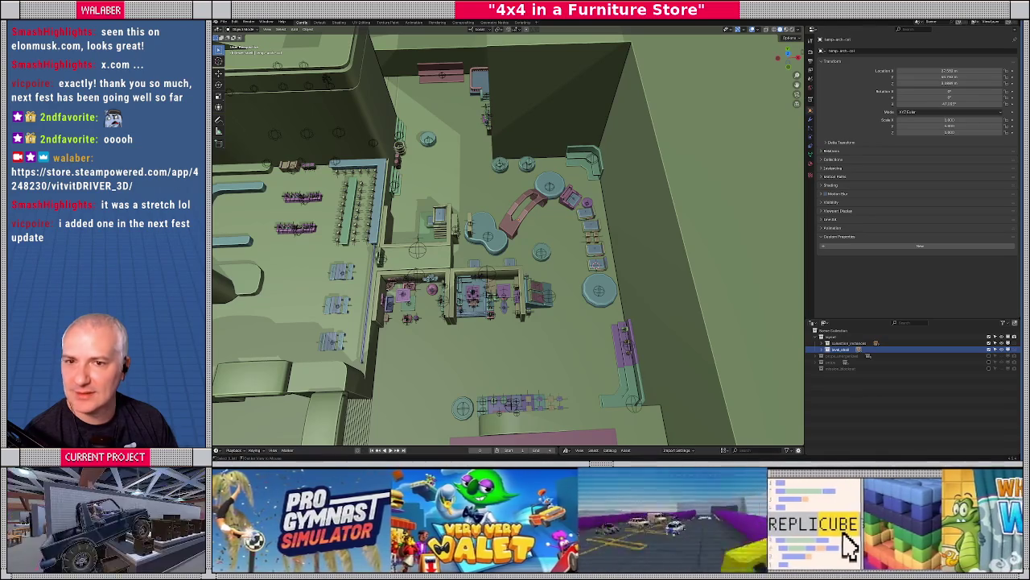
key(alt+Tab)
key(Up)
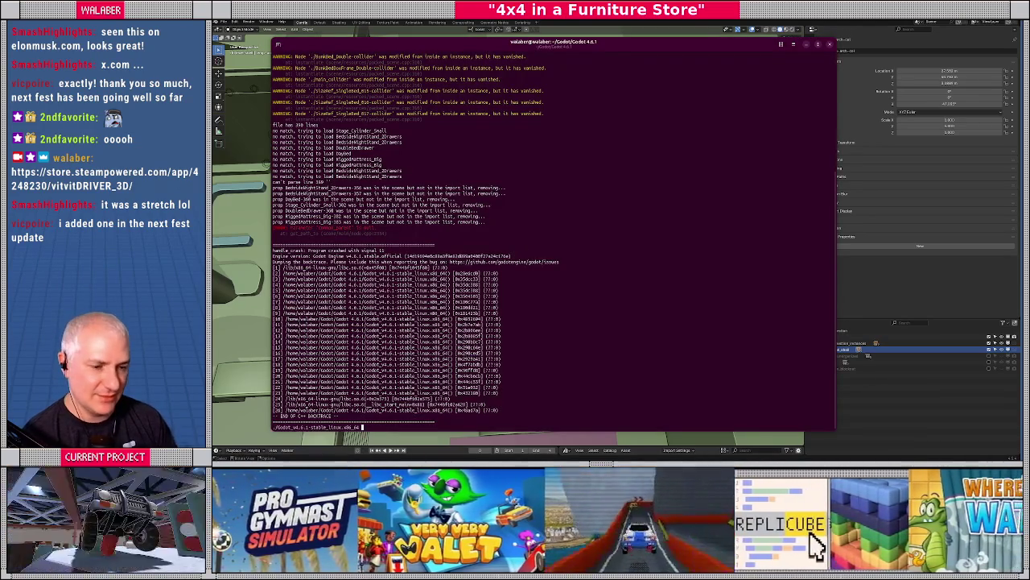
key(Return)
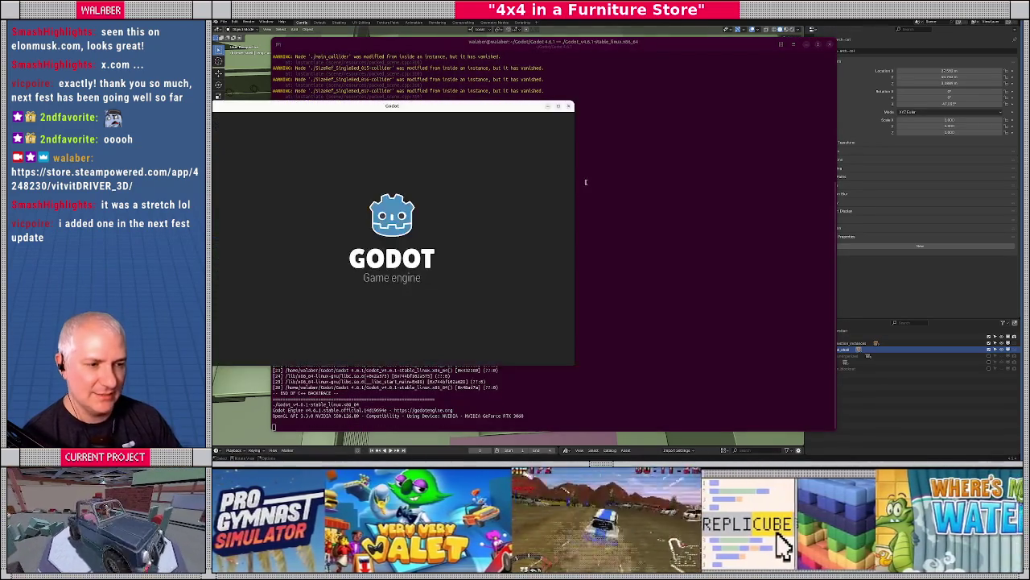
Open the 4x4 in a Furniture Store project and move the camera back over the furniture.
double_click(267, 157)
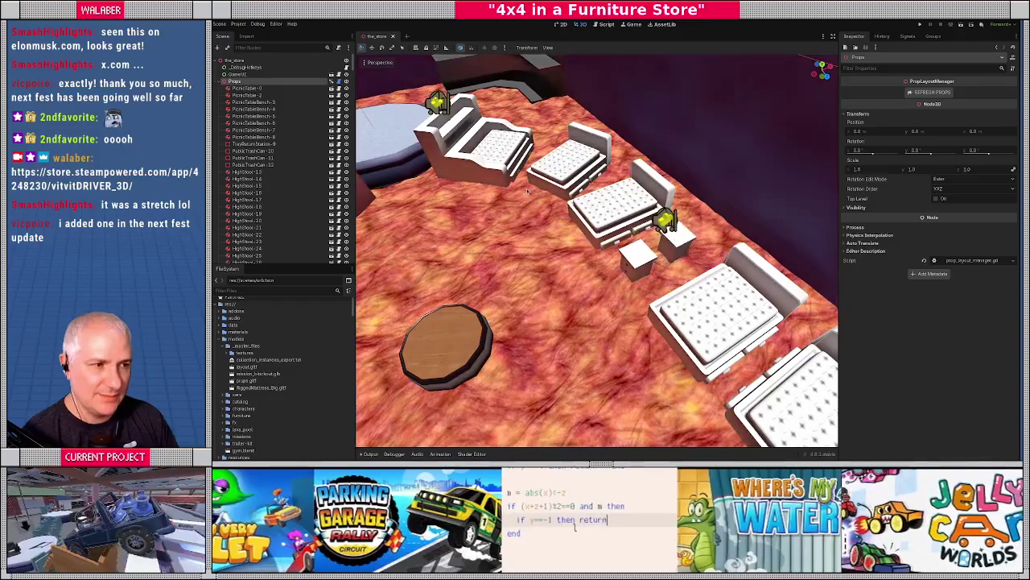
key(s)
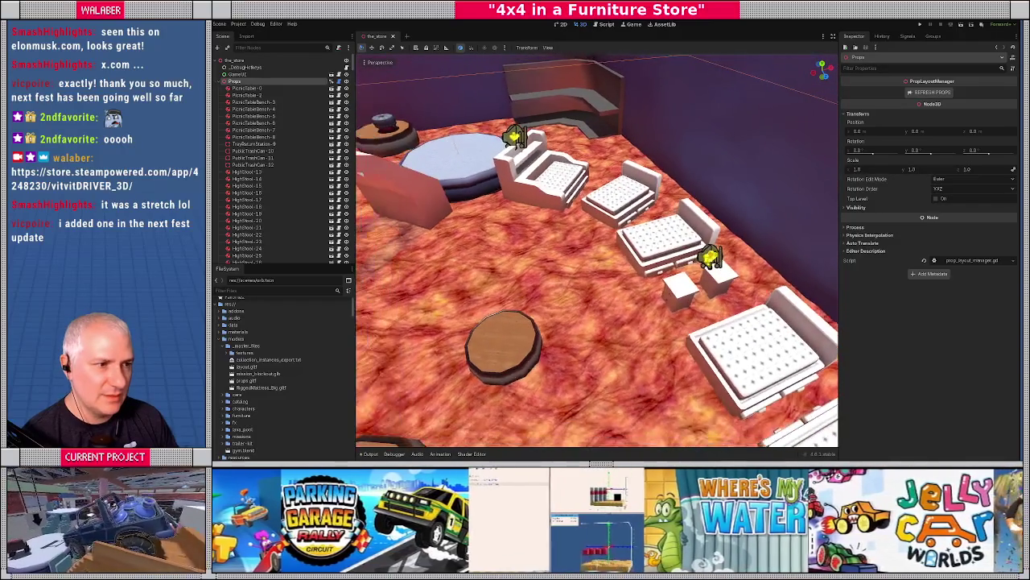
key(s)
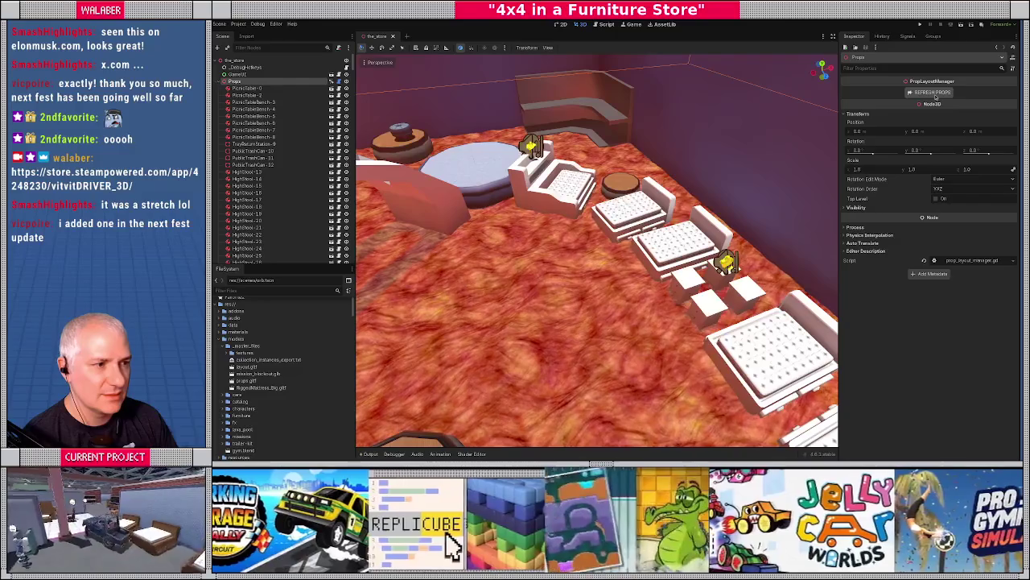
Select BeddingRotatingStage1, then Bedding_FloorIsLava, and revert its Reset List, crashing the editor again.
click(223, 82)
click(242, 95)
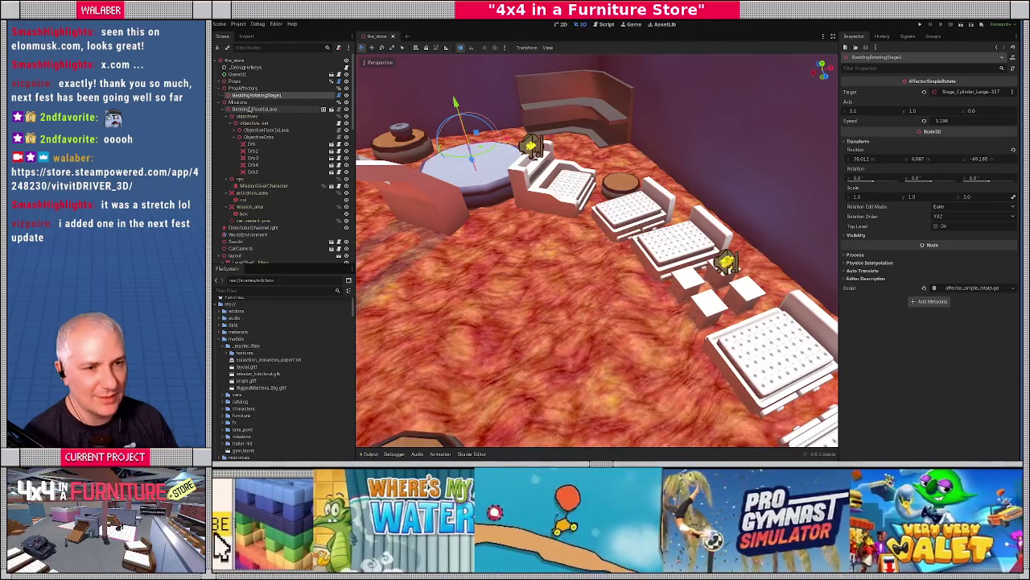
click(242, 109)
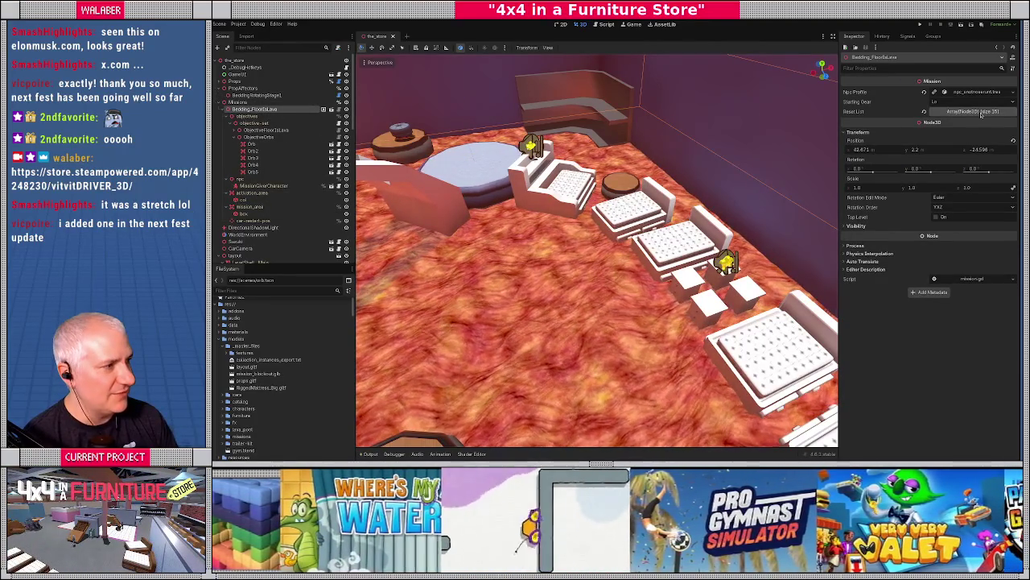
click(981, 115)
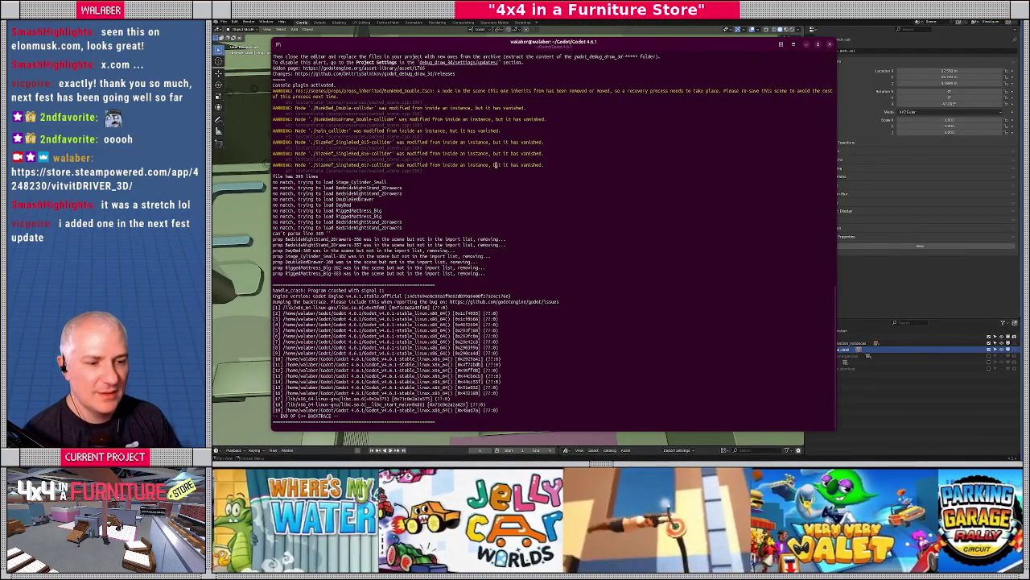
Rerun Godot from the terminal and open the 4x4 in a Furniture Store project.
key(Up)
key(Return)
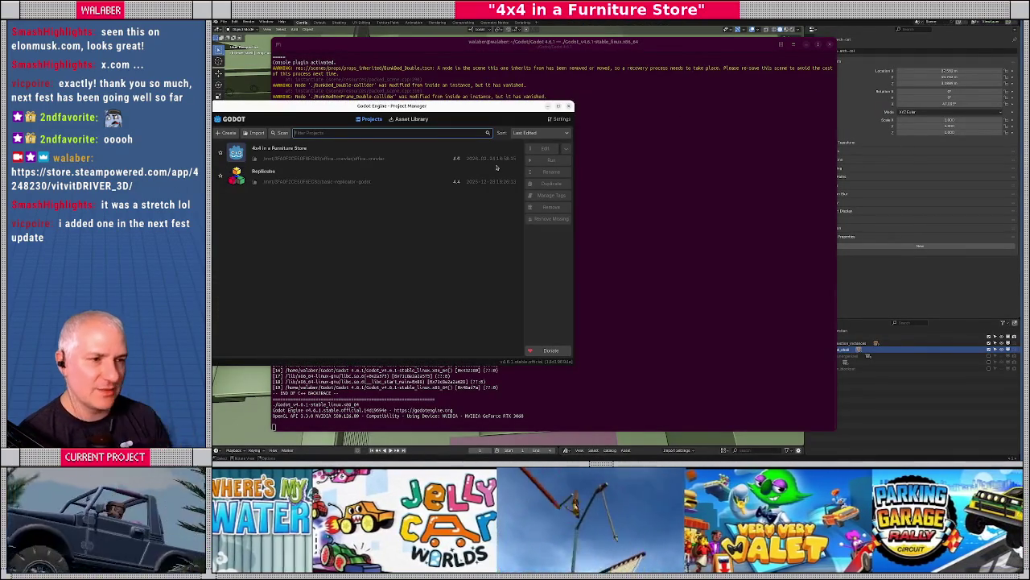
double_click(362, 147)
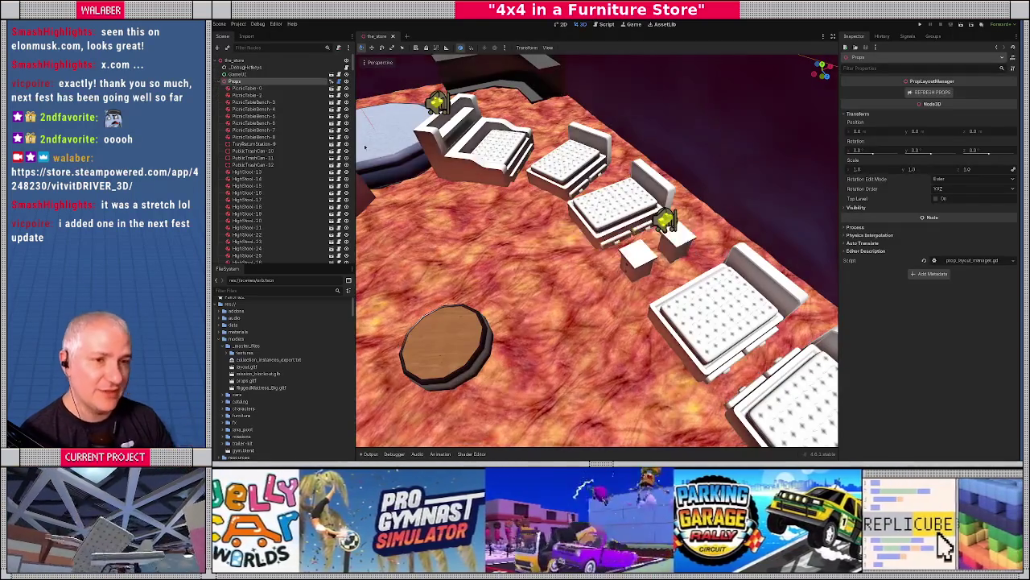
Revert Bedding_FloorIsLava's Reset List to empty, save the_store scene, and check the refreshed props.
click(225, 81)
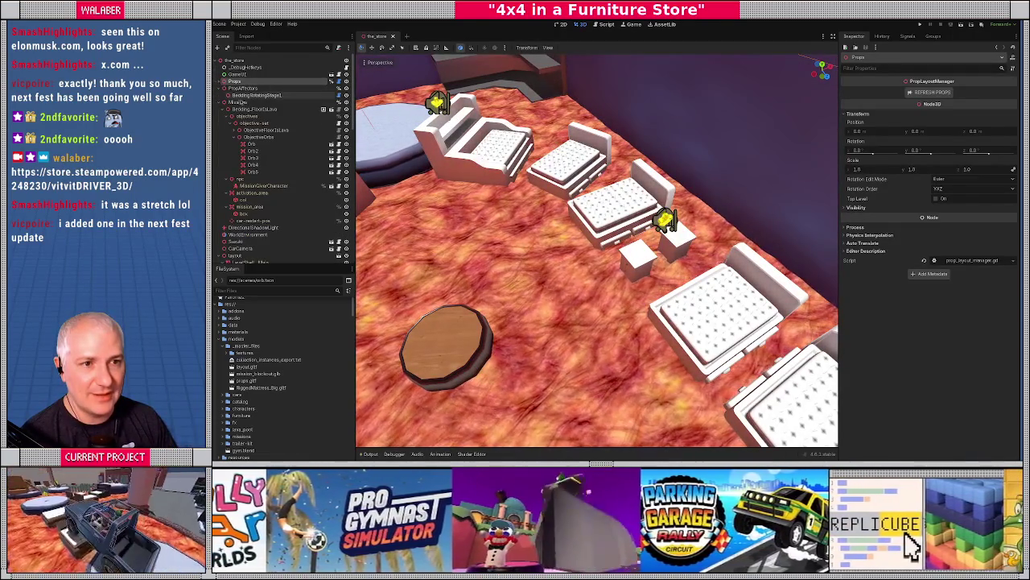
click(251, 110)
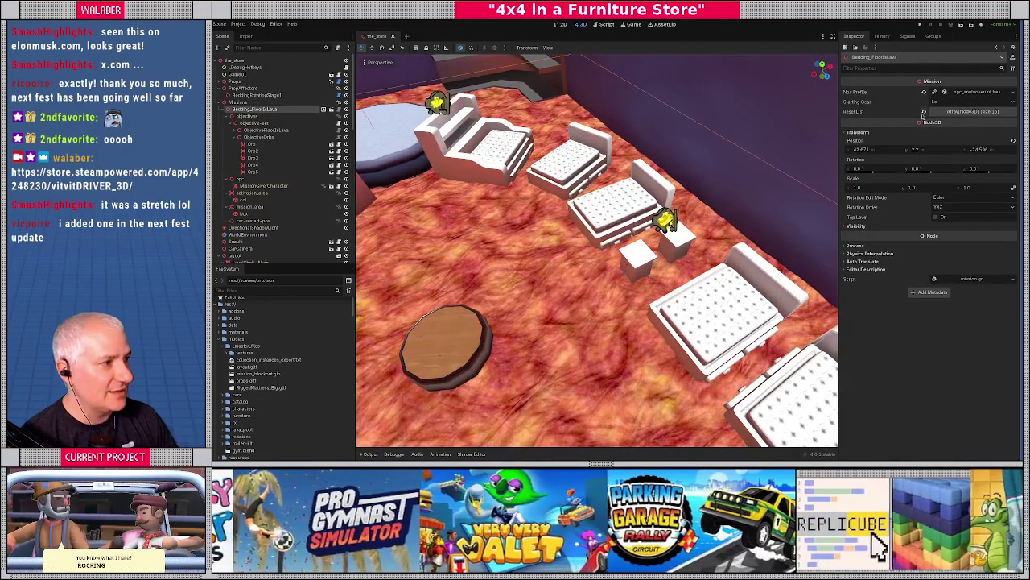
click(924, 112)
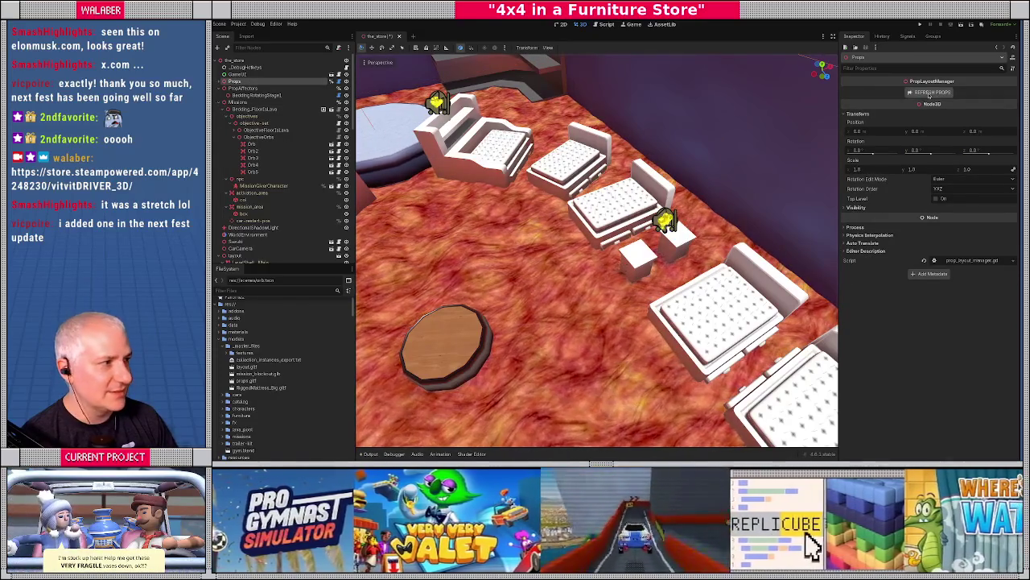
key(ctrl+s)
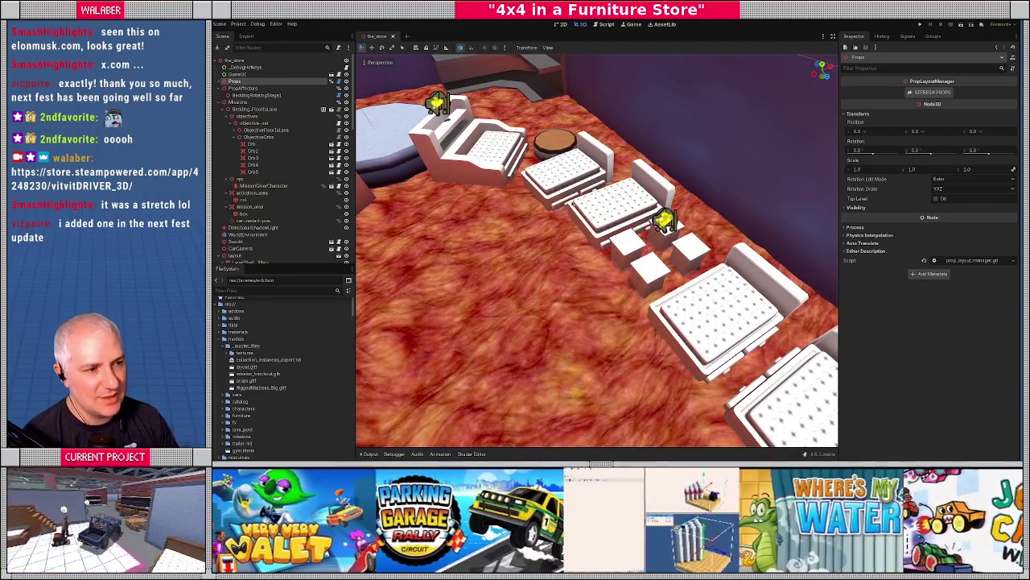
scroll(569, 217, up, 5)
scroll(569, 217, down, 5)
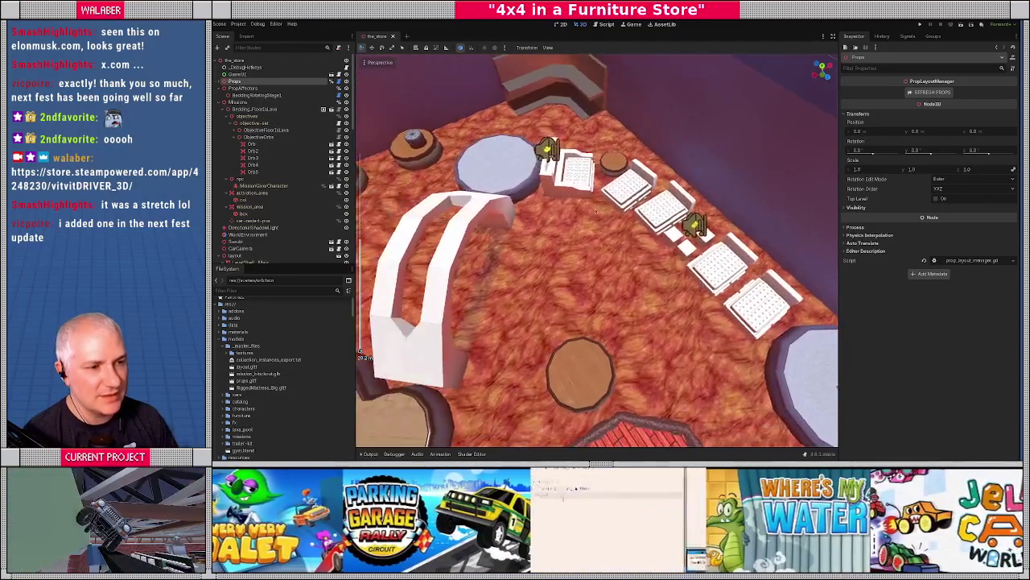